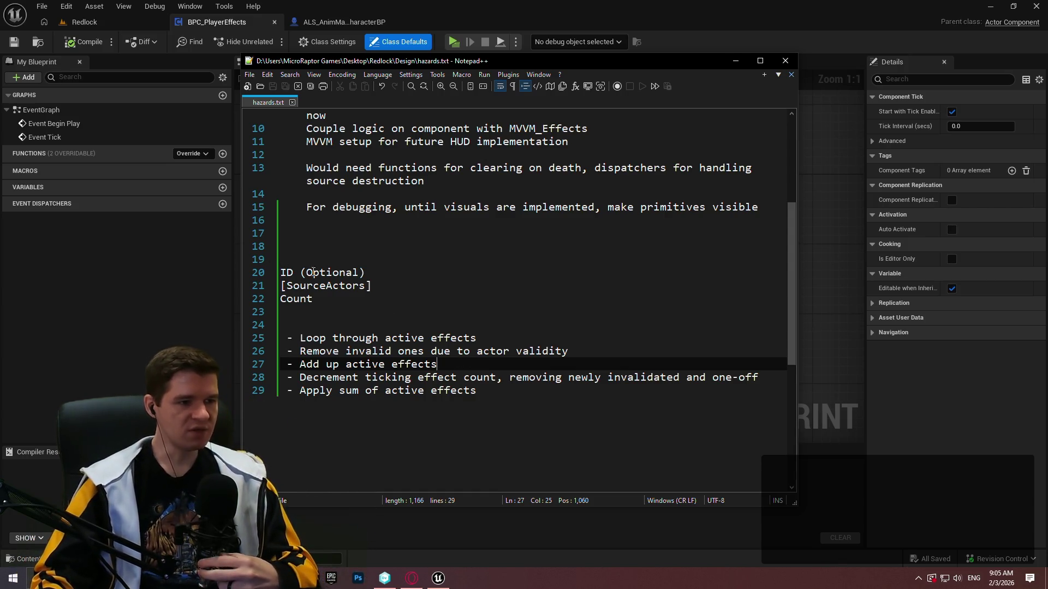
- Select the [SourceActors] text on line 21 of hazards.txt, then switch to the Opera browser
click(377, 285)
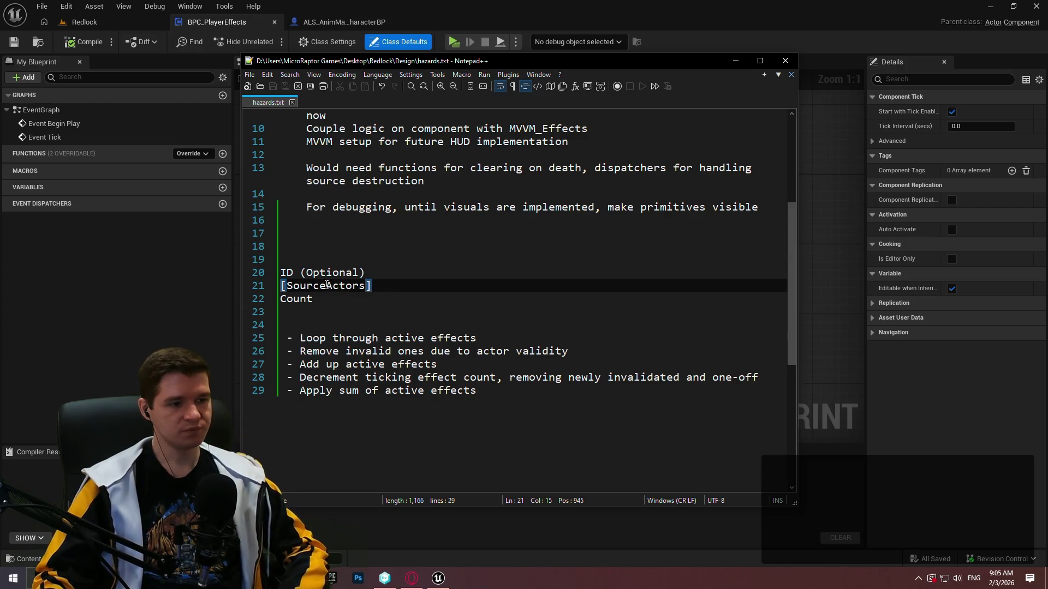
drag(413, 288, 188, 280)
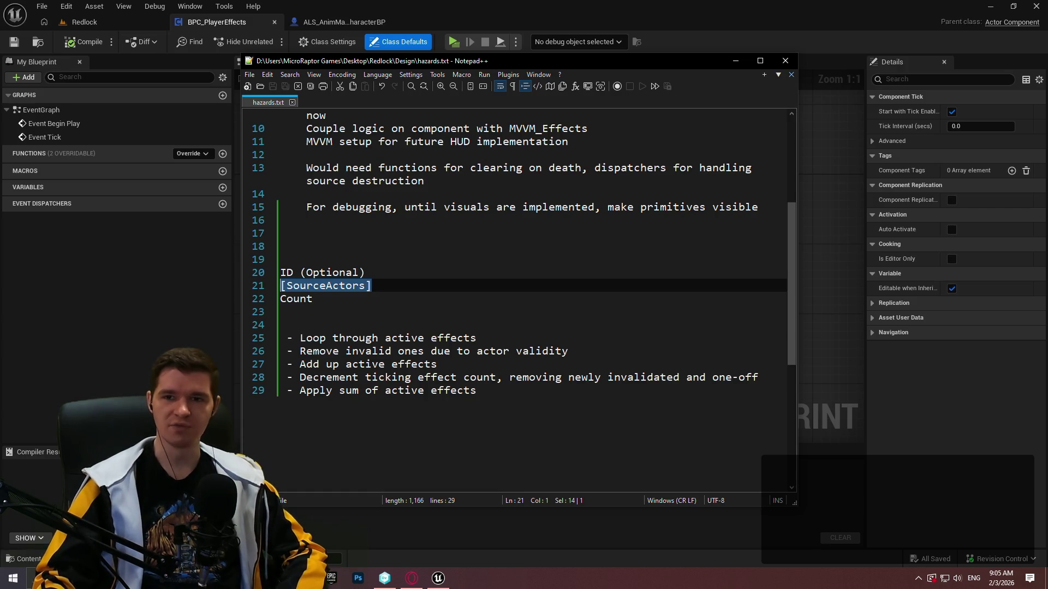
key(alt+Tab)
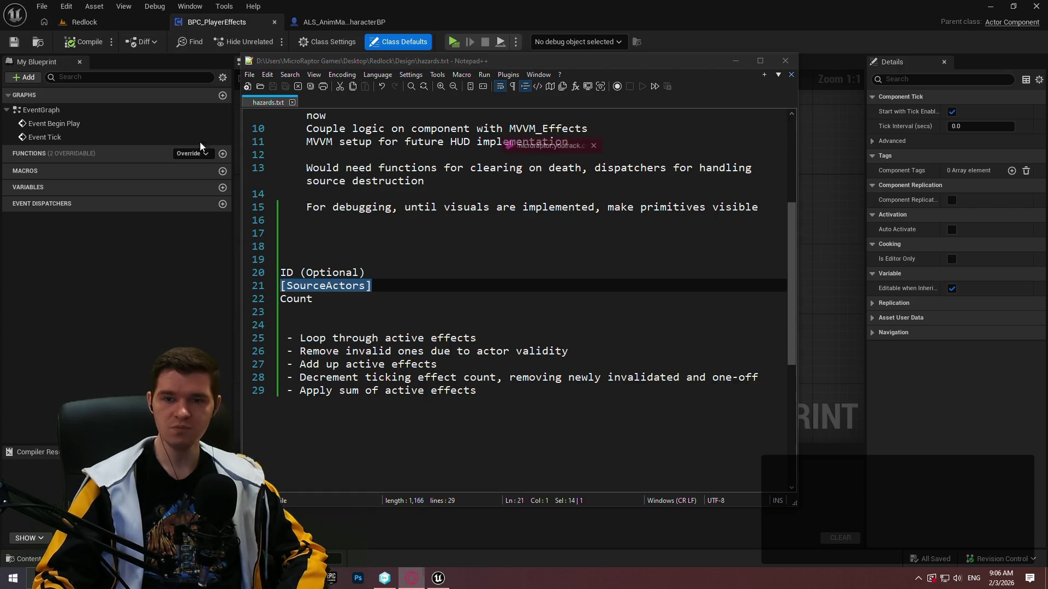
- Open the Systems > Hazards article (RL-A-15) and scroll through its surface-material and liquid-hazard sections
scroll(143, 378, down, 5)
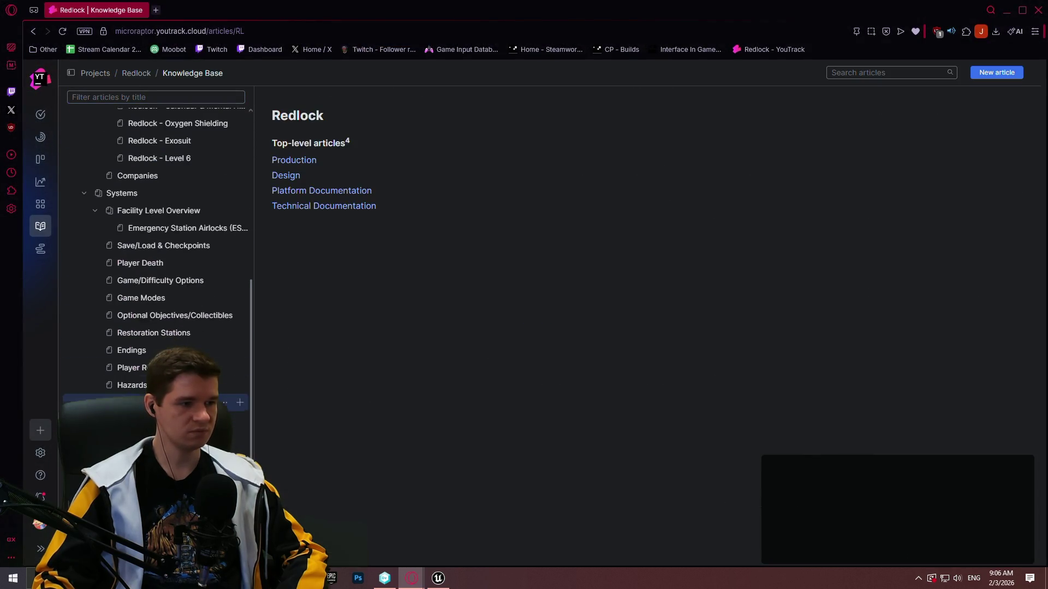
click(140, 385)
scroll(427, 225, down, 10)
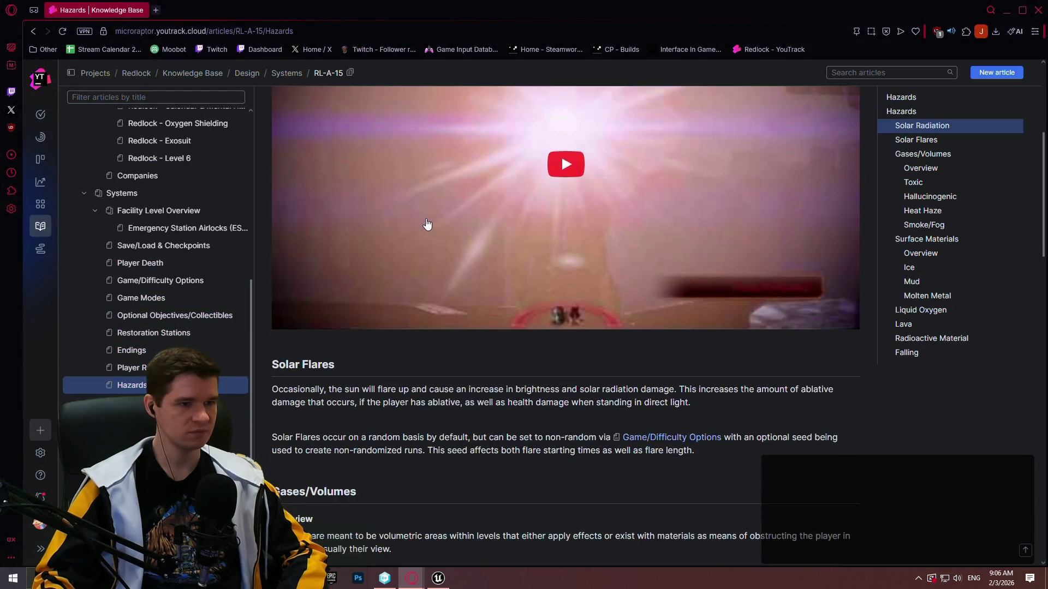
scroll(733, 198, down, 3)
scroll(687, 201, up, 1)
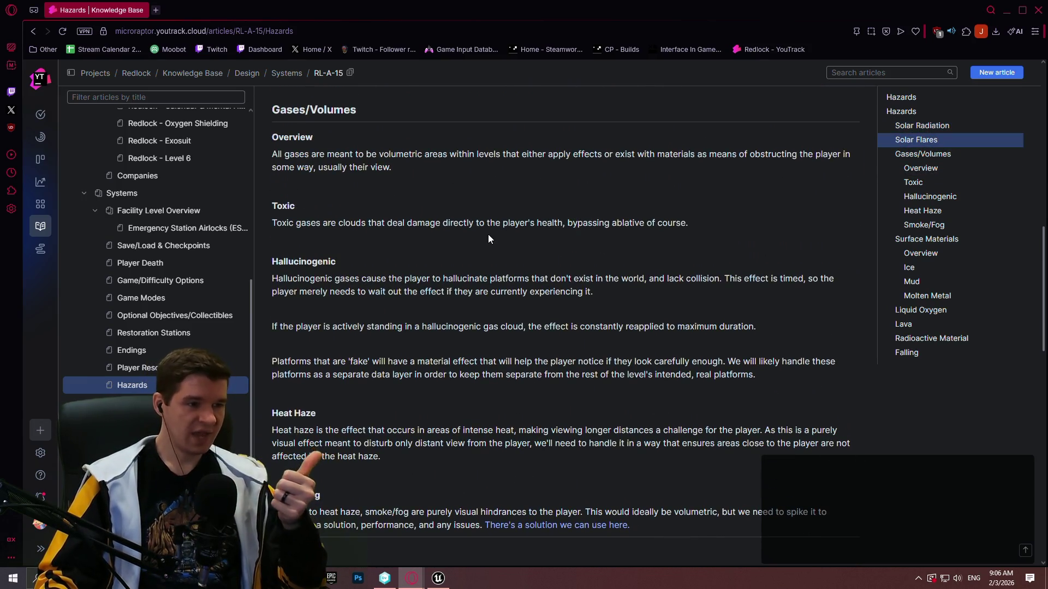
scroll(478, 248, down, 4)
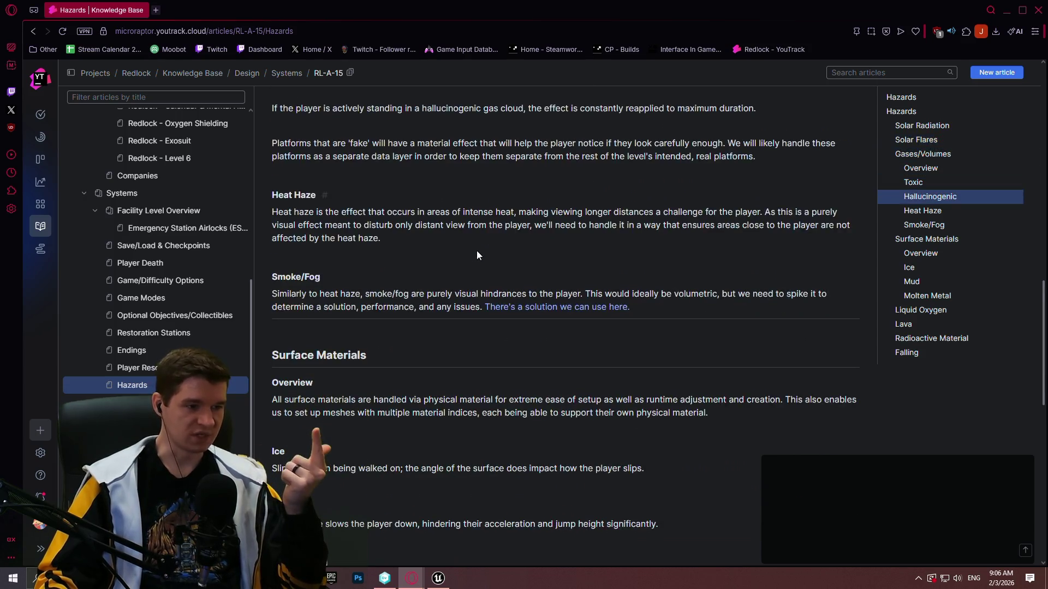
scroll(475, 247, down, 5)
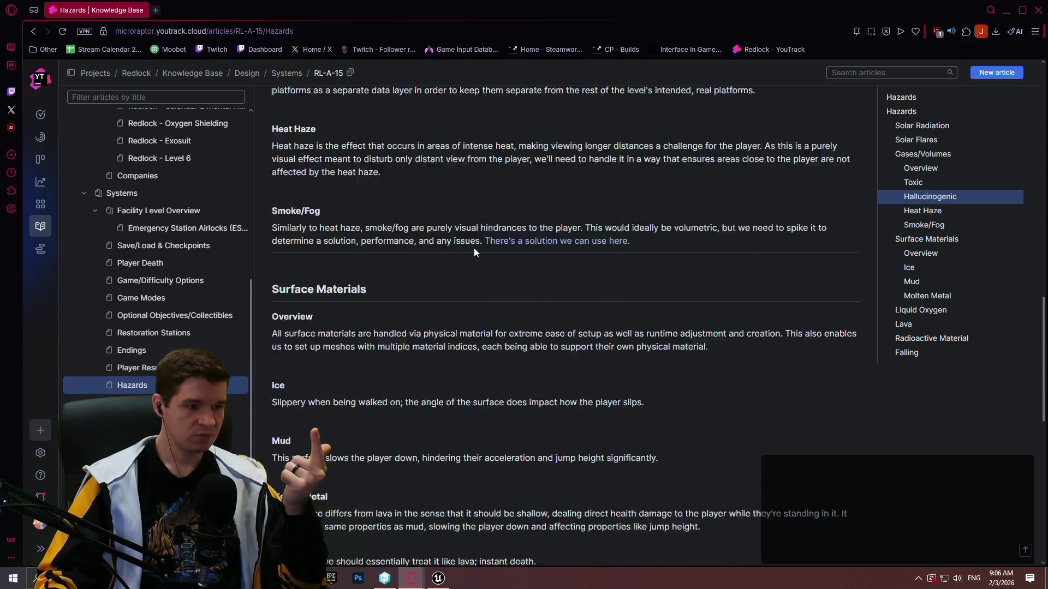
scroll(470, 242, down, 6)
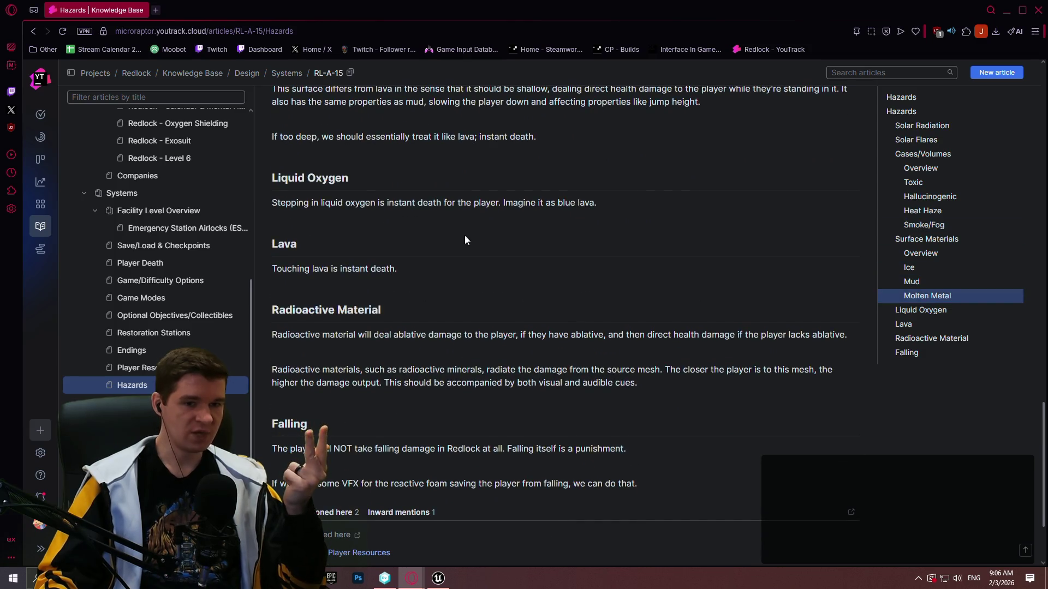
scroll(519, 239, up, 4)
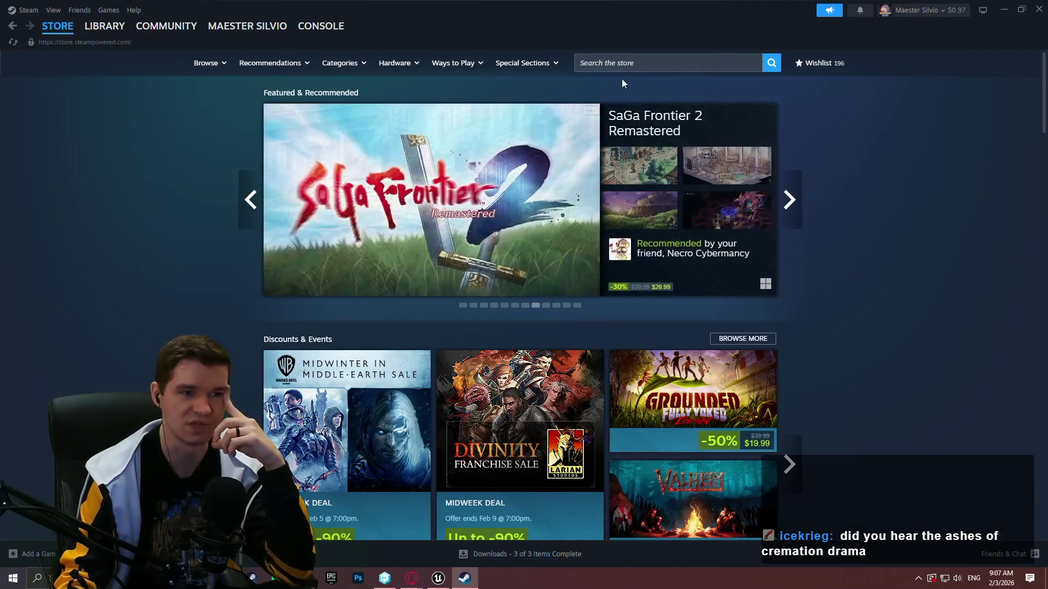
- Search the Steam store for 'ashes' and open the Ashes of Creation page
click(628, 65)
text(a)
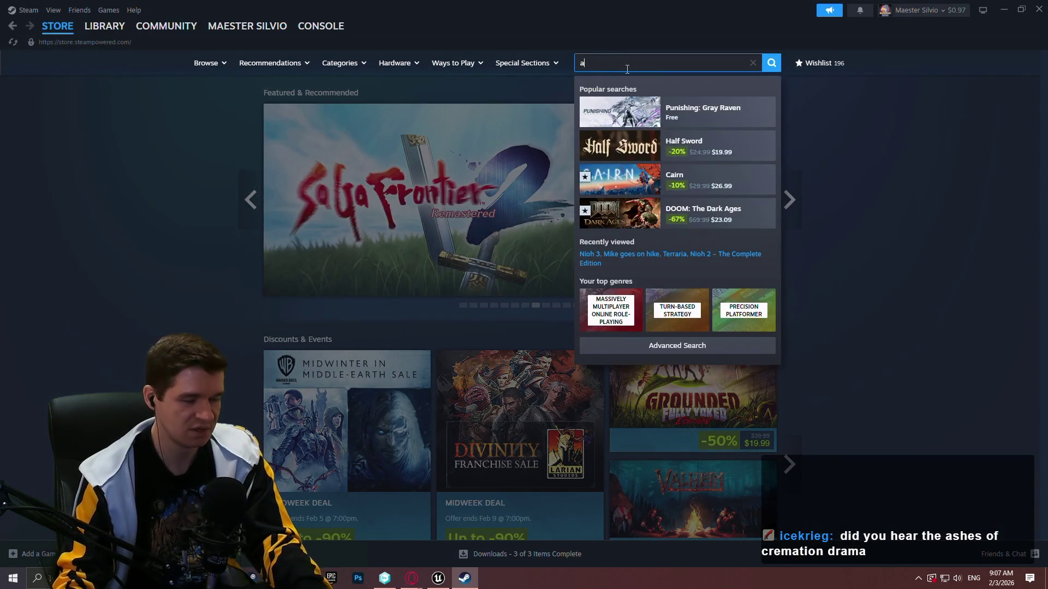
text(shes)
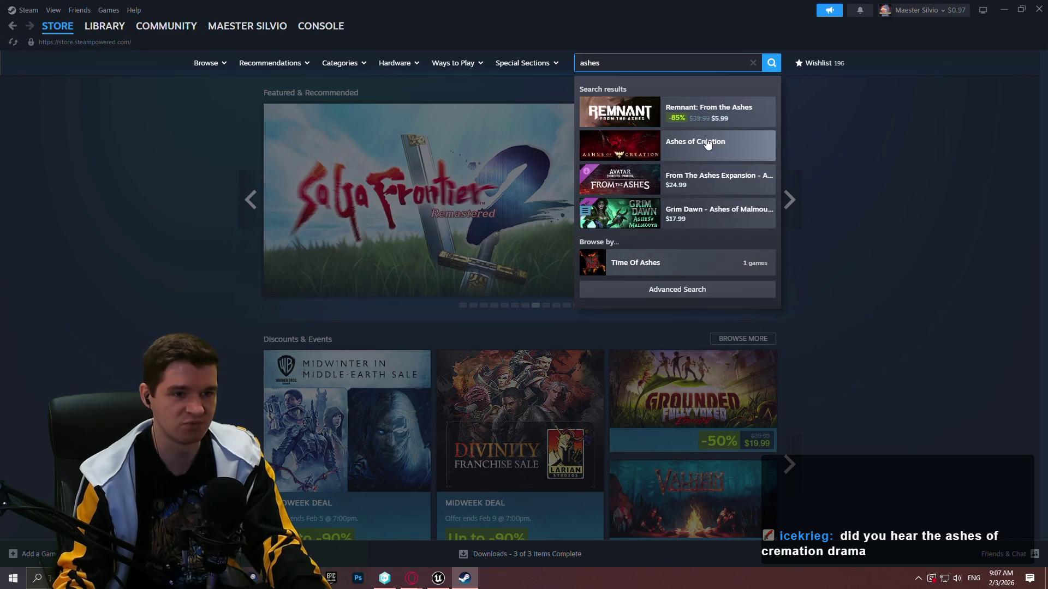
click(704, 149)
- Scroll through the Ashes of Creation store page, then close Steam
scroll(829, 221, down, 10)
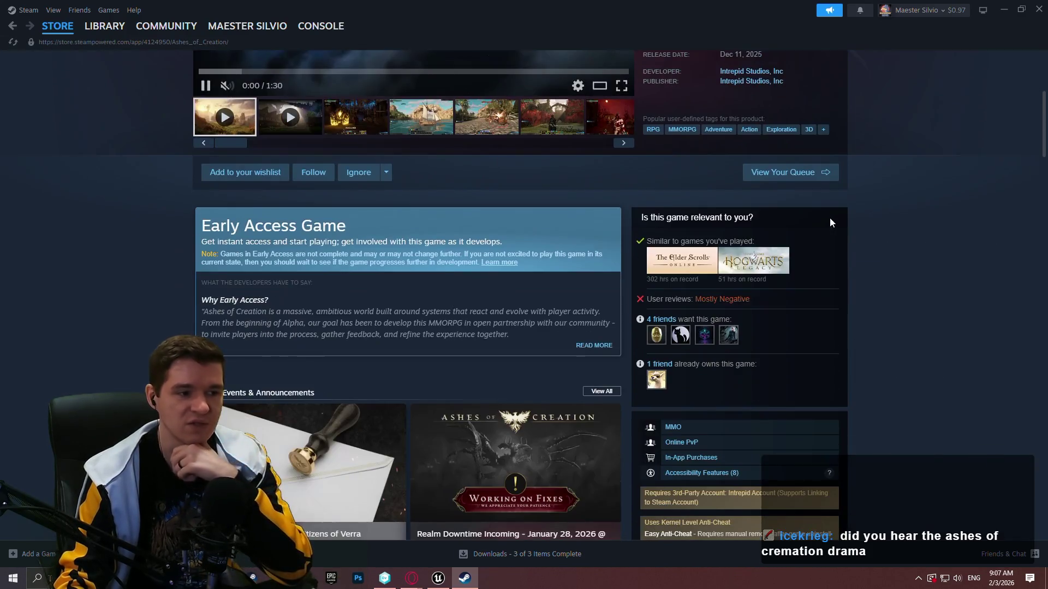
scroll(831, 226, down, 5)
middle_click(908, 189)
scroll(921, 180, up, 5)
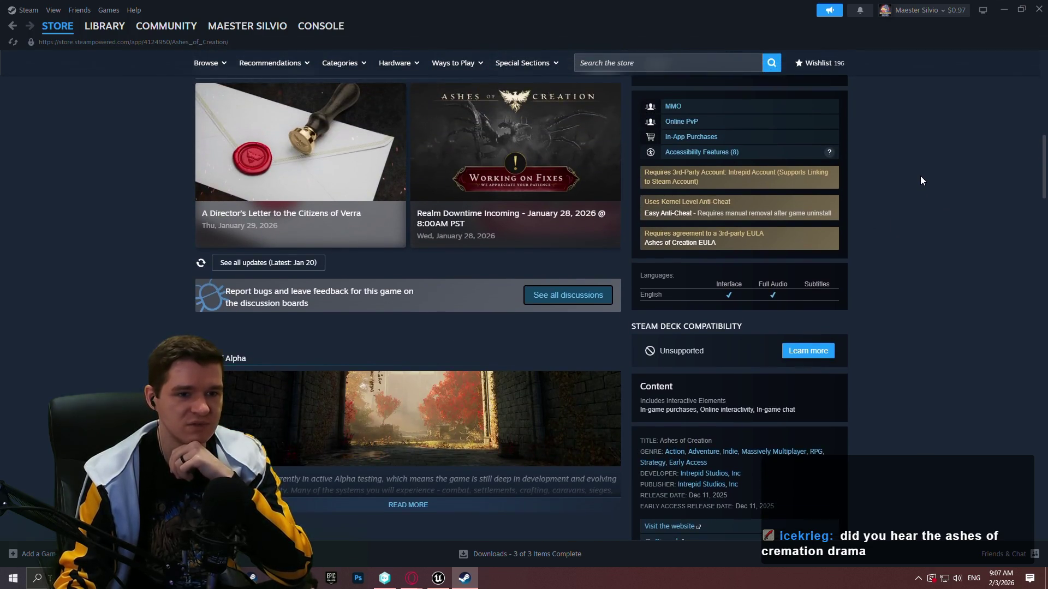
scroll(919, 175, up, 7)
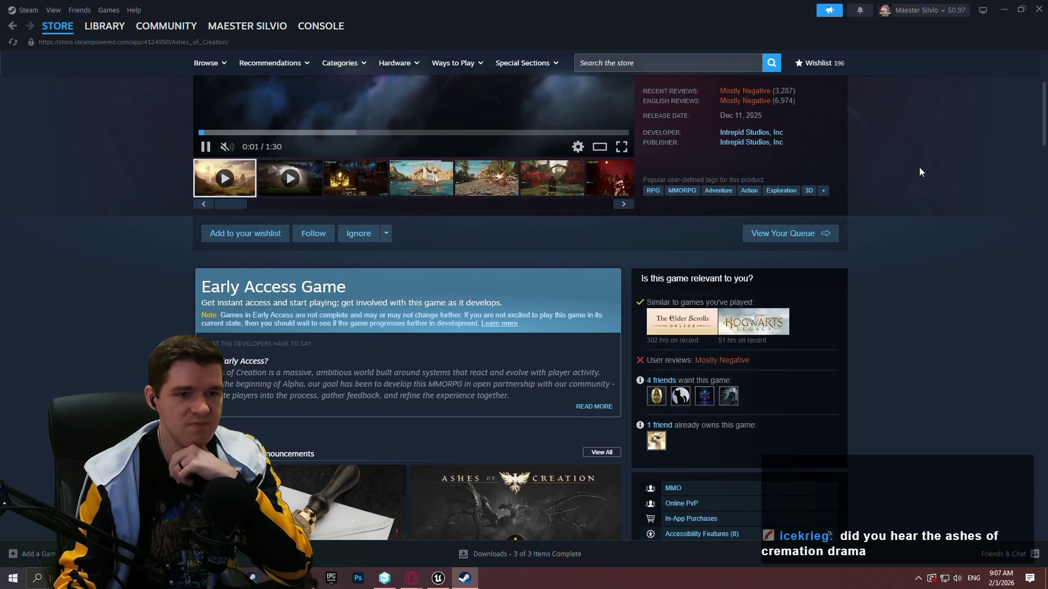
scroll(911, 160, down, 9)
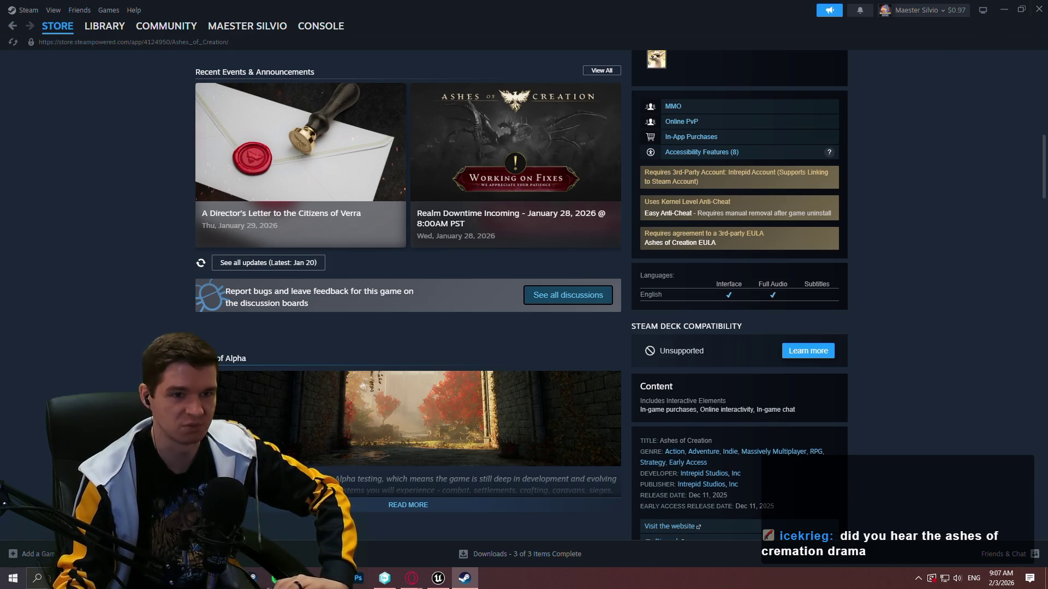
click(1037, 10)
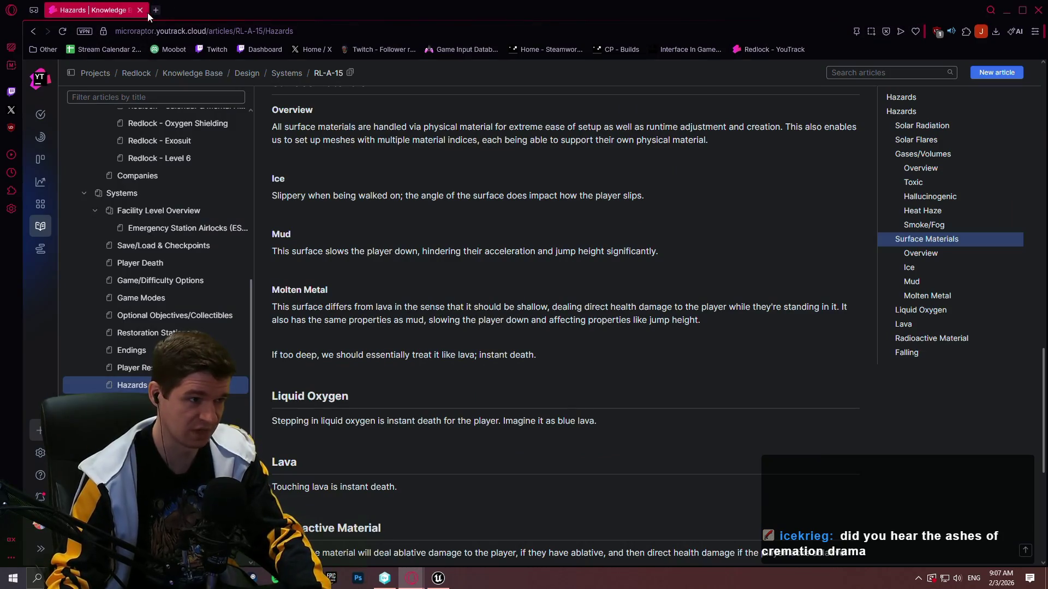
- In a new tab, go to SteamDB and open the Ashes of Creation page
click(156, 10)
text(stea)
click(180, 70)
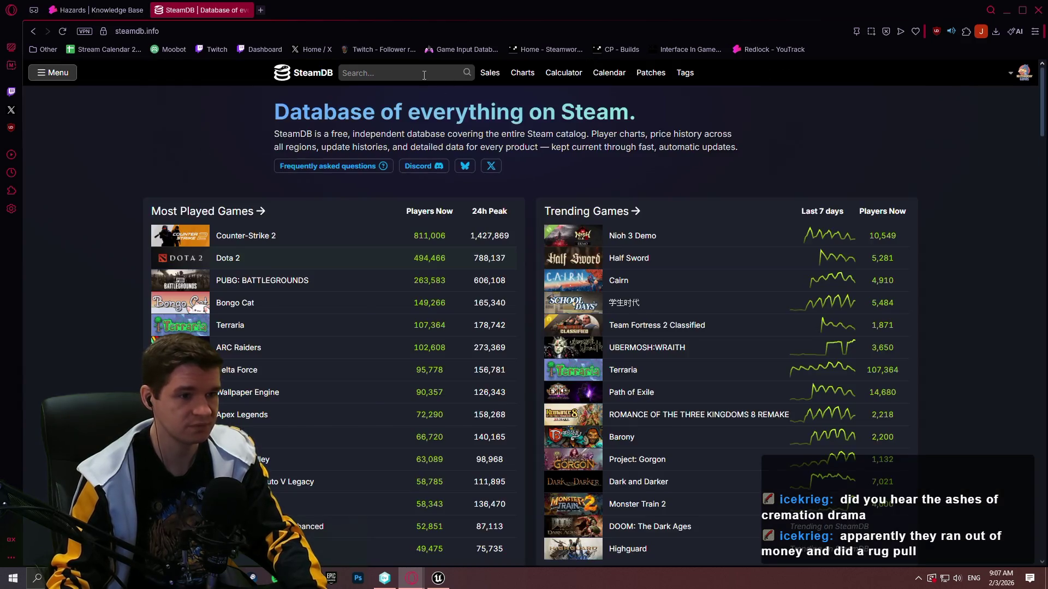
click(424, 75)
text(ashes)
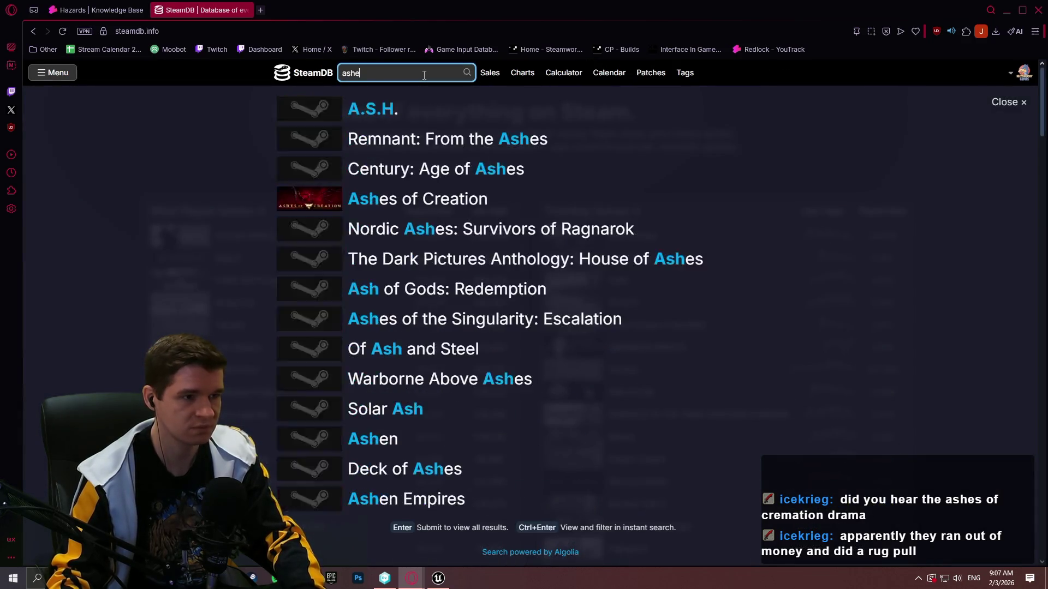
click(444, 315)
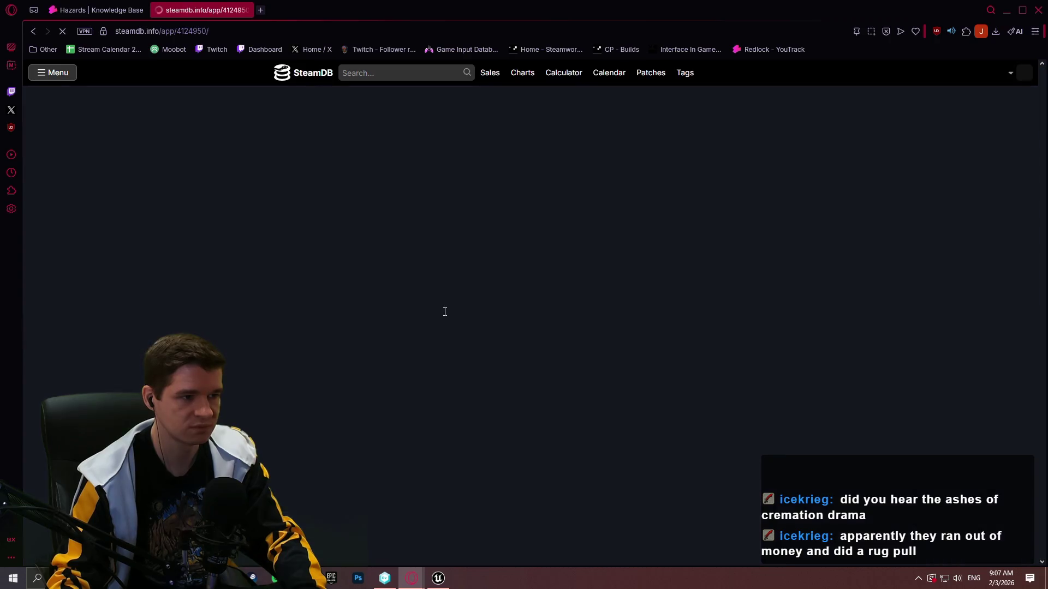
- Open the game's update history and scroll through its changelists
scroll(709, 257, down, 2)
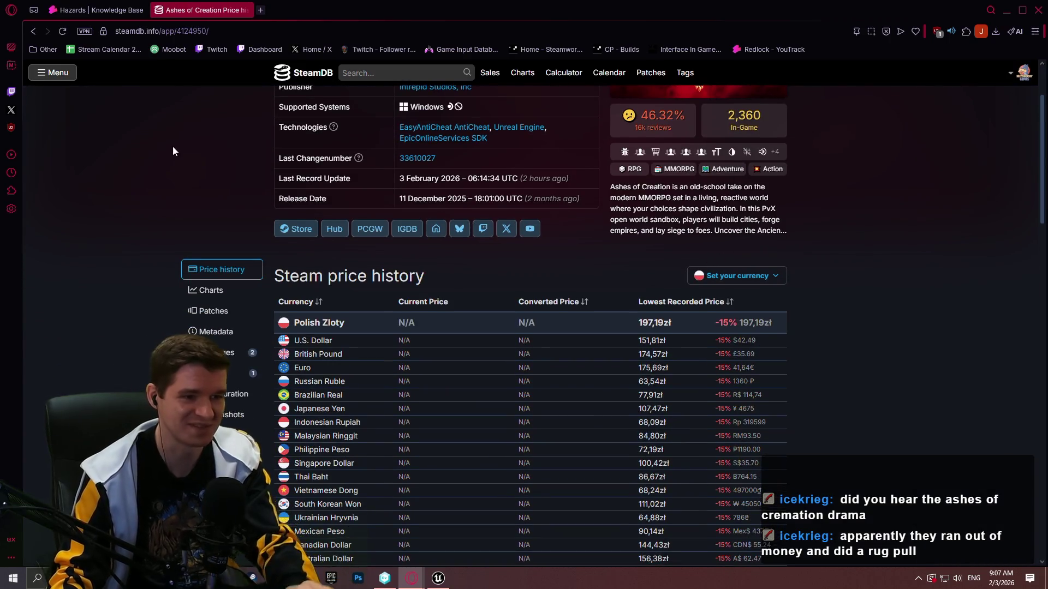
click(224, 455)
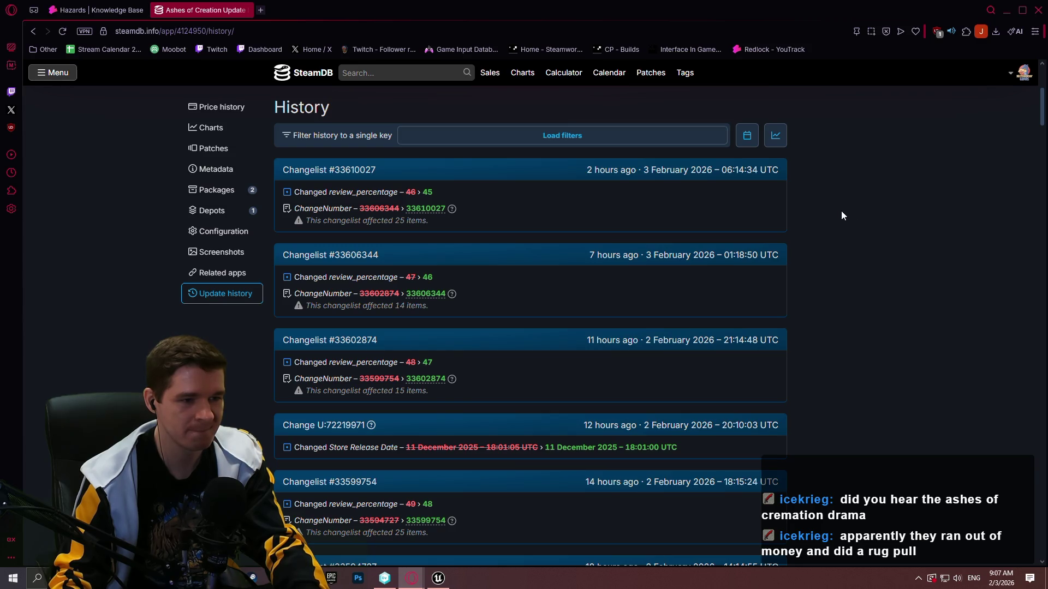
scroll(839, 214, down, 10)
scroll(834, 218, down, 10)
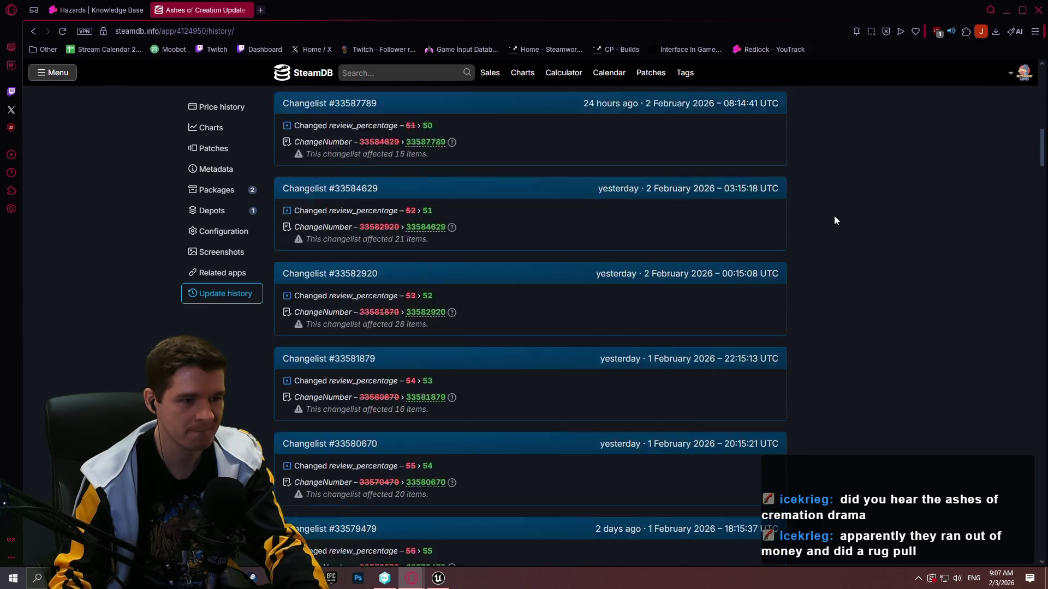
scroll(832, 209, down, 7)
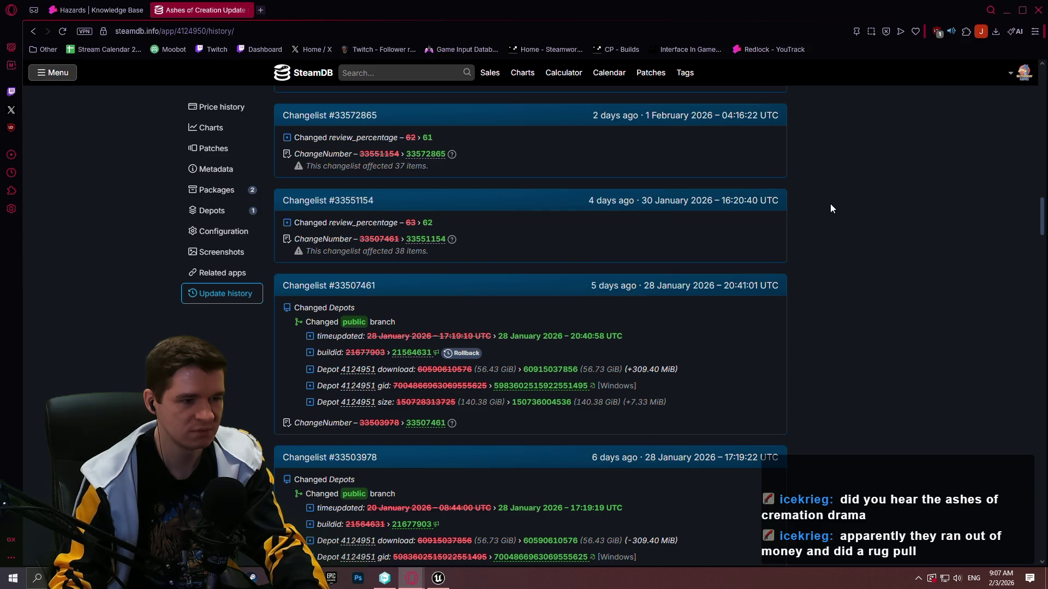
scroll(830, 204, down, 3)
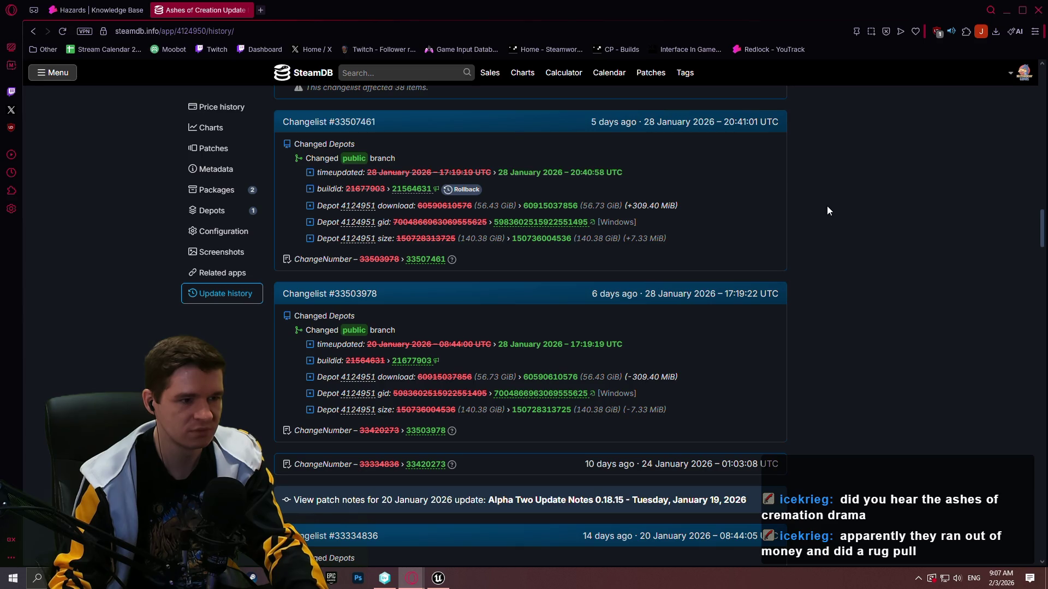
scroll(828, 207, down, 4)
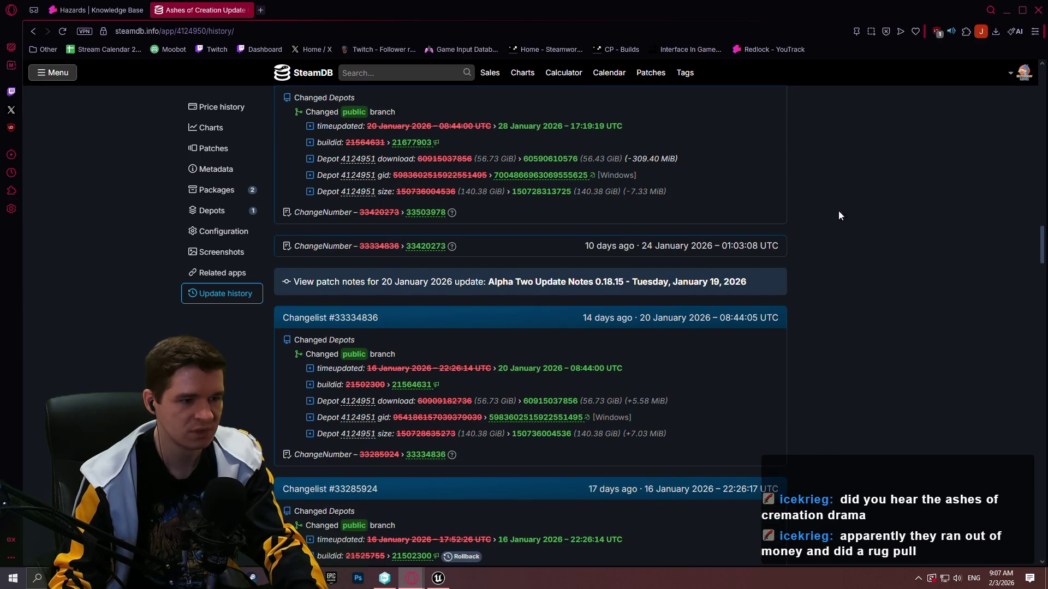
scroll(837, 208, up, 4)
mouse_move(1038, 218)
mouse_down()
mouse_move(1026, 91)
mouse_move(1023, 113)
mouse_up()
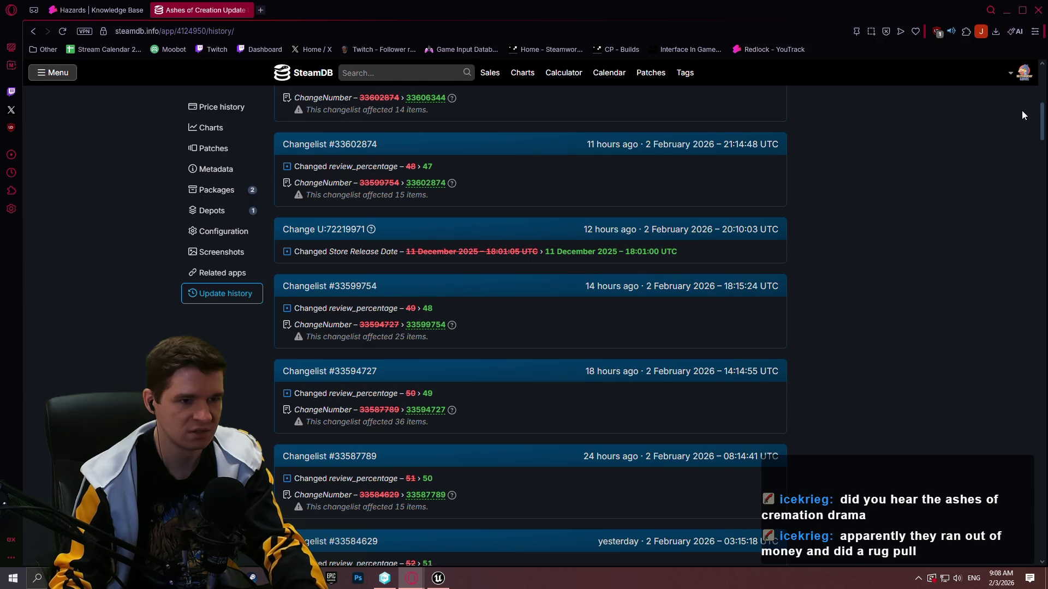
scroll(1023, 114, down, 1)
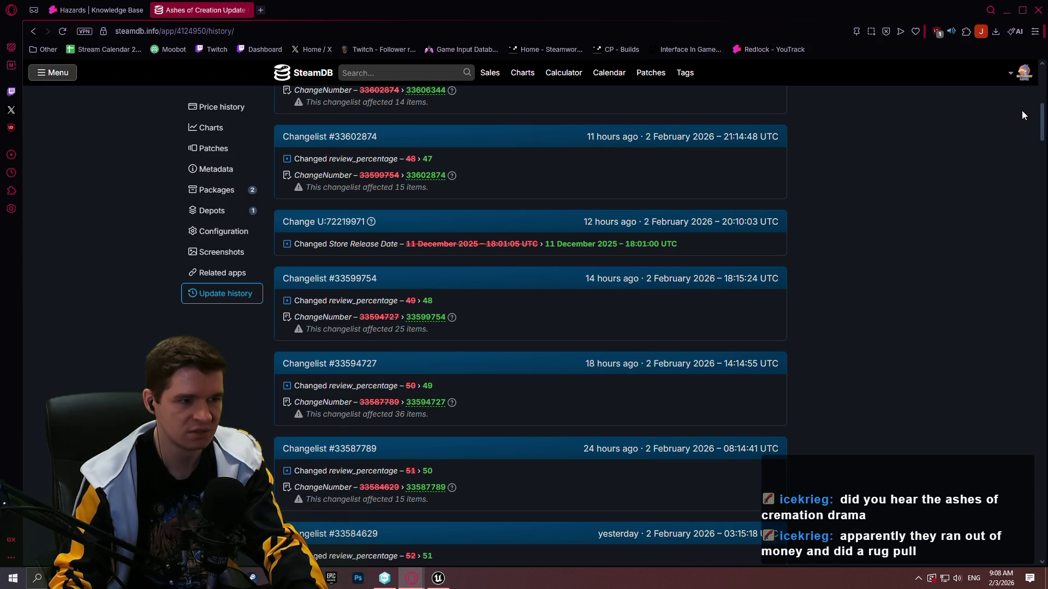
scroll(1017, 123, down, 12)
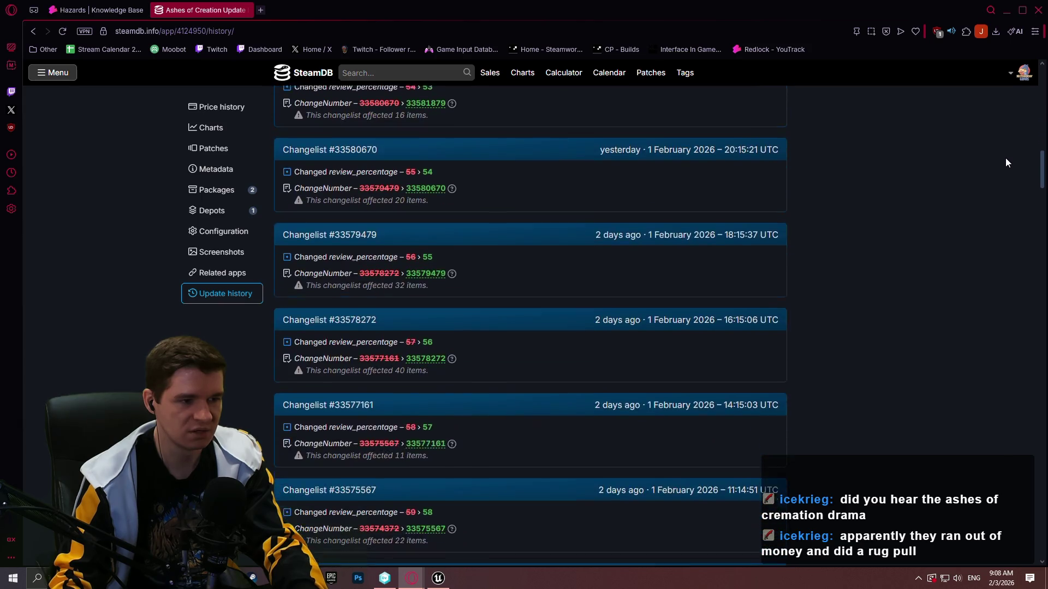
scroll(1001, 180, down, 20)
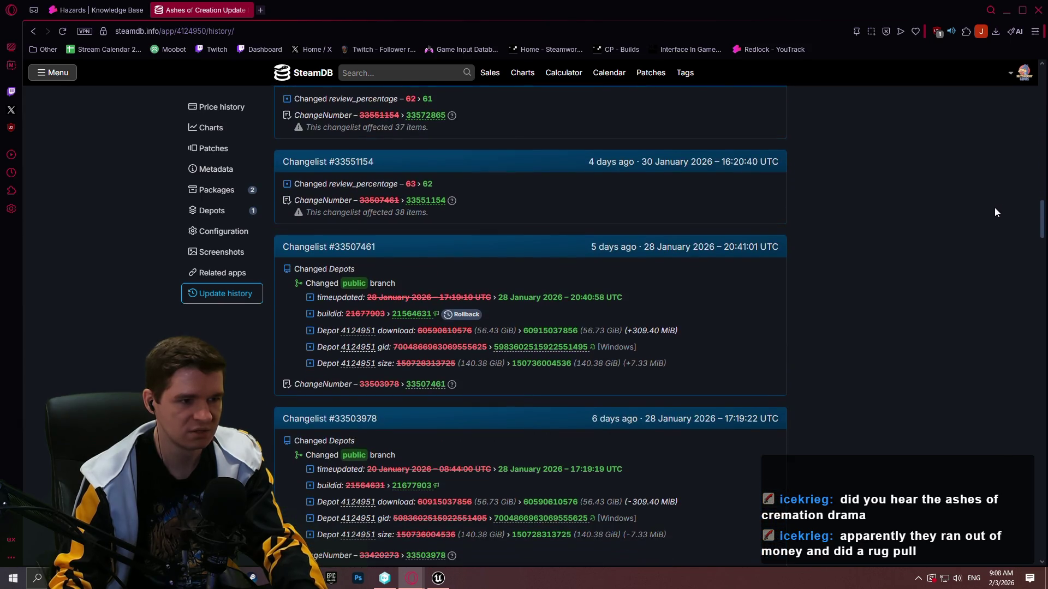
scroll(989, 234, down, 1)
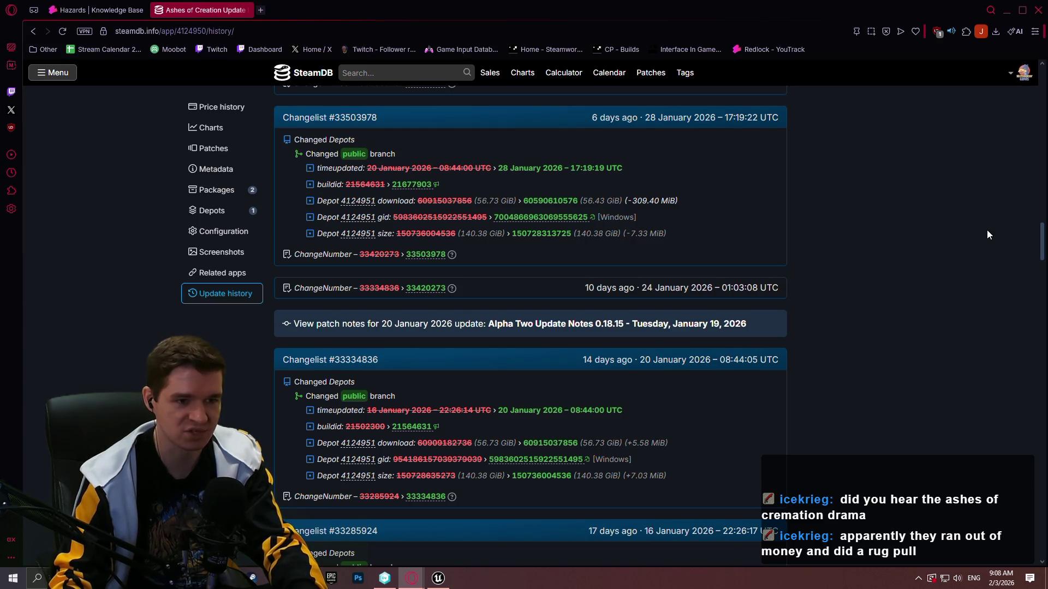
scroll(987, 235, down, 3)
scroll(982, 247, down, 8)
scroll(1014, 99, up, 20)
scroll(1005, 120, down, 2)
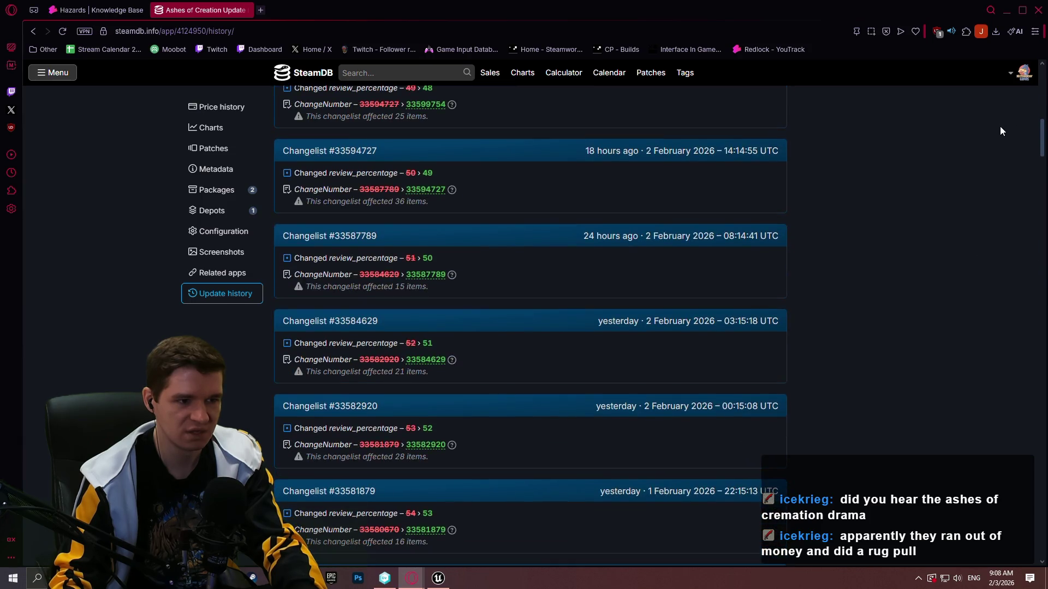
scroll(999, 120, up, 10)
scroll(994, 82, down, 3)
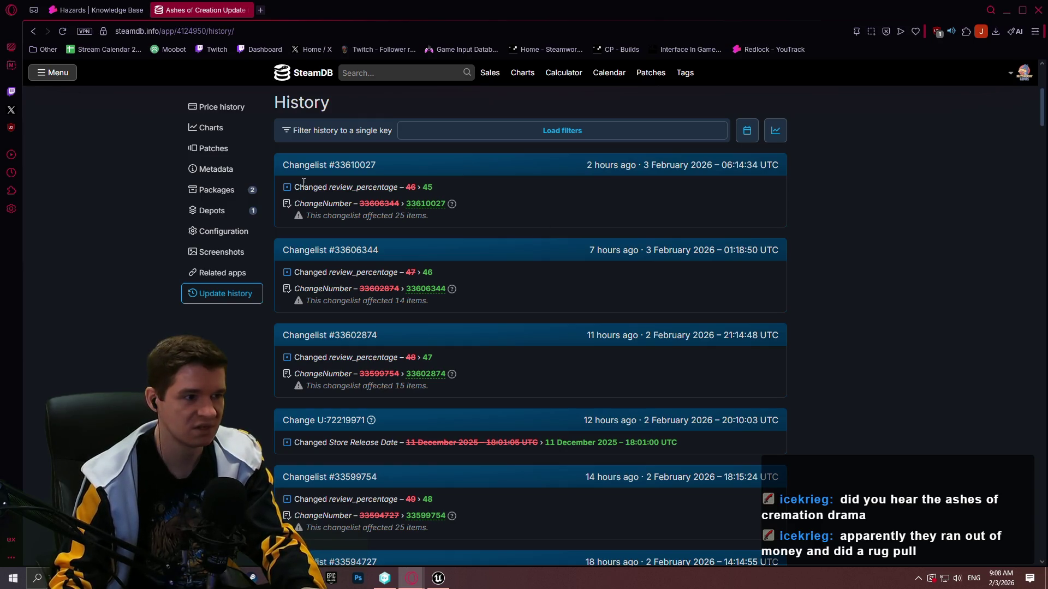
- Check the Packages page, then return to the update history and scroll through it
click(233, 191)
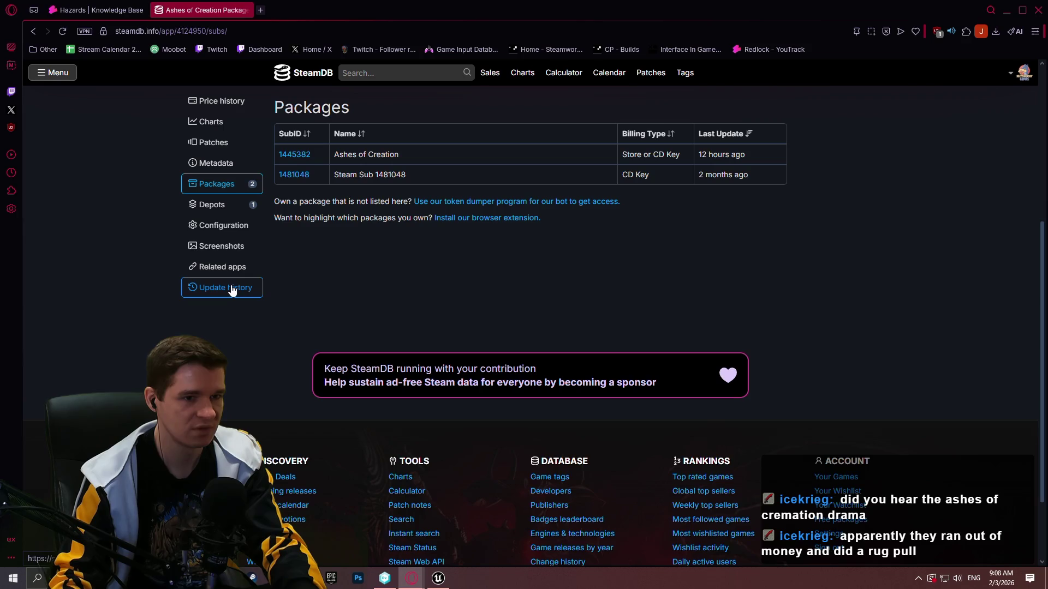
click(232, 288)
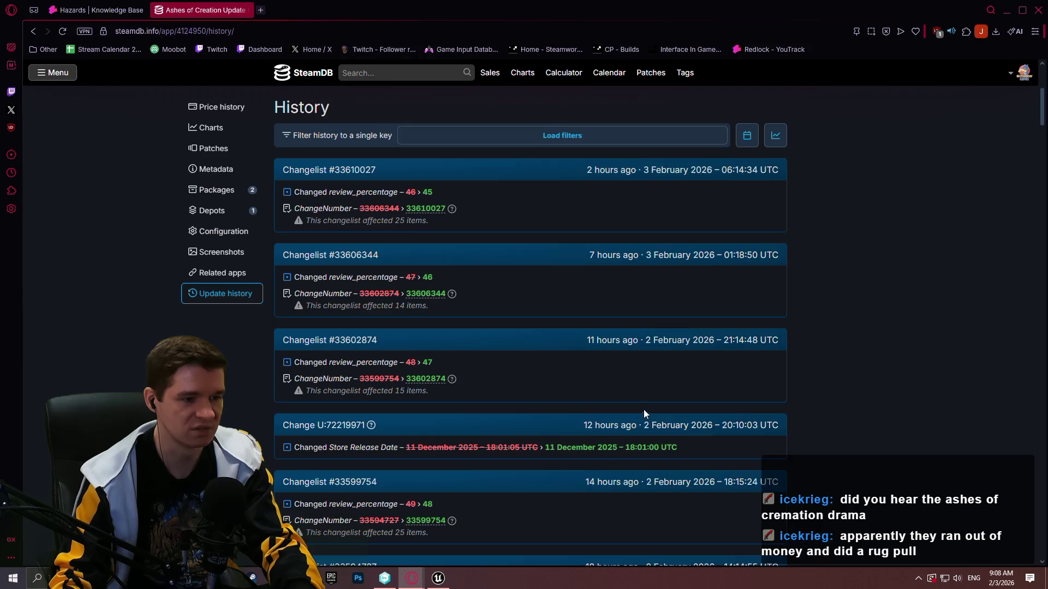
scroll(649, 418, down, 2)
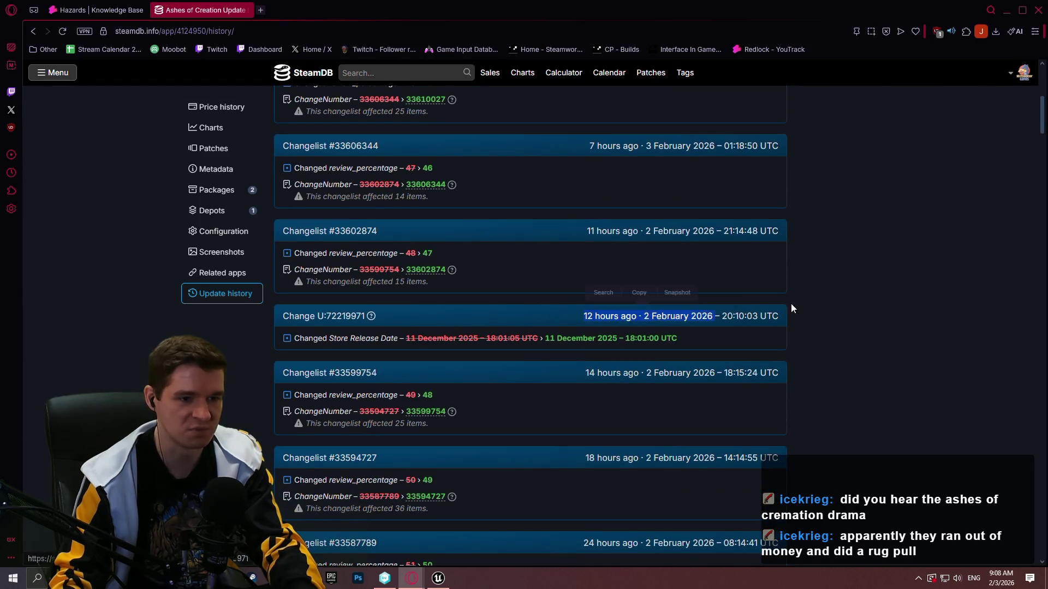
scroll(431, 200, up, 2)
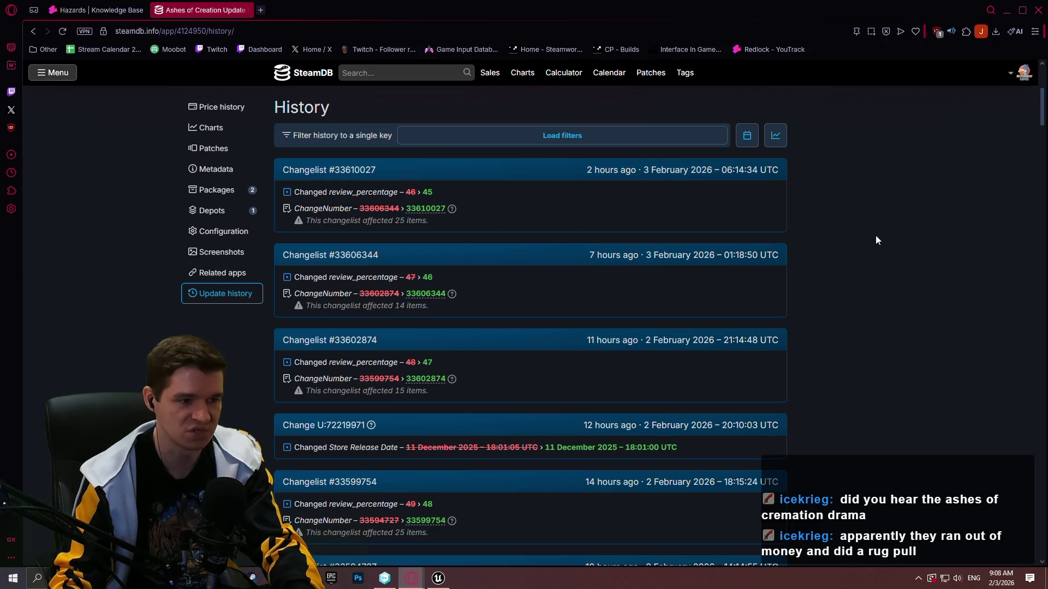
scroll(837, 227, down, 4)
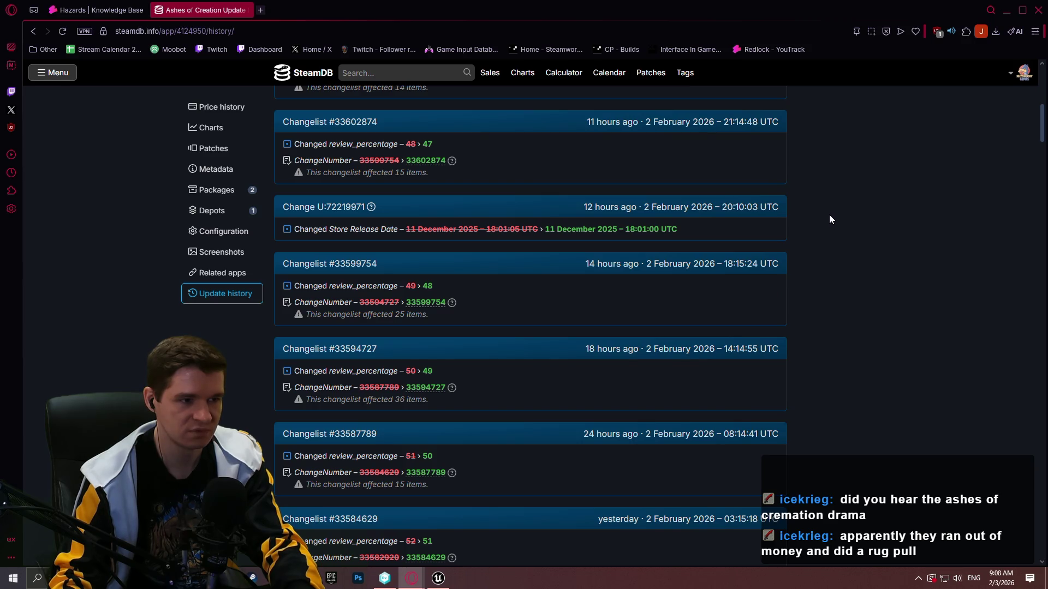
scroll(826, 217, down, 7)
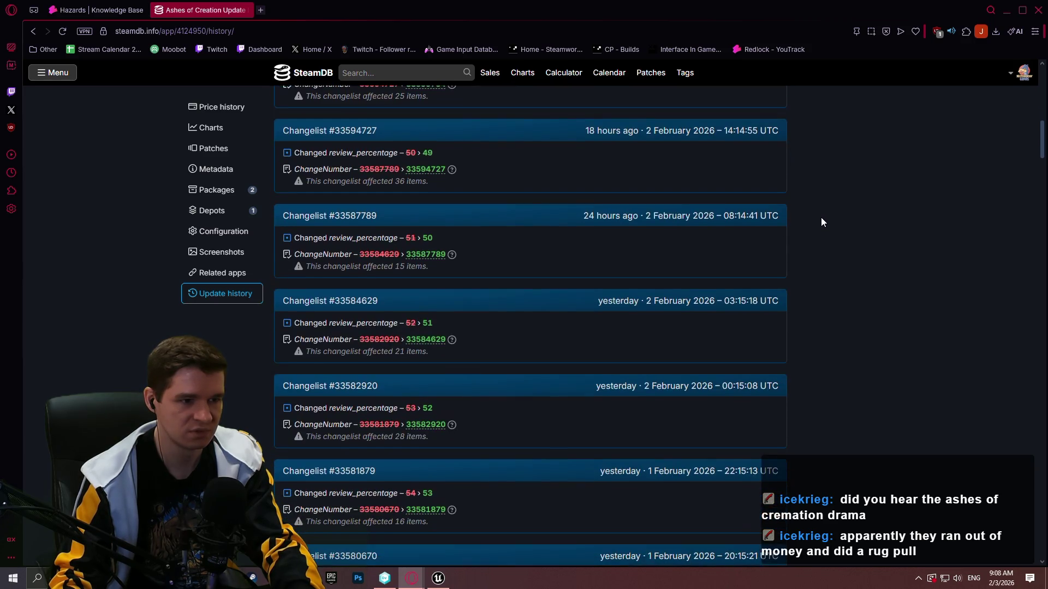
scroll(814, 217, up, 8)
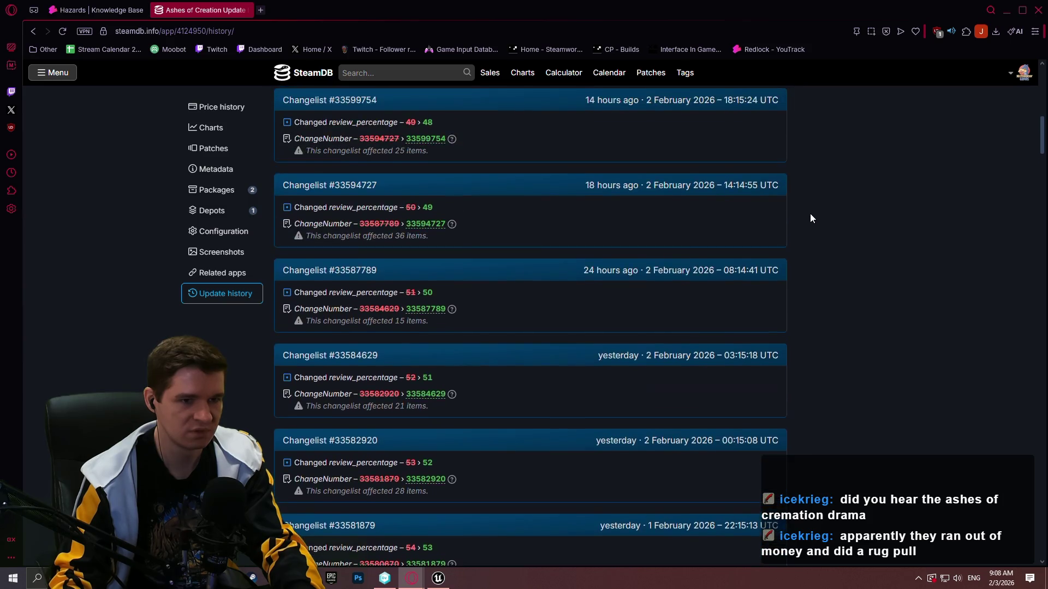
- Close the SteamDB tab to reveal the Hazards article, then switch to the Unreal Editor
click(251, 10)
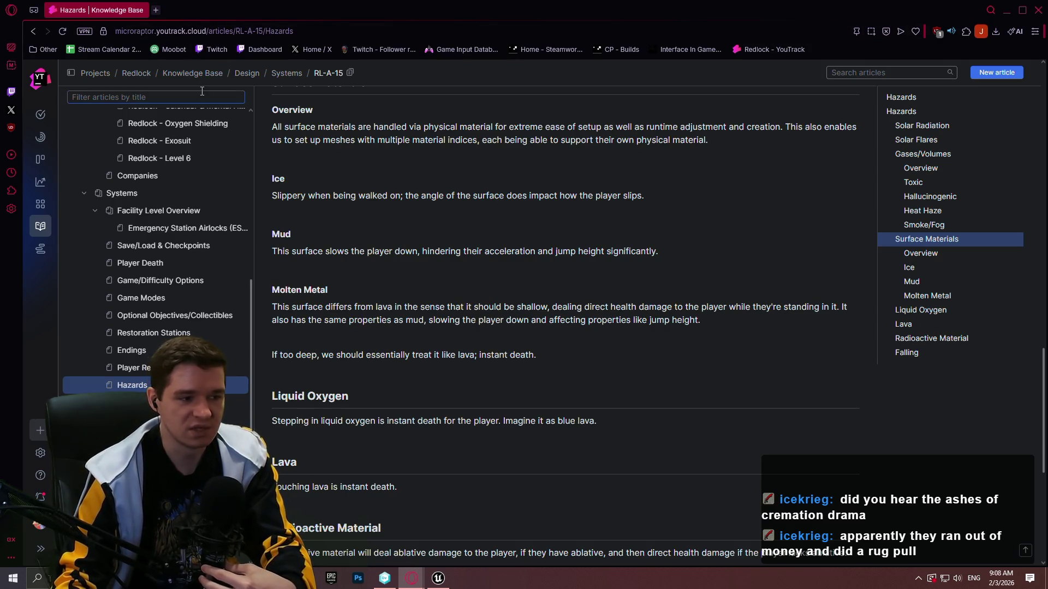
click(438, 578)
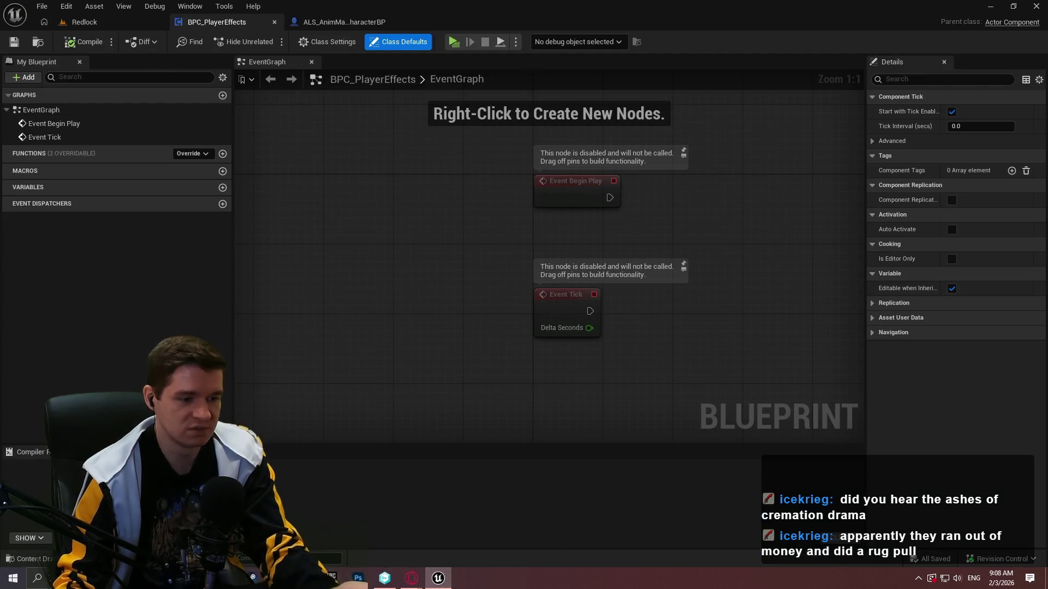
- Bring hazards.txt in Notepad++ to the front and place the caret at the end of the notes
click(355, 578)
click(434, 425)
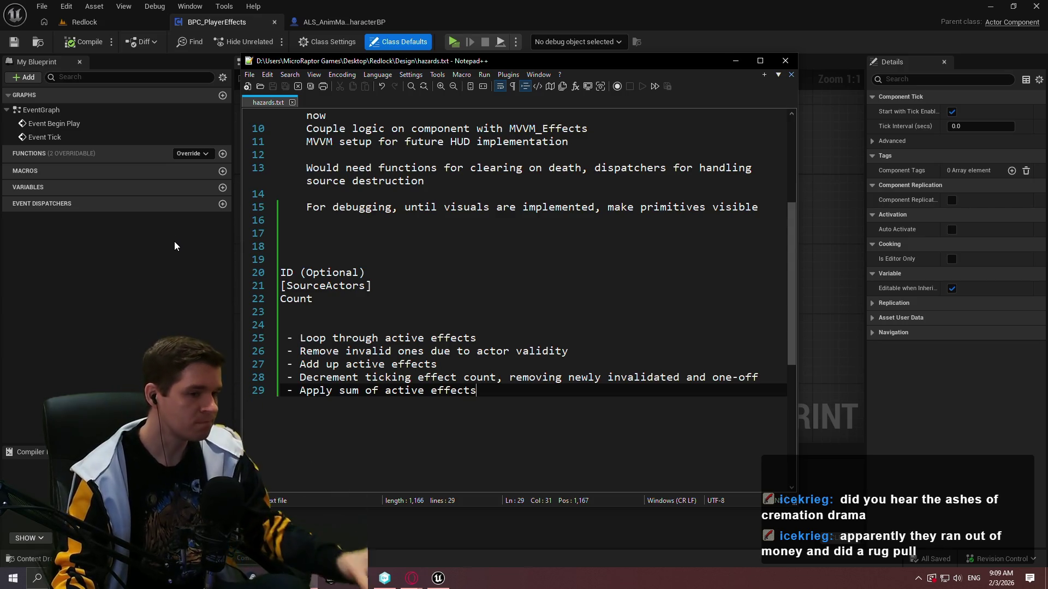
- Delete lines 20–22 (ID (Optional), [SourceActors], Count) from hazards.txt
click(524, 444)
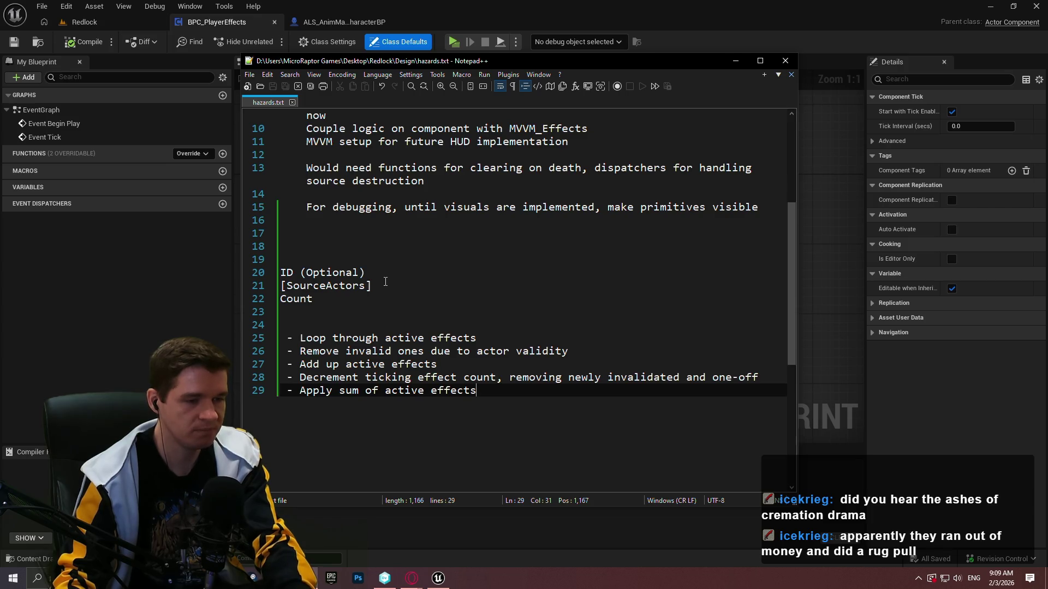
click(377, 298)
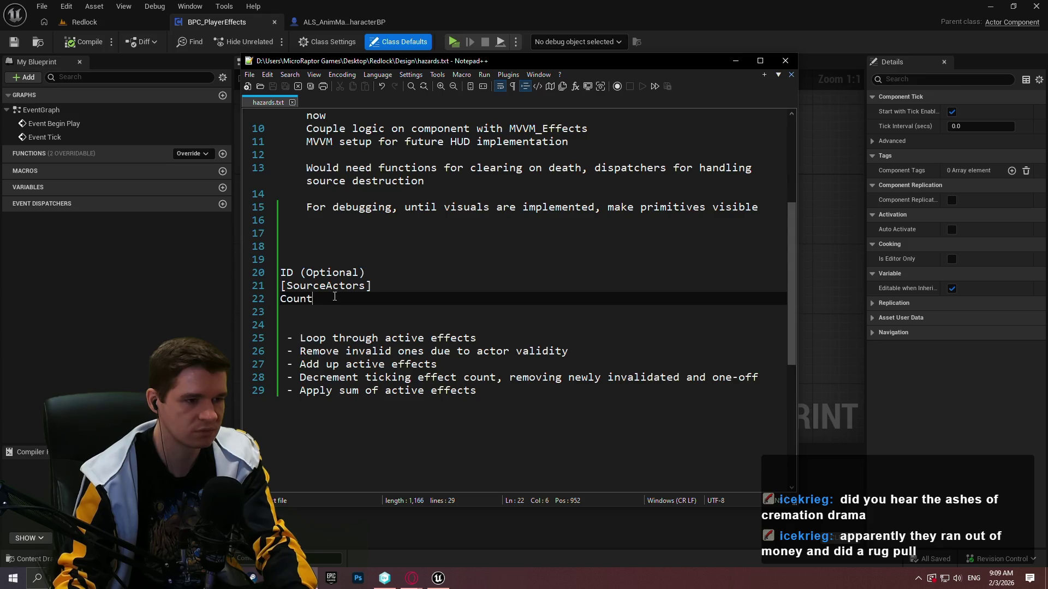
drag(378, 304, 263, 272)
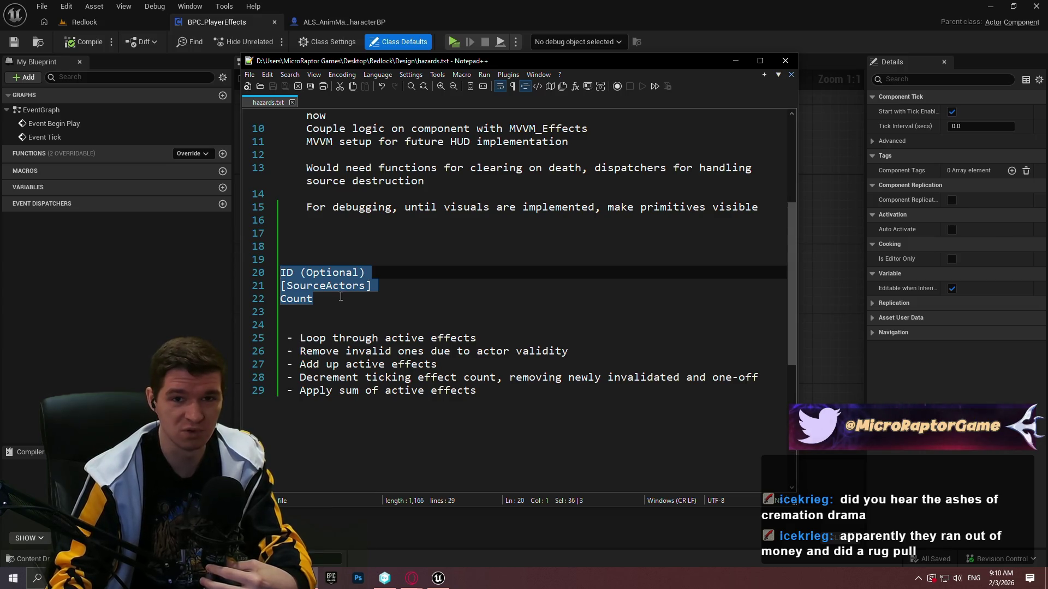
mouse_move(319, 299)
mouse_down()
mouse_move(327, 301)
mouse_move(224, 274)
mouse_up()
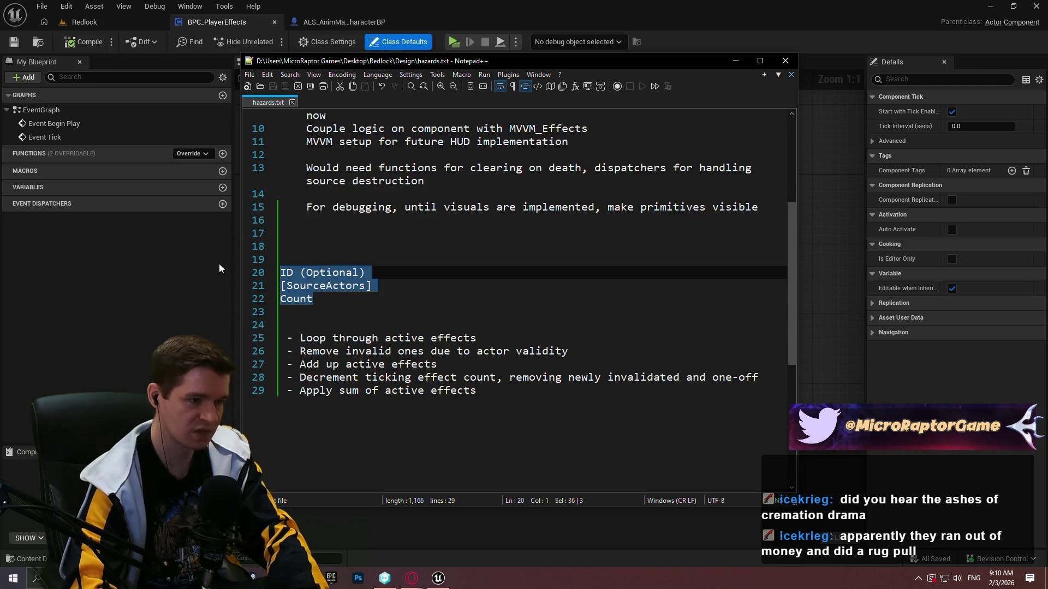
key(BackSpace)
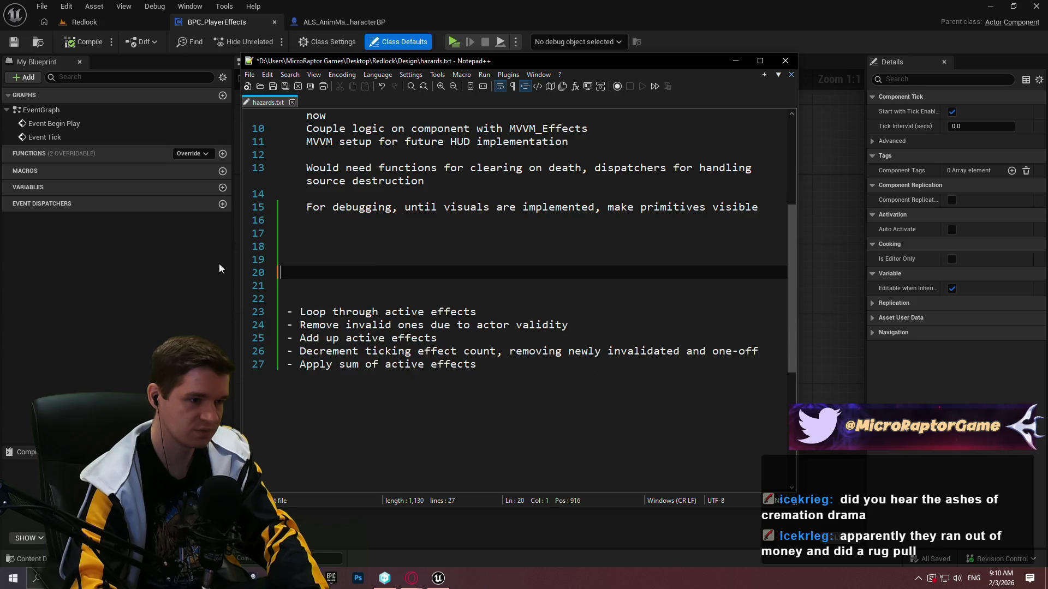
- Type the SourceActor and ID (Optional) lines into the notes
text(SourceActor)
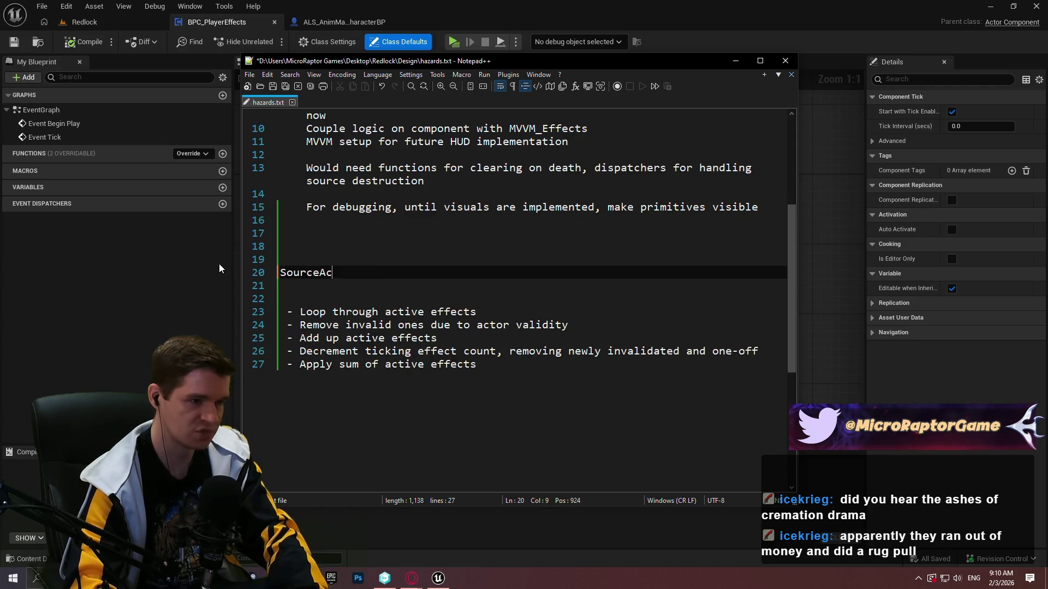
key(Return)
text(ID  )
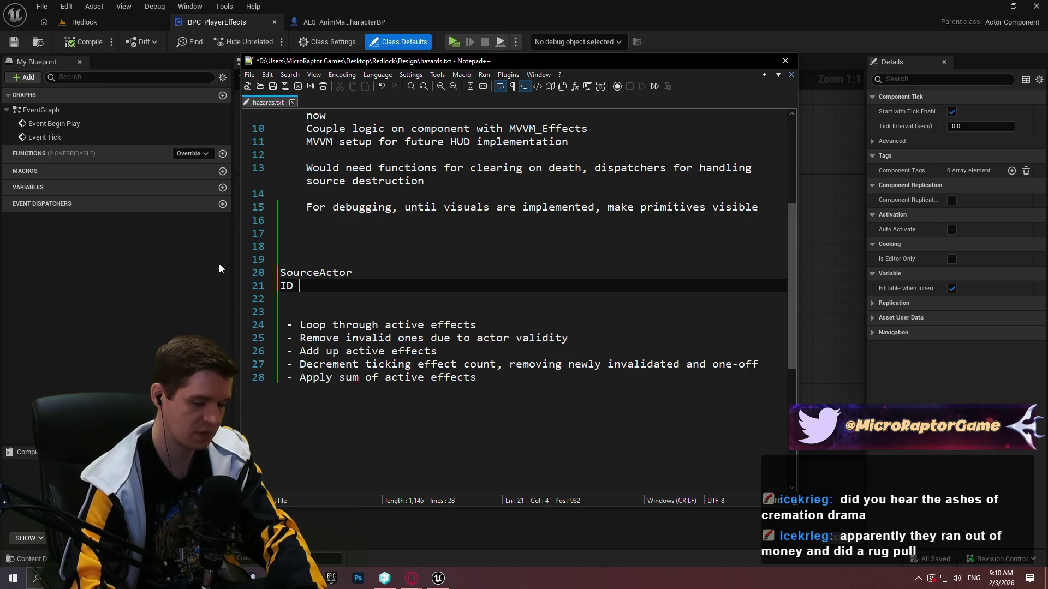
text(Optional))
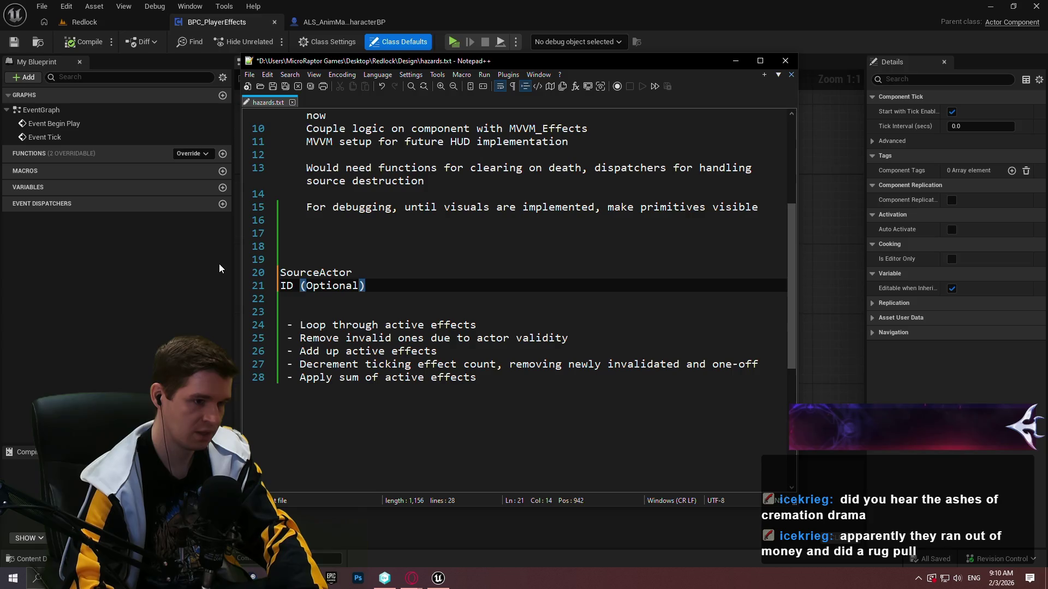
key(Return)
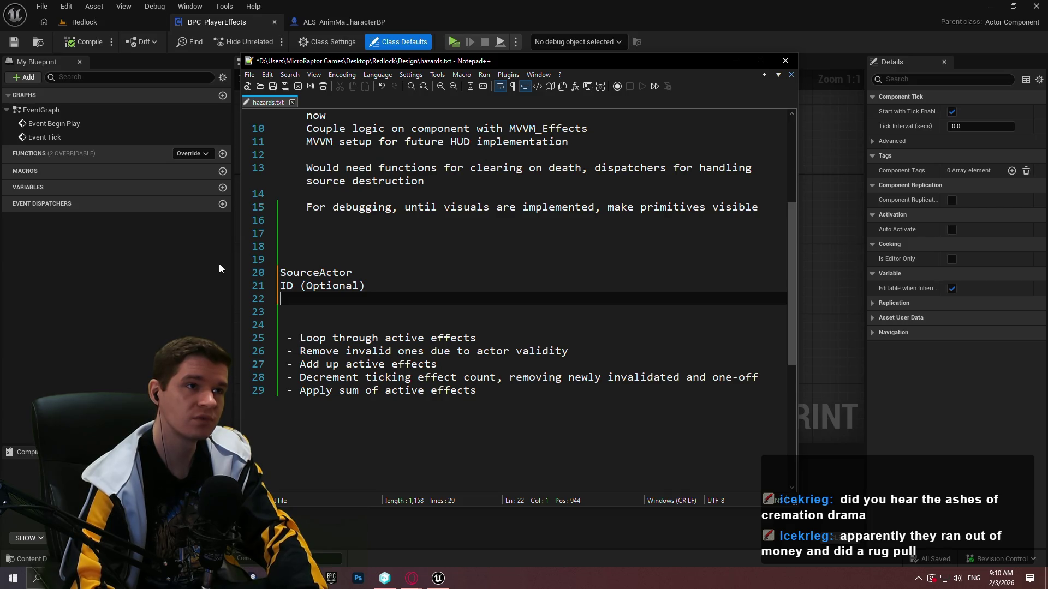
- Add an ApplyAllowance line listing the options Any, OnePerID
text(AA)
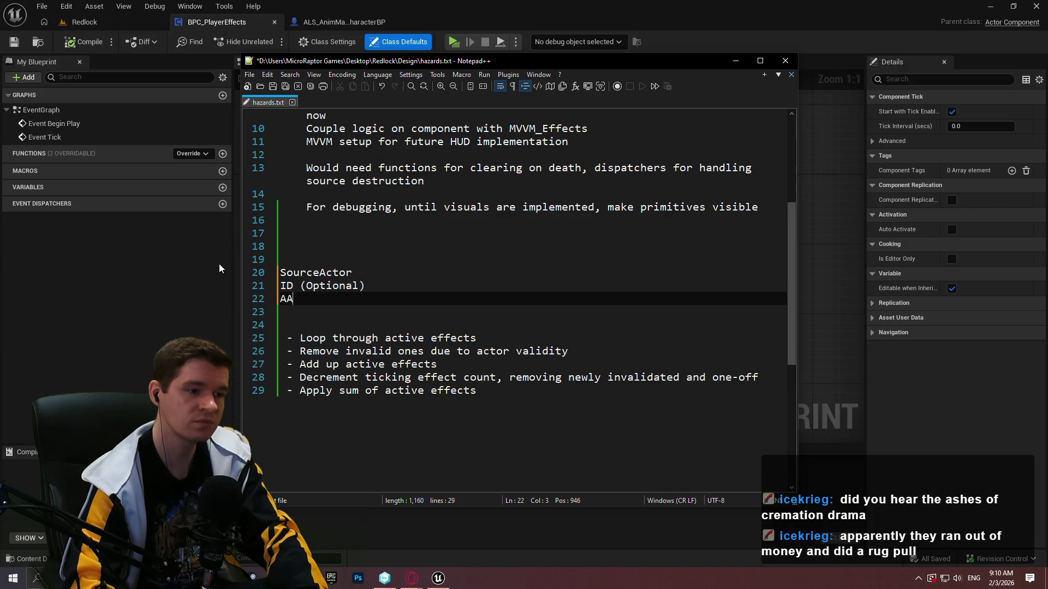
text(pply)
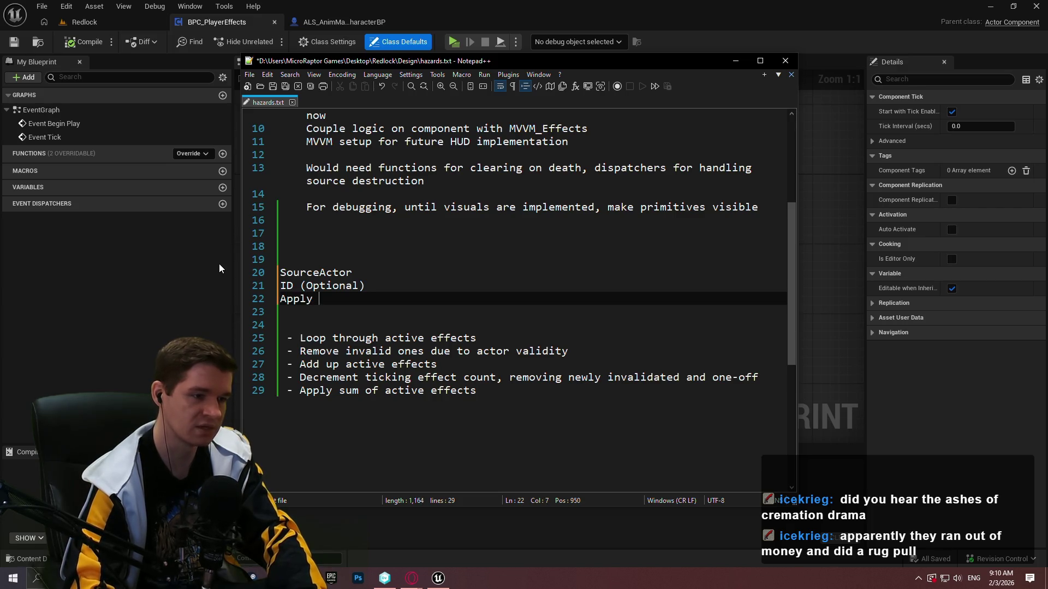
text(Allowance)
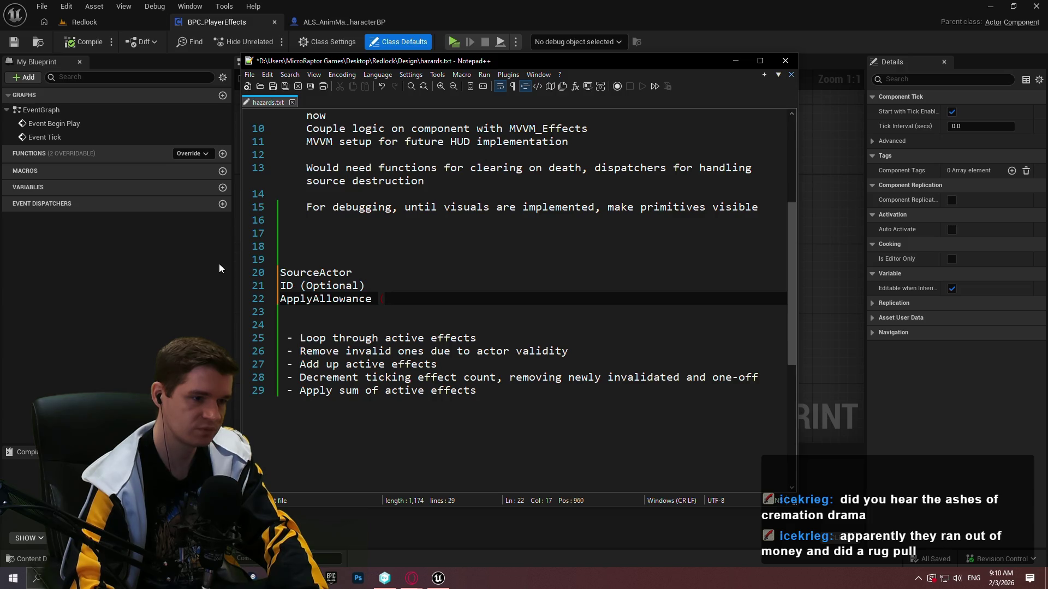
key(BackSpace)
text((OnePerI)
text(D))
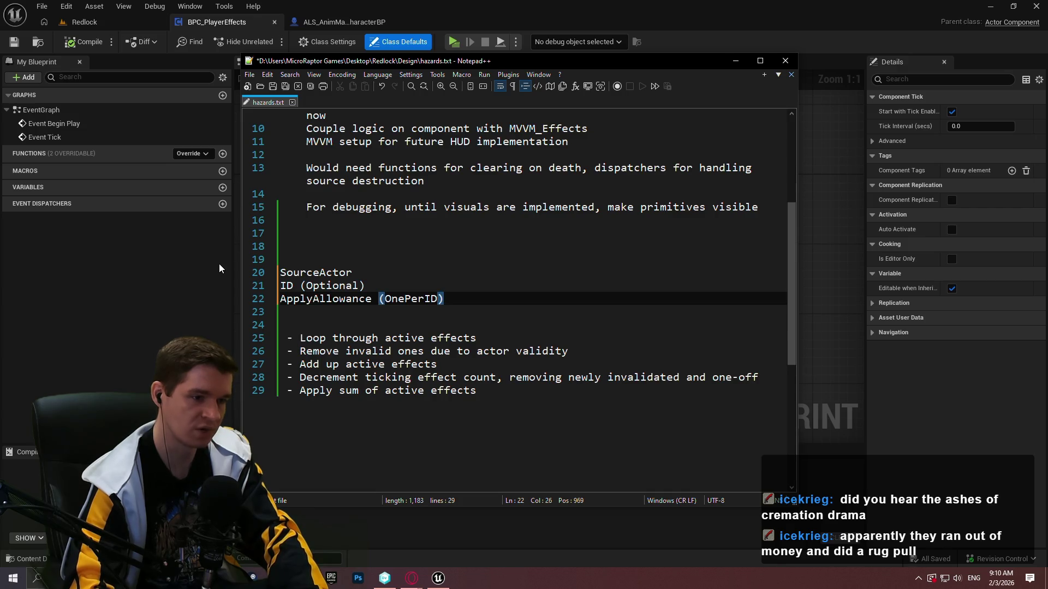
key(BackSpace)
text(,)
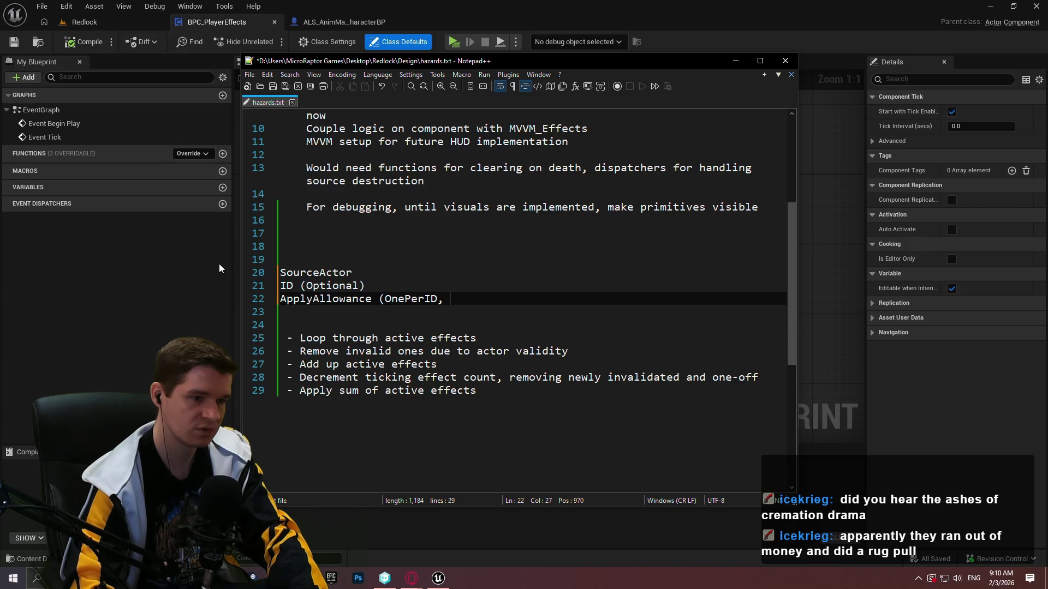
key(BackSpace)
key(ctrl+Left)
text(Any,)
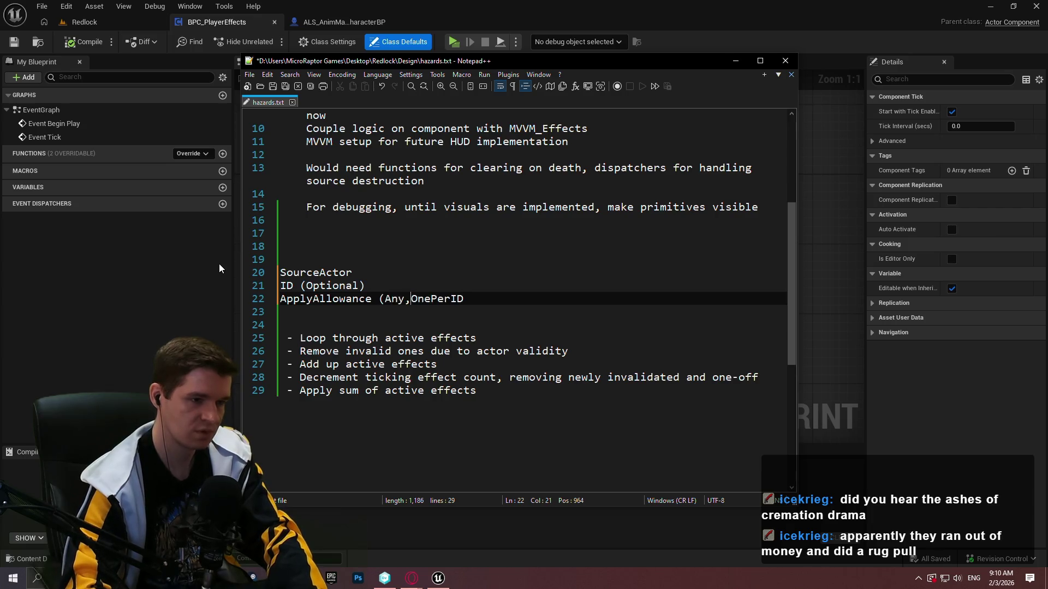
key(Right)
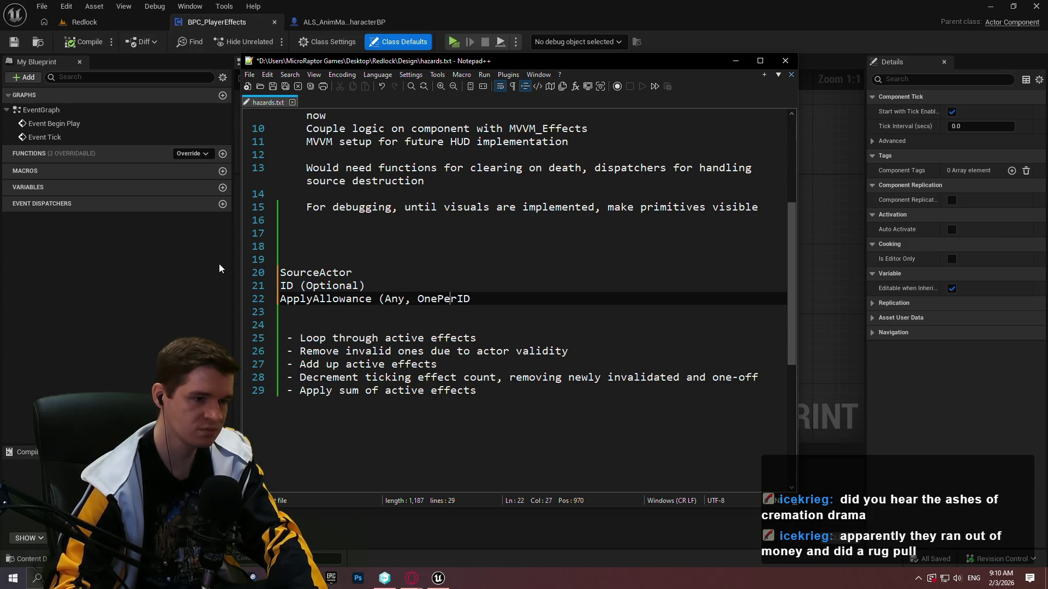
- Change line 22 to read ApplyAllowance (MultipleAllowed, OnePerID) with the closing parenthesis
key(BackSpace)
key(BackSpace)
key(BackSpace)
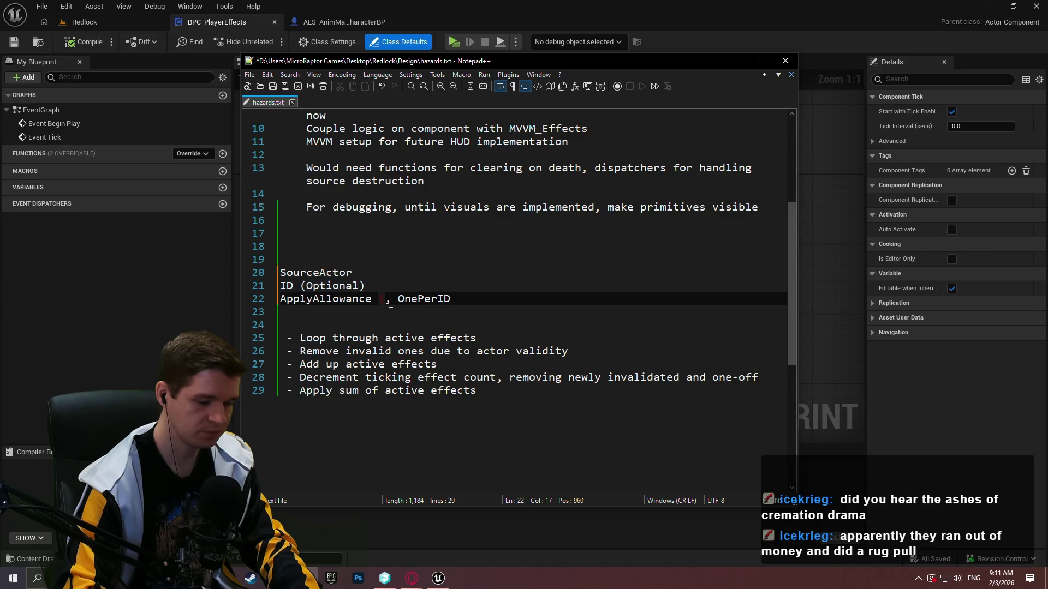
text((MultipleAll)
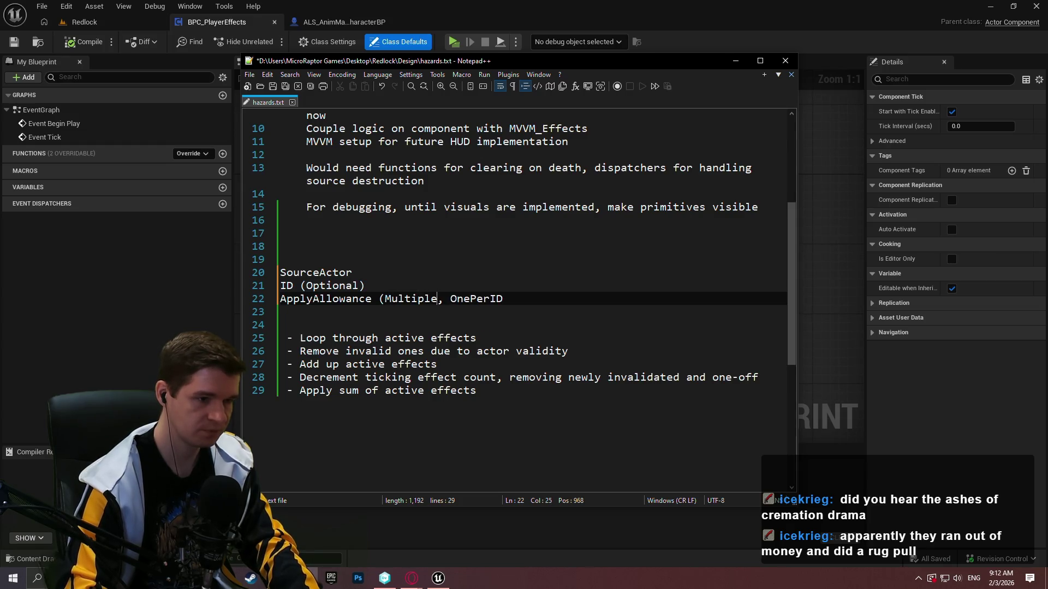
text(owed)
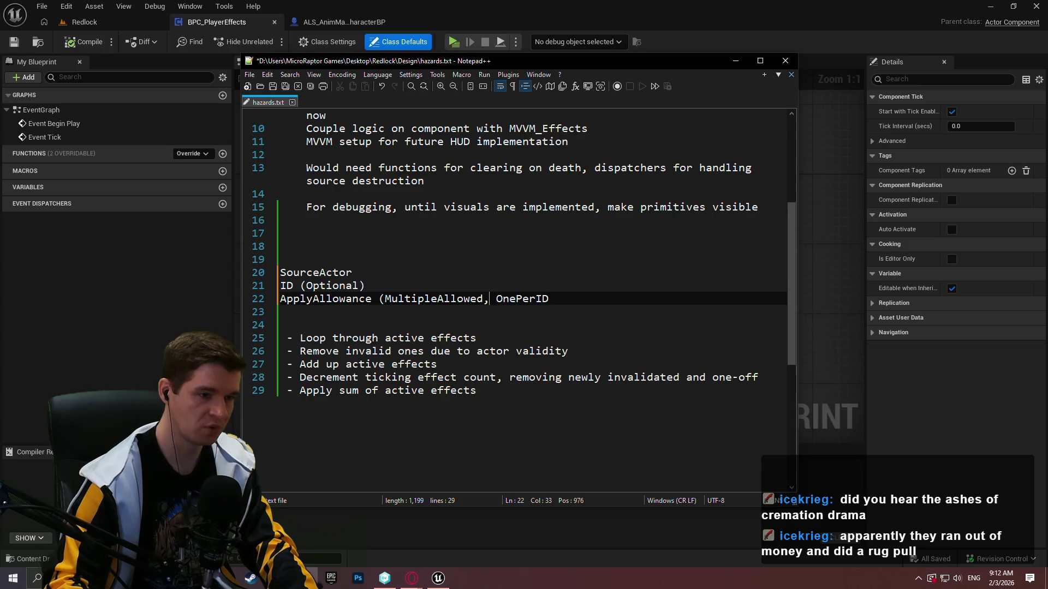
click(529, 299)
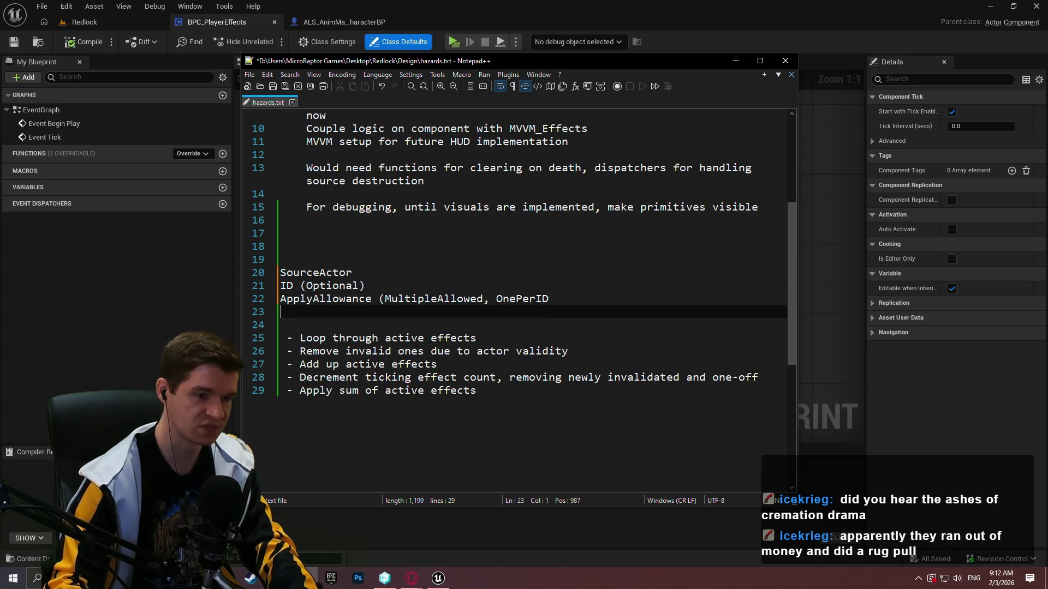
text())
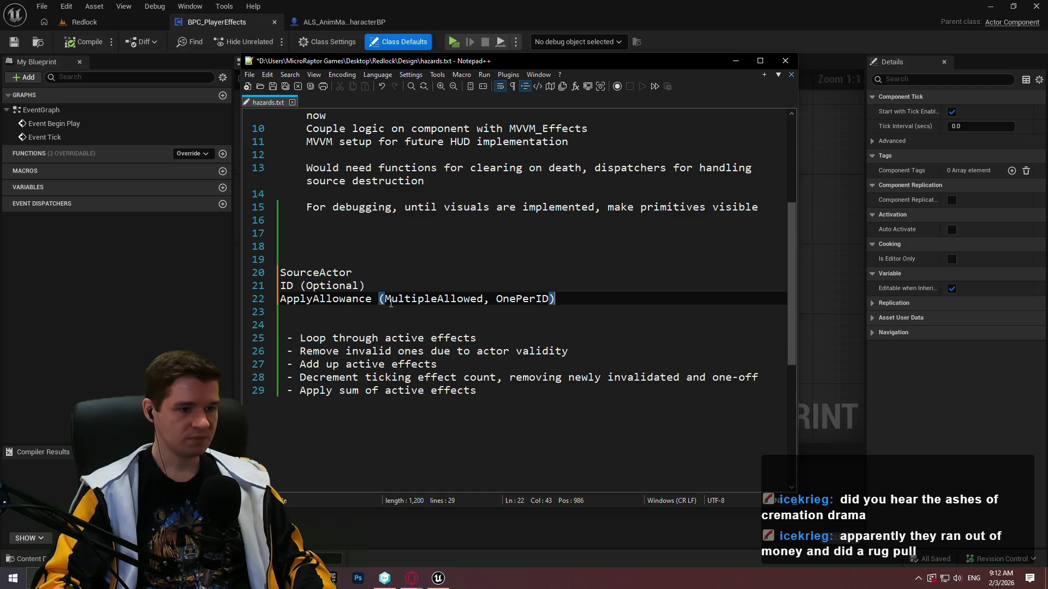
- Add TicksLeft, an EffectType field, and EffectStrength (damage dealt) below ApplyAllowance
key(Return)
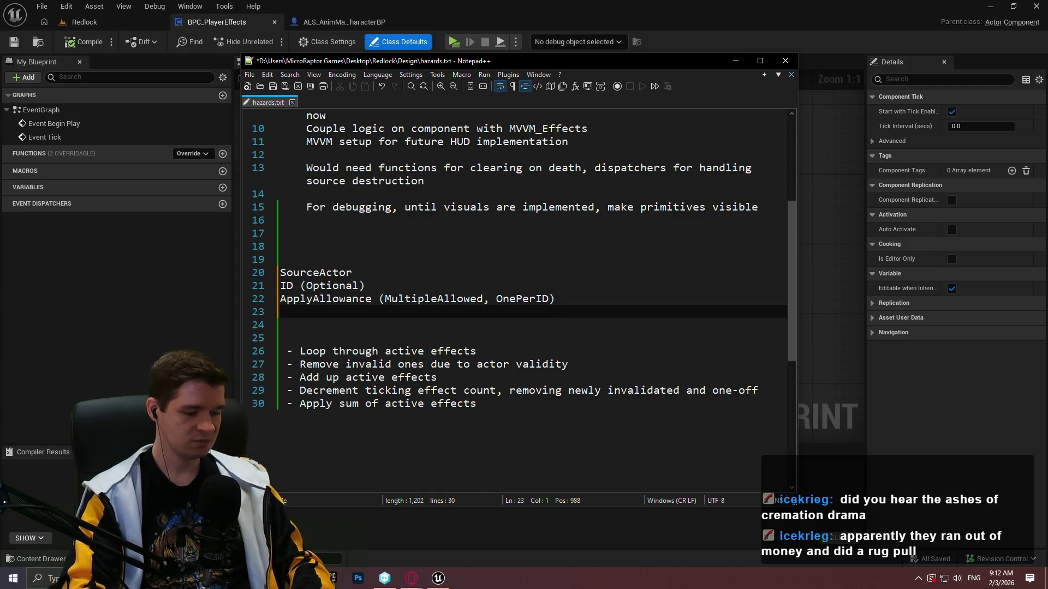
text(Ti)
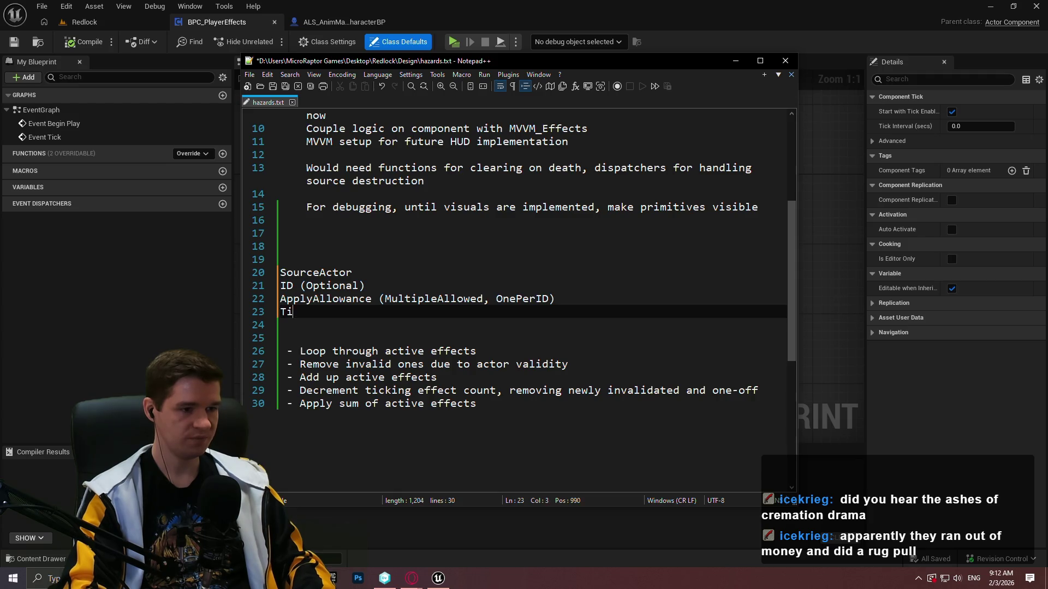
text(cksLeft)
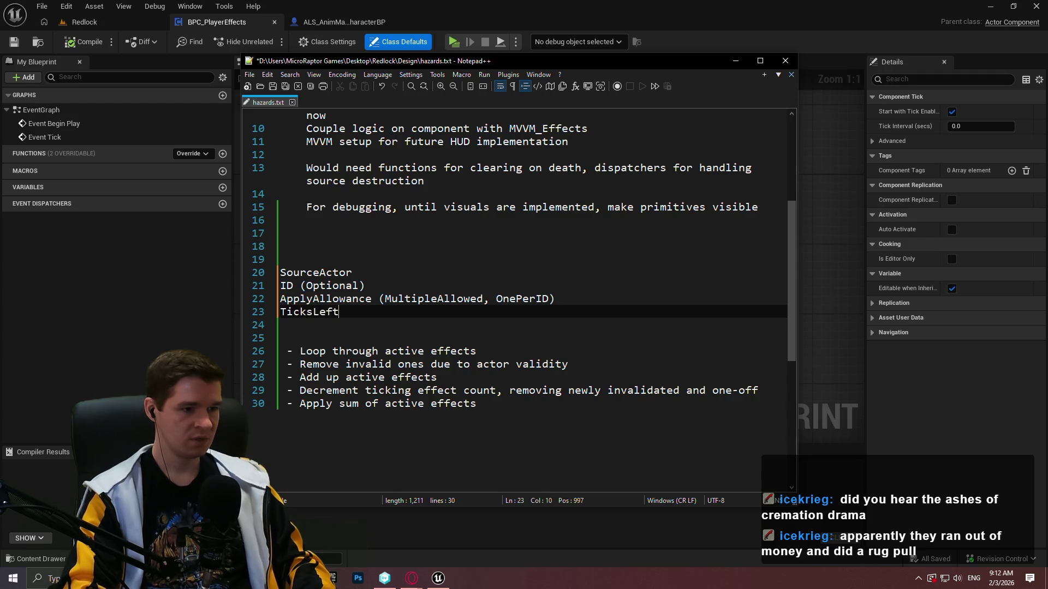
click(326, 312)
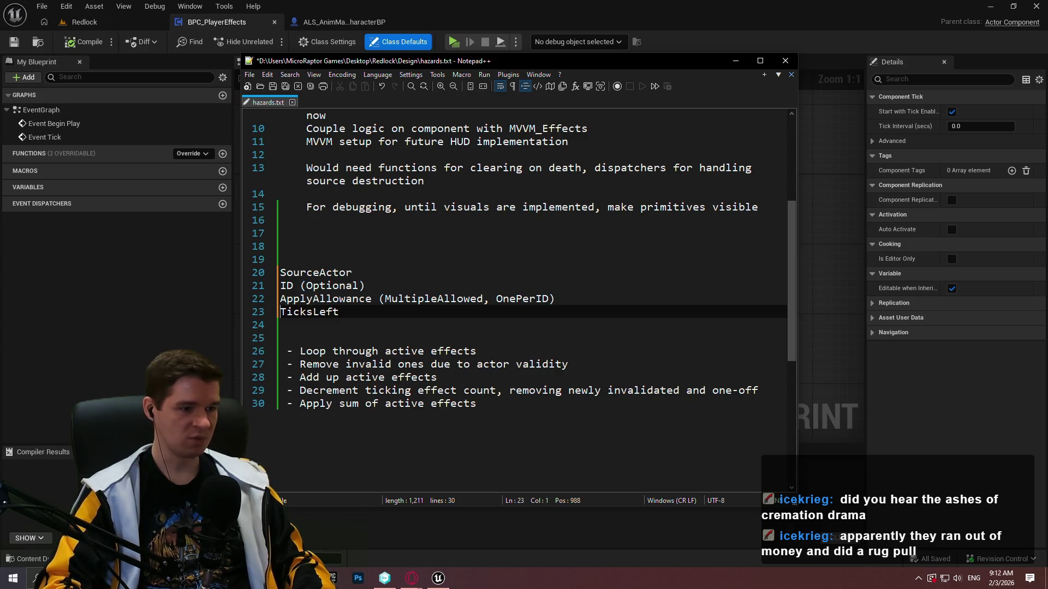
key(Return)
key(Up)
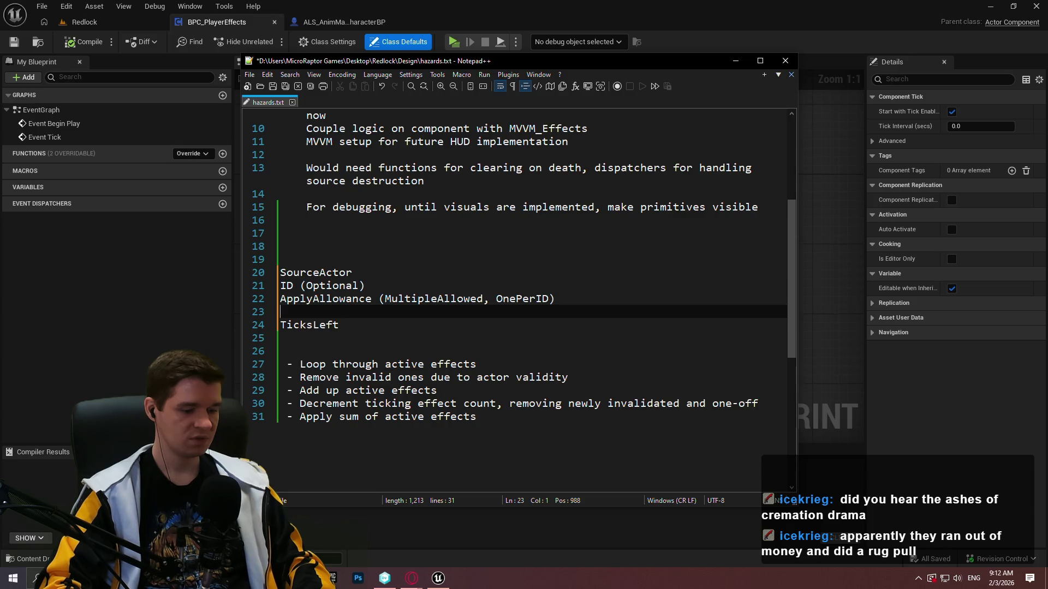
text(Eff)
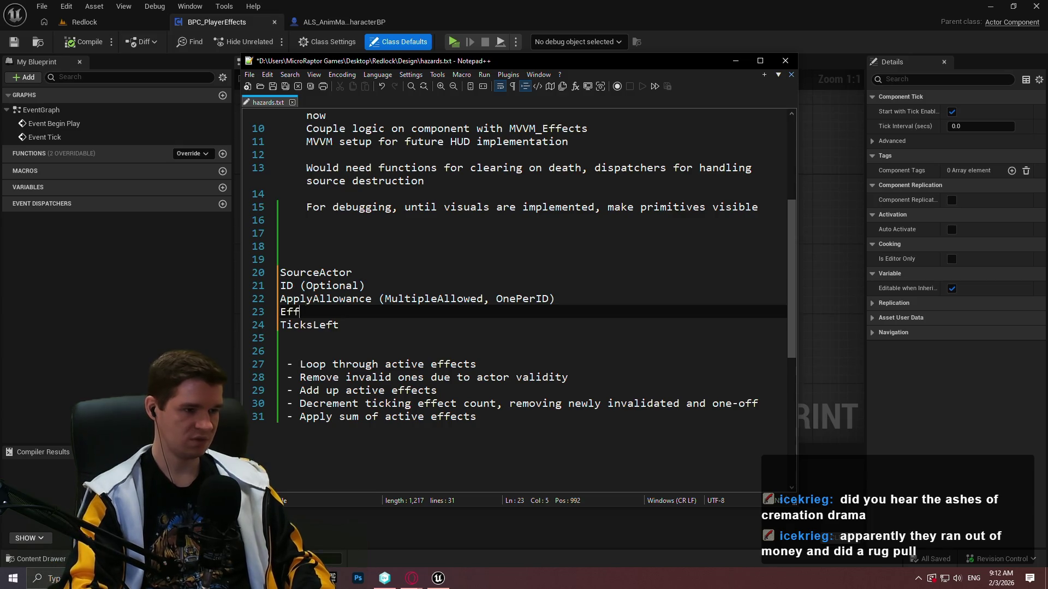
text(ectType)
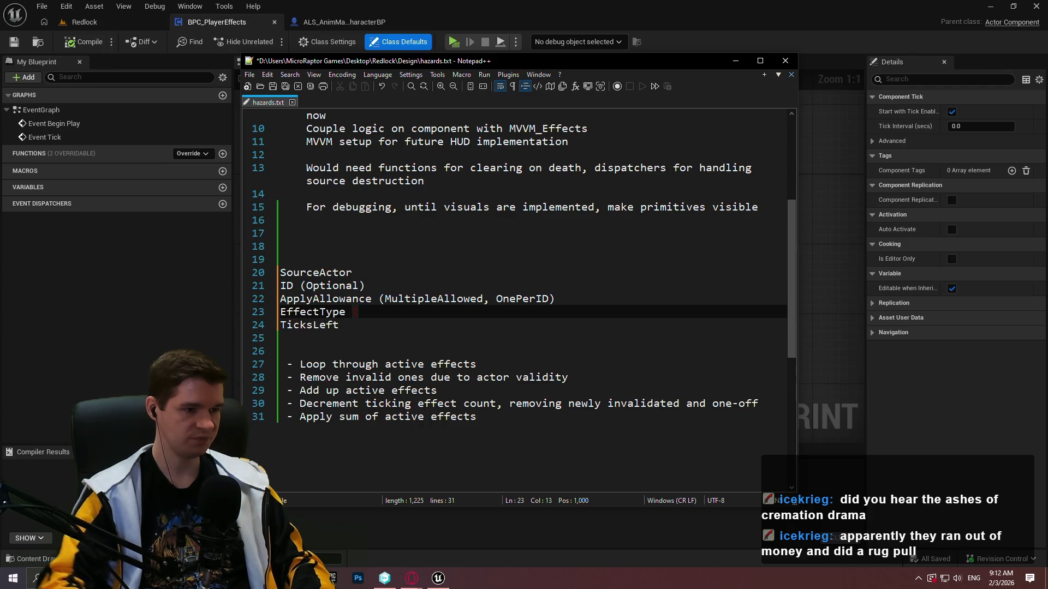
key(BackSpace)
text(()
key(Return)
text(Effect)
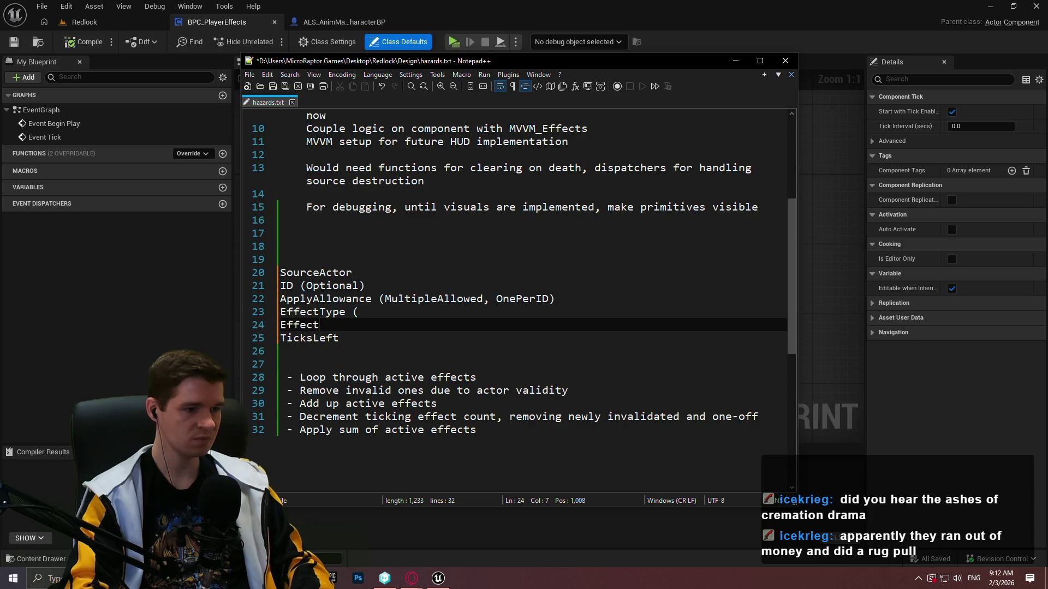
text(Strength)
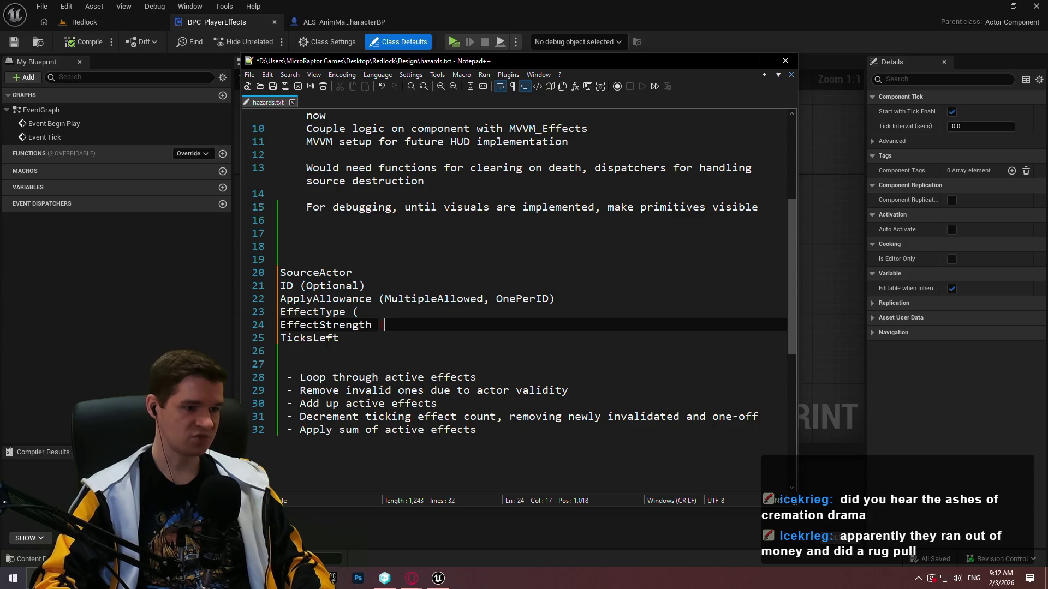
key(BackSpace)
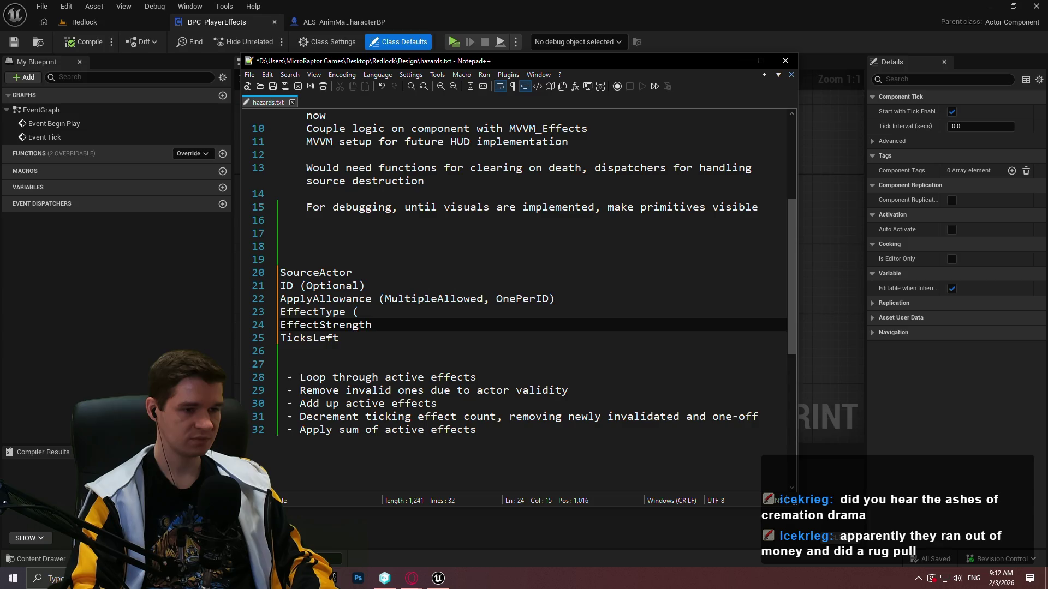
text(()
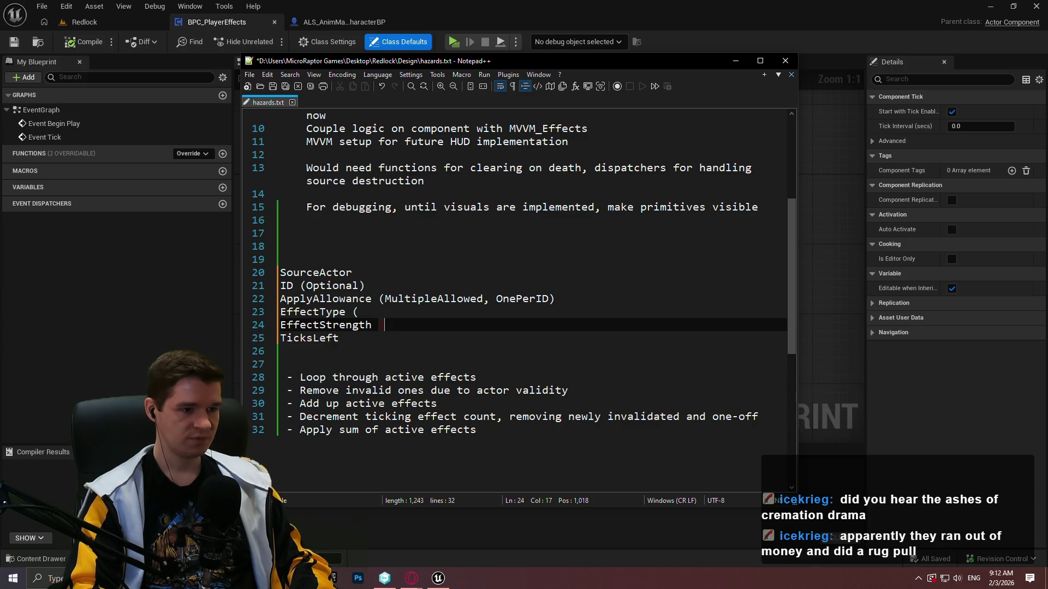
text(da)
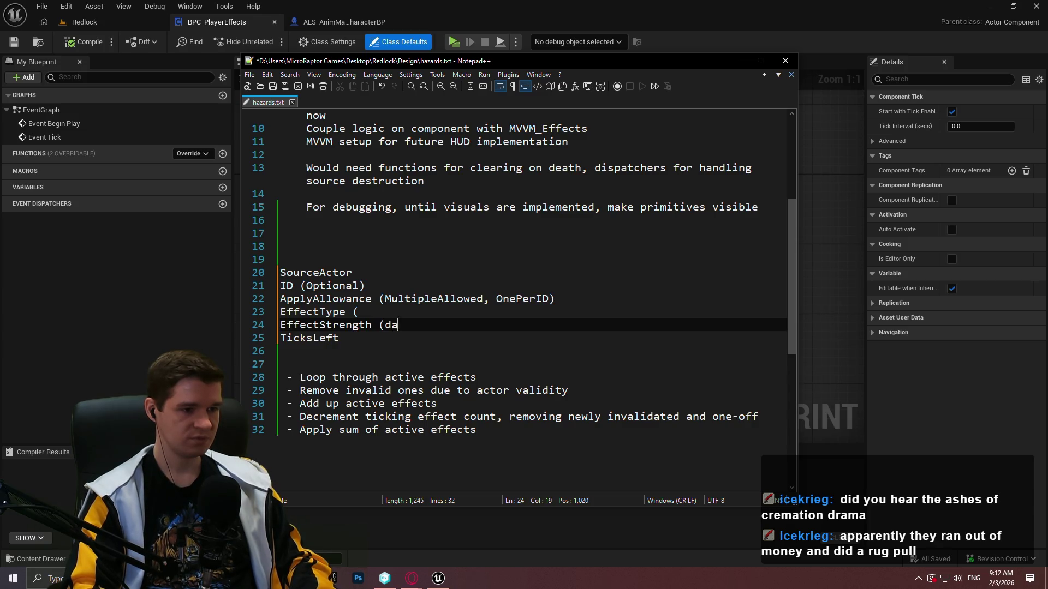
text(mage dealt))
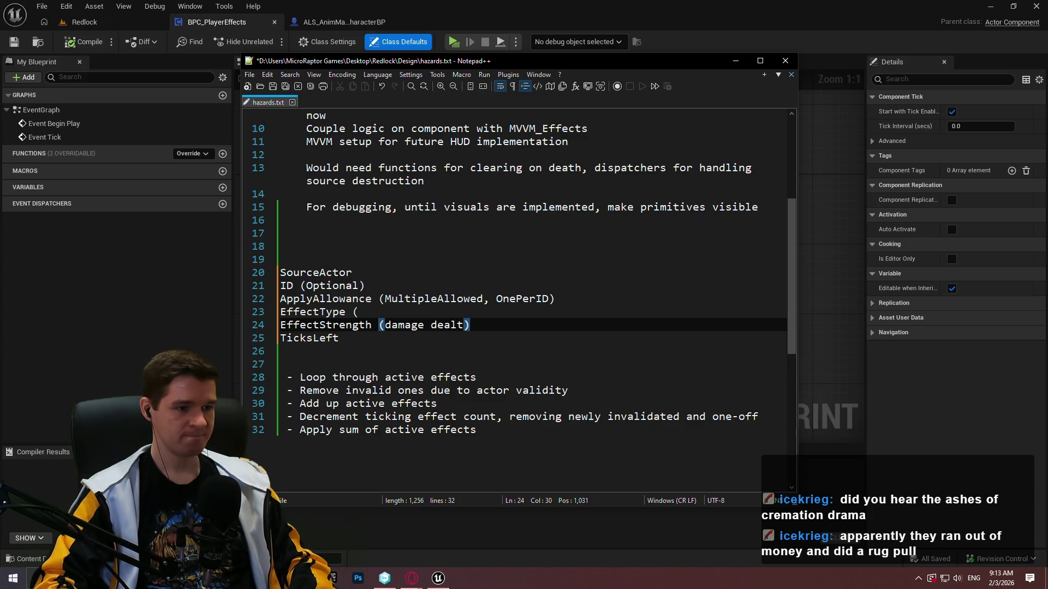
- Rename EffectType to SourceType (Solar Radiation, Radioactive Rock, etc...) and save hazards.txt
click(359, 312)
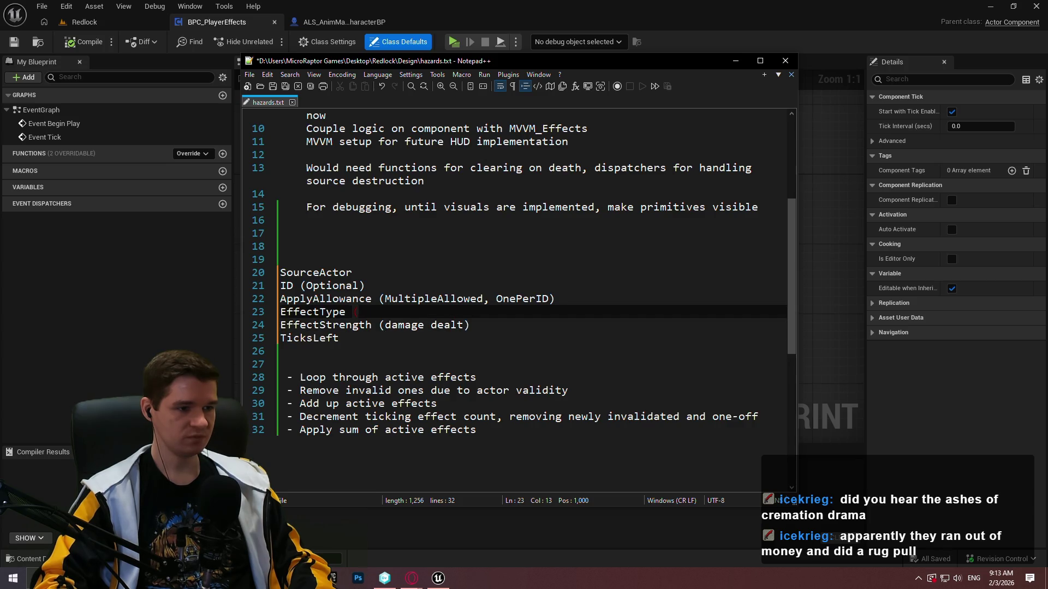
key(BackSpace)
text((Ablative)
key(BackSpace)
key(BackSpace)
key(BackSpace)
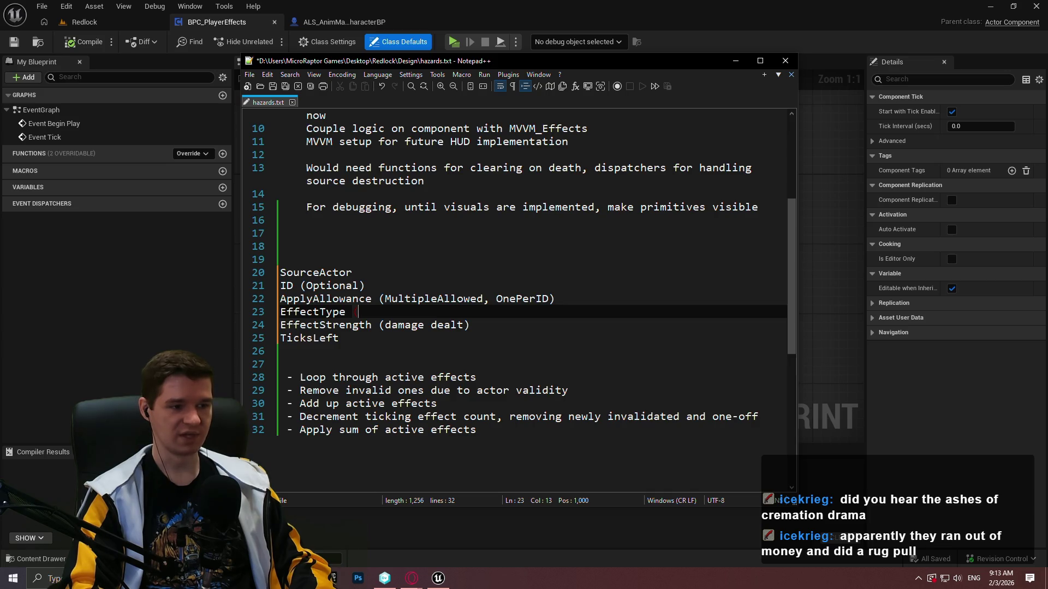
key(BackSpace)
key(BackSpace)
key(BackSpace)
key(BackSpace)
key(BackSpace)
key(BackSpace)
text(SourceType)
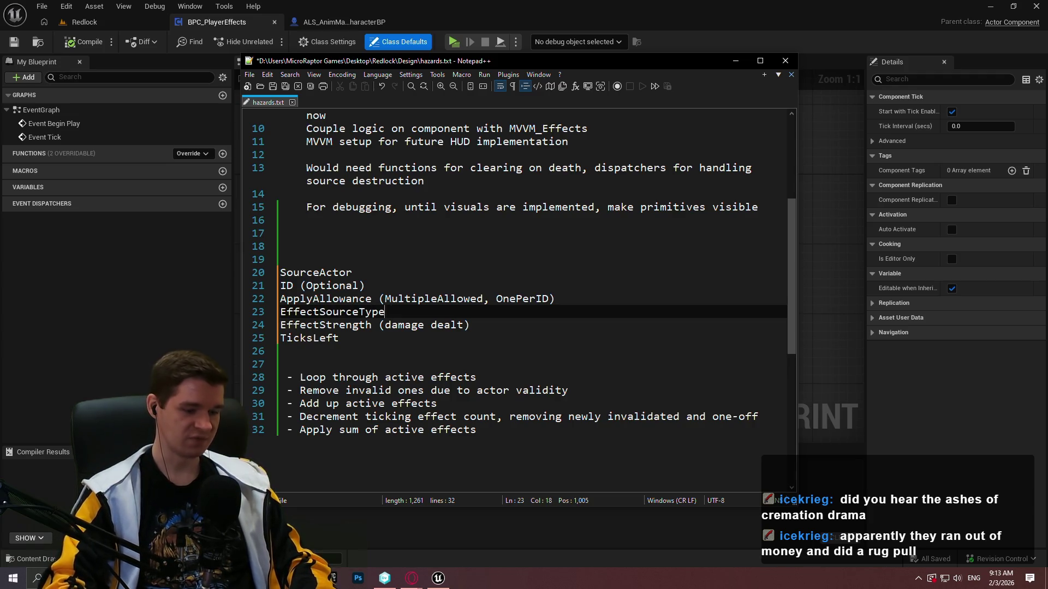
text( (Solar Radiation)
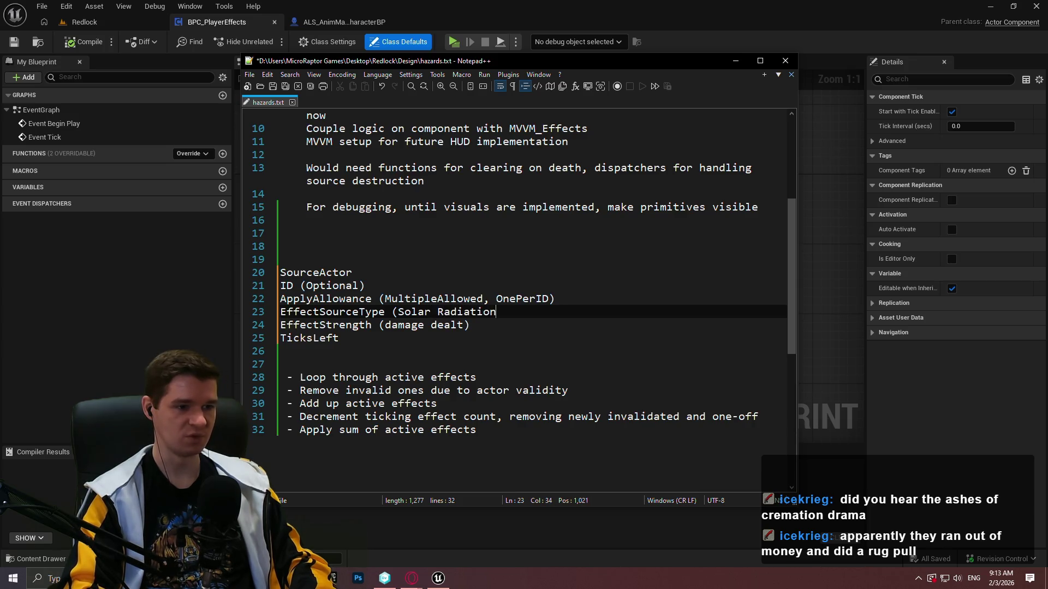
text(,)
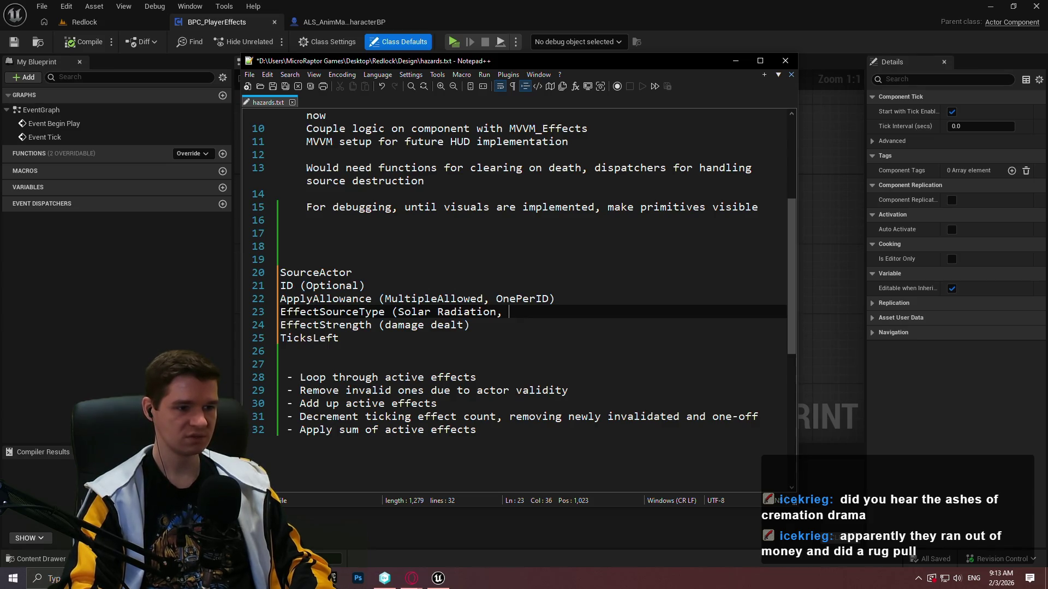
key(ctrl+s)
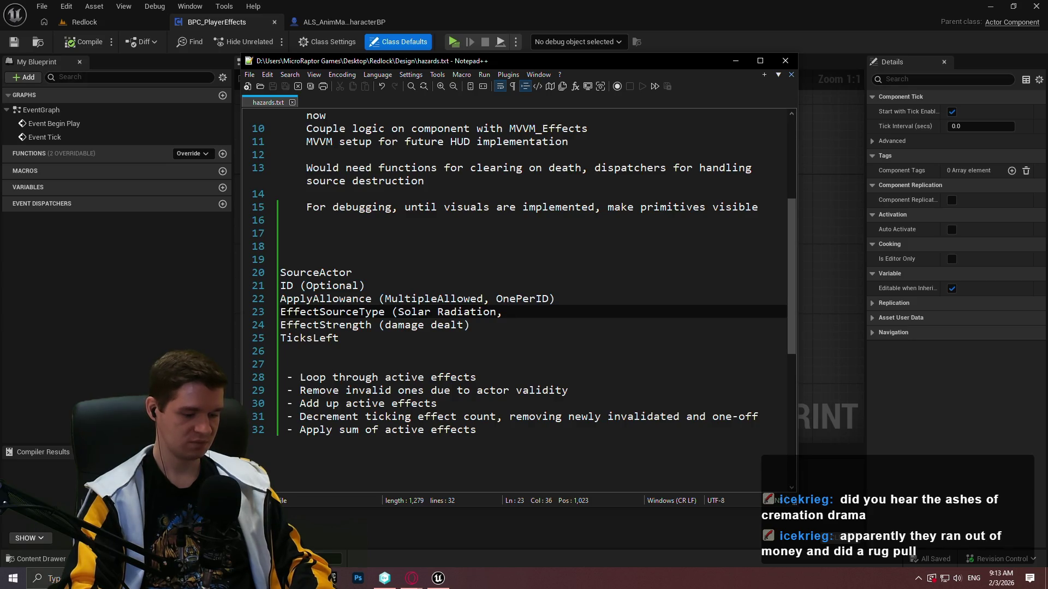
text(Radioa)
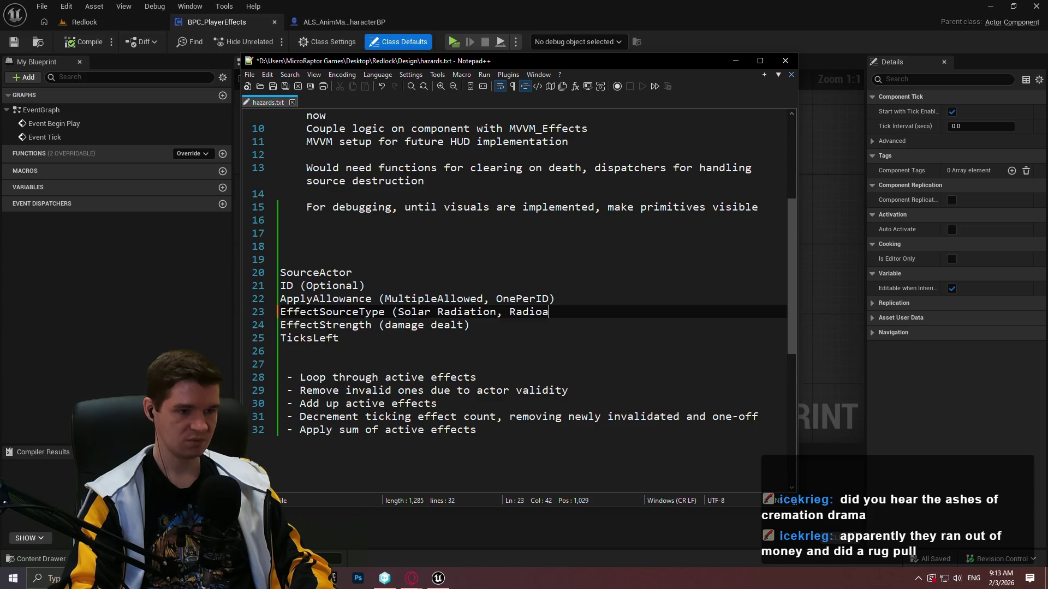
text(ctive Rock, )
text(etc...)
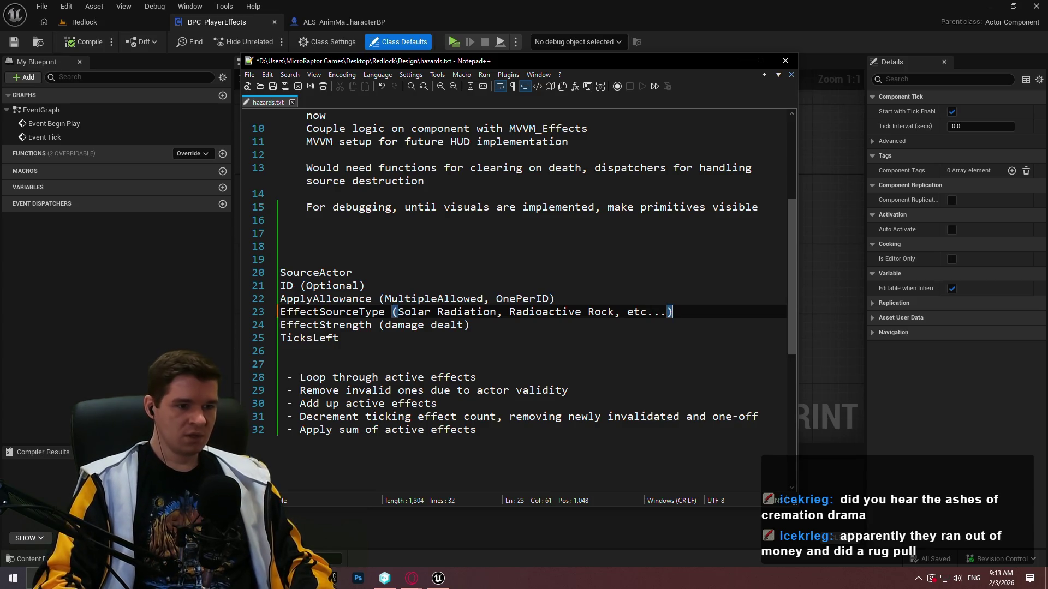
- Move the caret to the end of the ApplyAllowance line
key(Down)
key(Down)
key(Up)
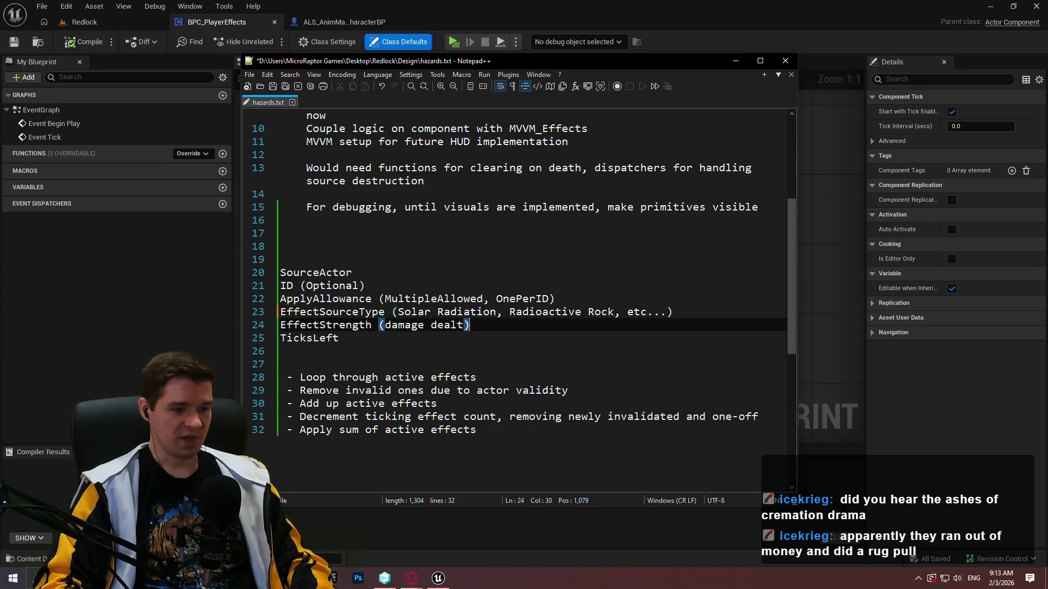
key(Down)
key(Up)
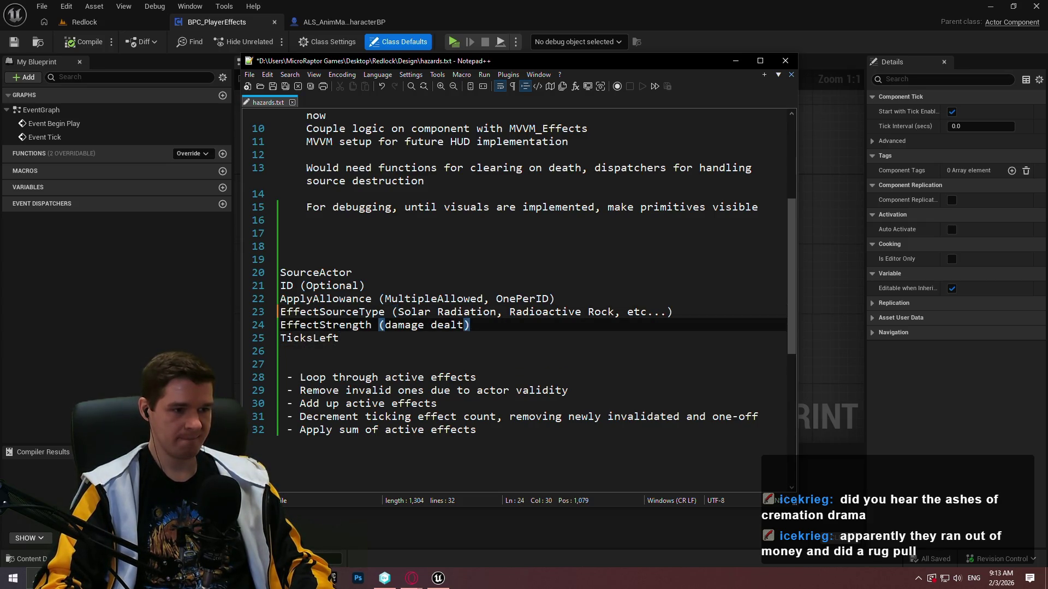
key(Up)
key(Up)
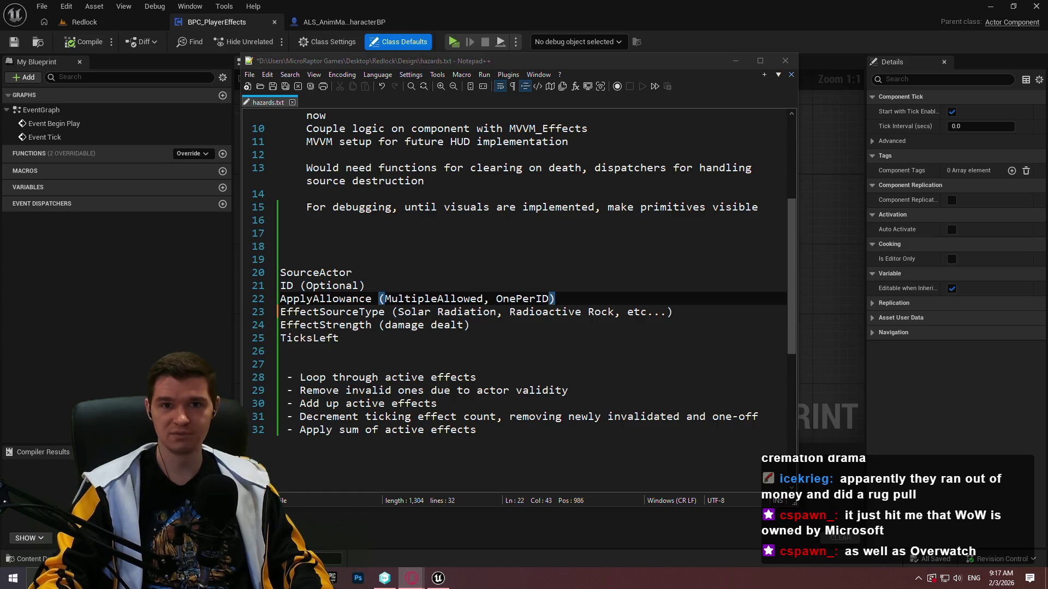
key(Down)
key(Down)
- Save hazards.txt and put the caret at the end of the EffectStrength line
key(ctrl+s)
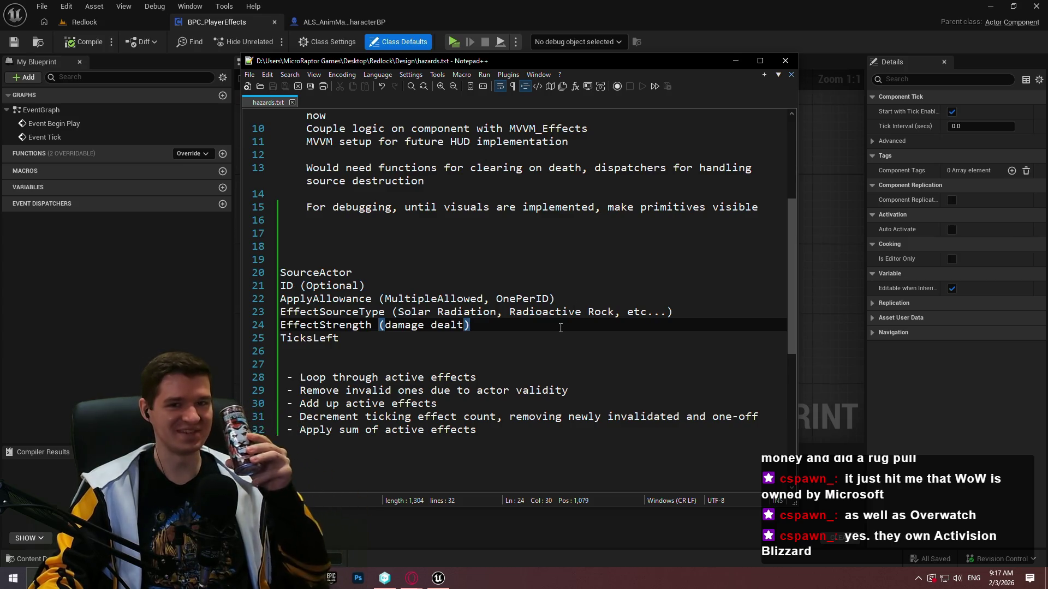
click(605, 287)
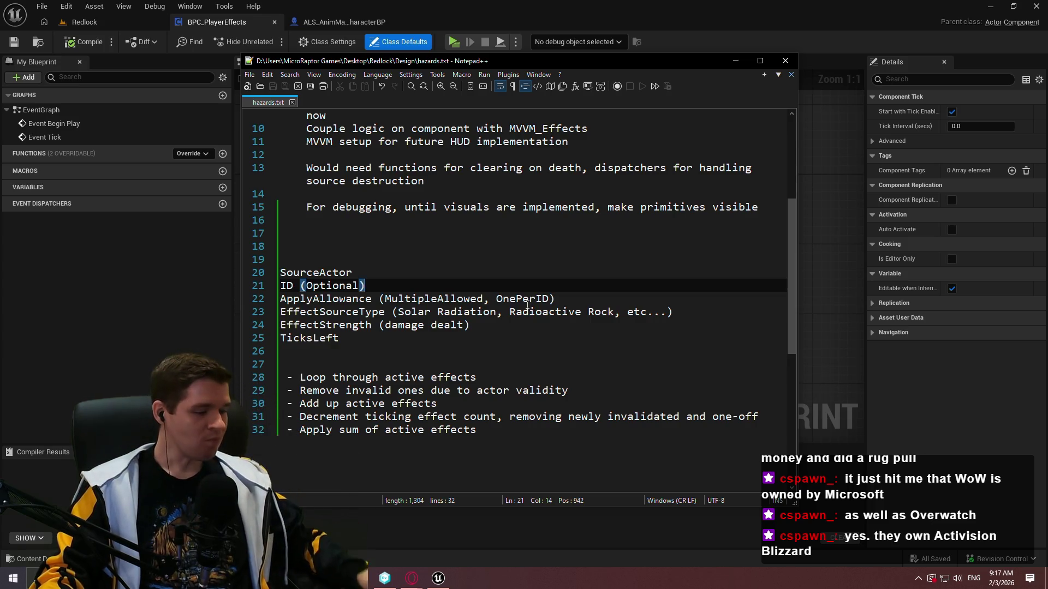
drag(524, 300, 527, 309)
click(421, 291)
click(419, 295)
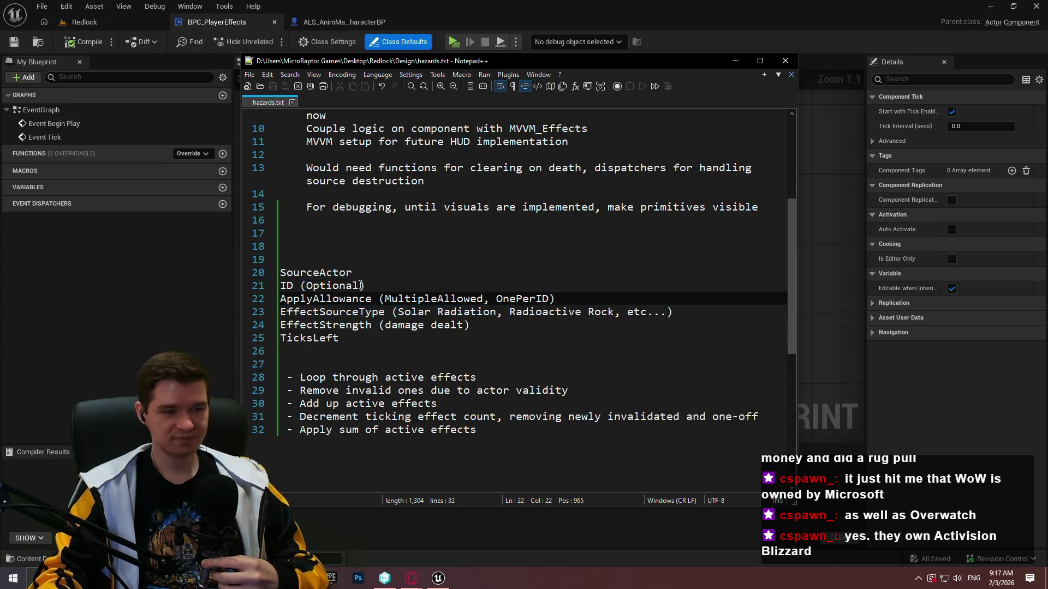
key(Down)
key(Down)
key(End)
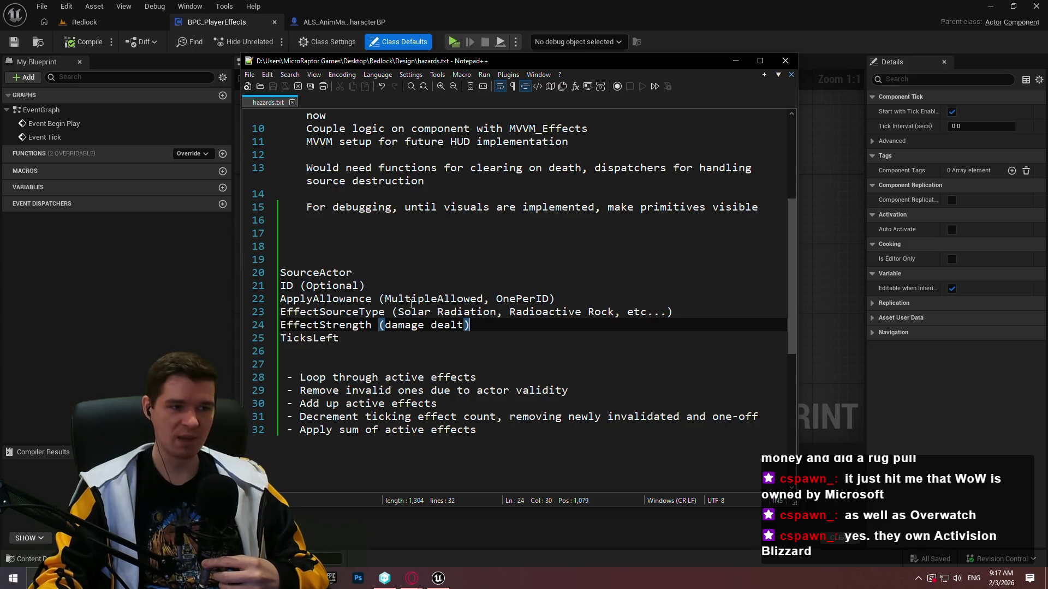
- Drag the Notepad++ window off-screen to reveal the BPC_PlayerEffects event graph
scroll(403, 299, up, 4)
scroll(402, 299, down, 4)
mouse_move(436, 67)
mouse_down()
mouse_move(935, 112)
mouse_move(1047, 109)
mouse_up()
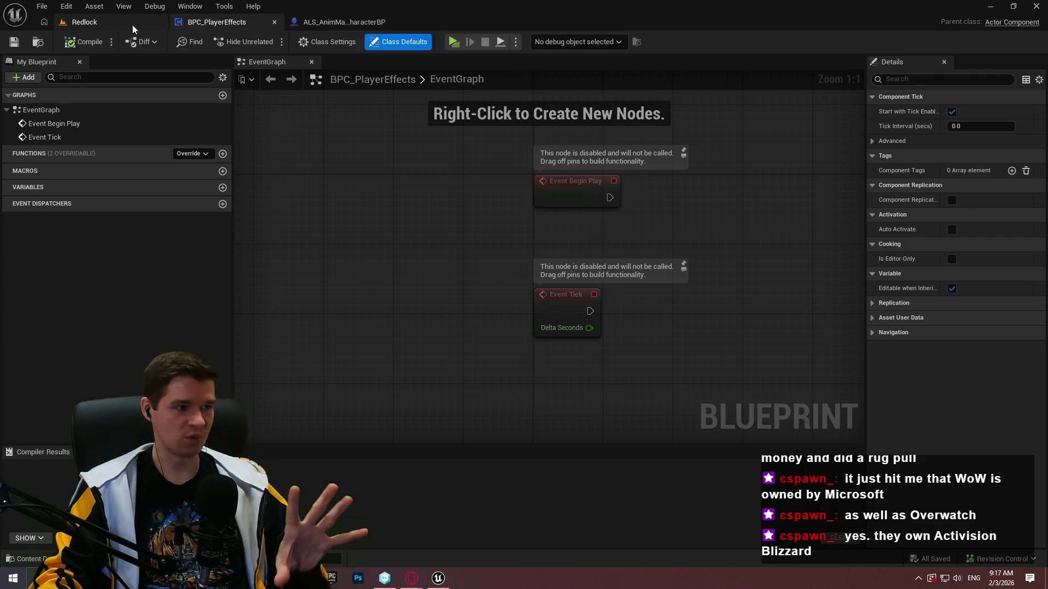
- In the Redlock editor's Content Browser, browse to Content > KYS > Data
click(122, 28)
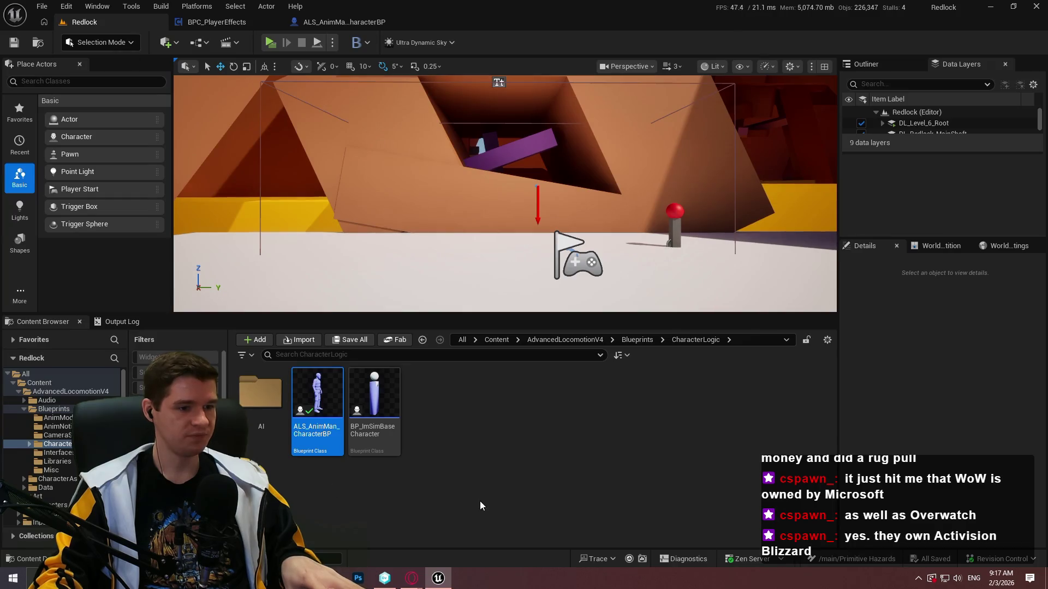
click(497, 340)
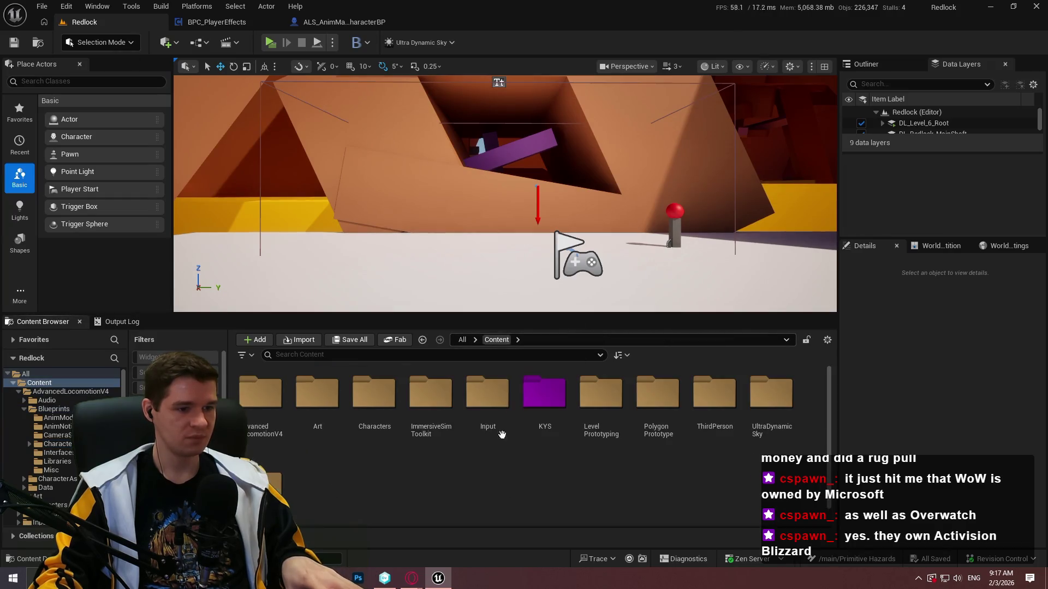
double_click(525, 404)
double_click(431, 398)
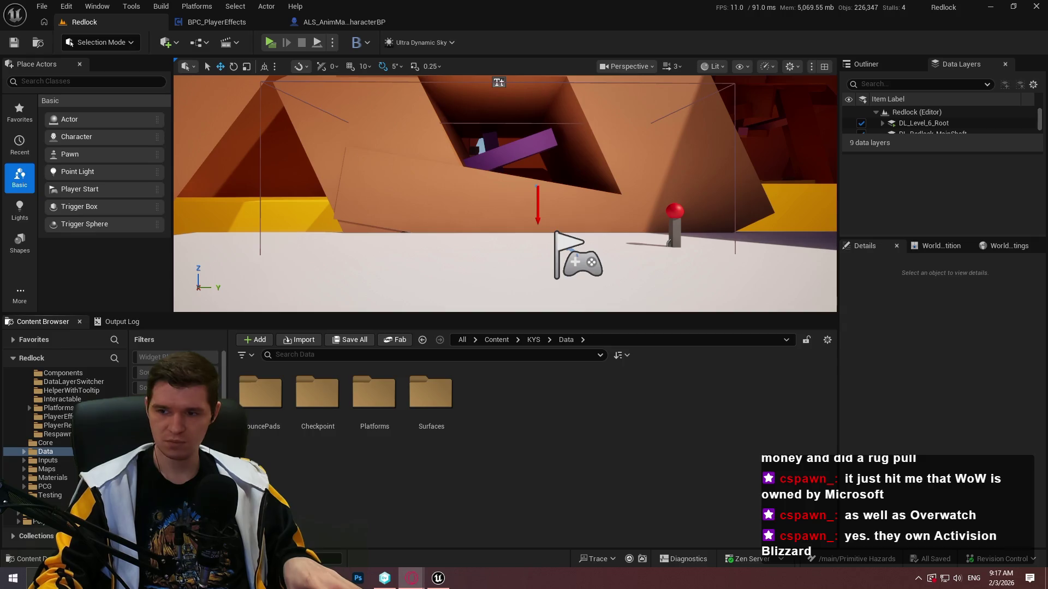
- Add a new folder in Data named PlayerEffects
right_click(536, 399)
mouse_move(553, 399)
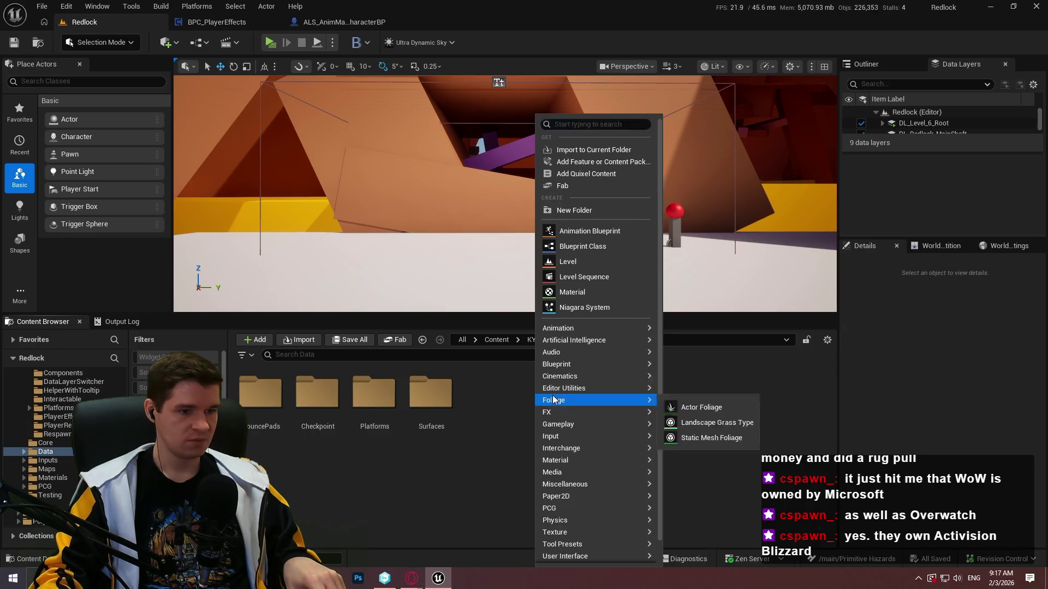
click(584, 212)
text(Player)
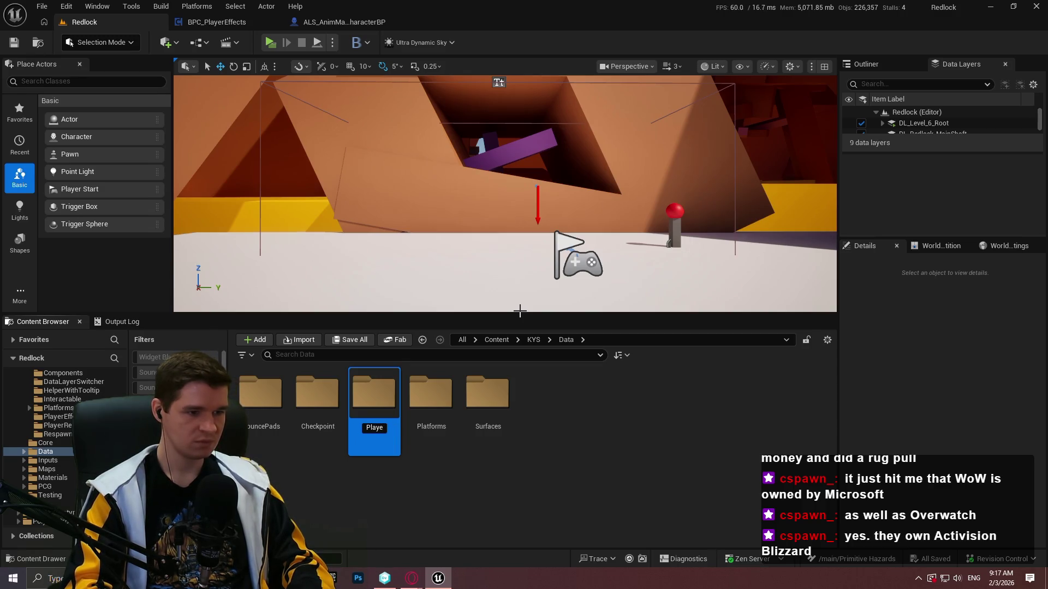
text(Effects)
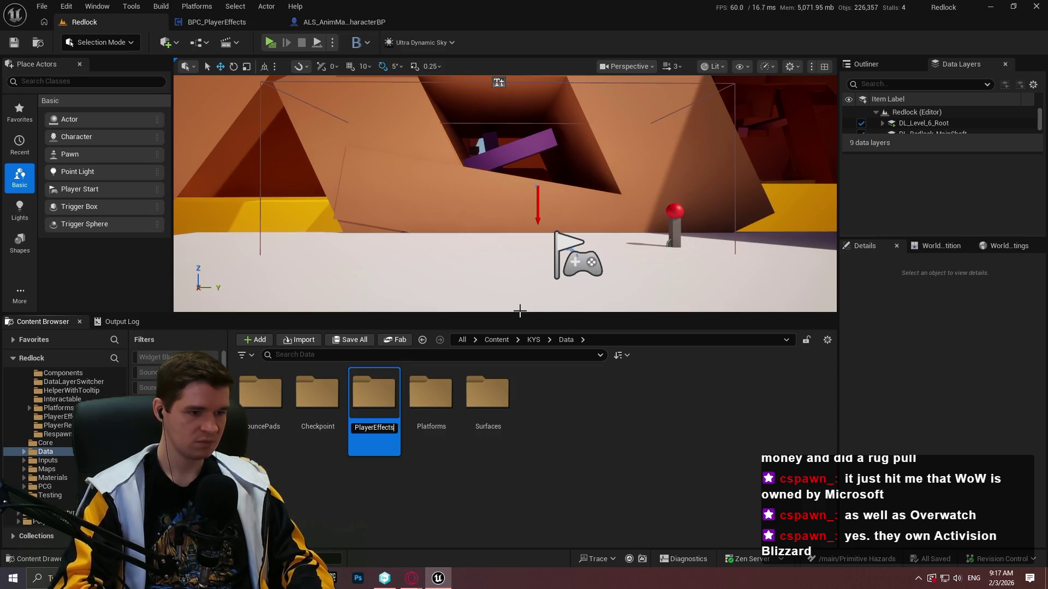
key(Return)
key(Return)
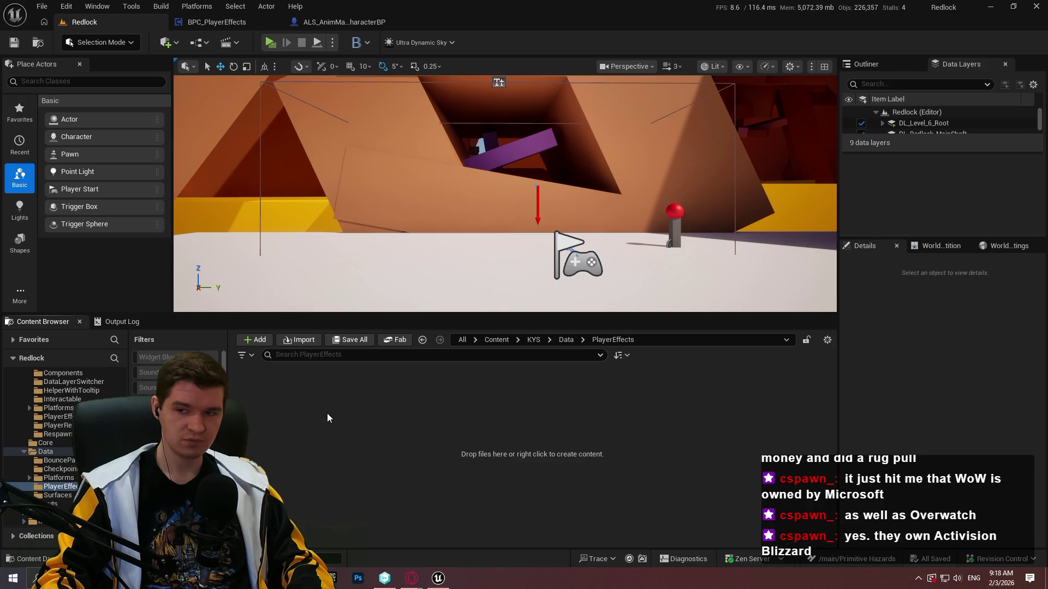
- Bring the hazards.txt window back over the Unreal editor at the EffectSourceType line
drag(1047, 64, 413, 65)
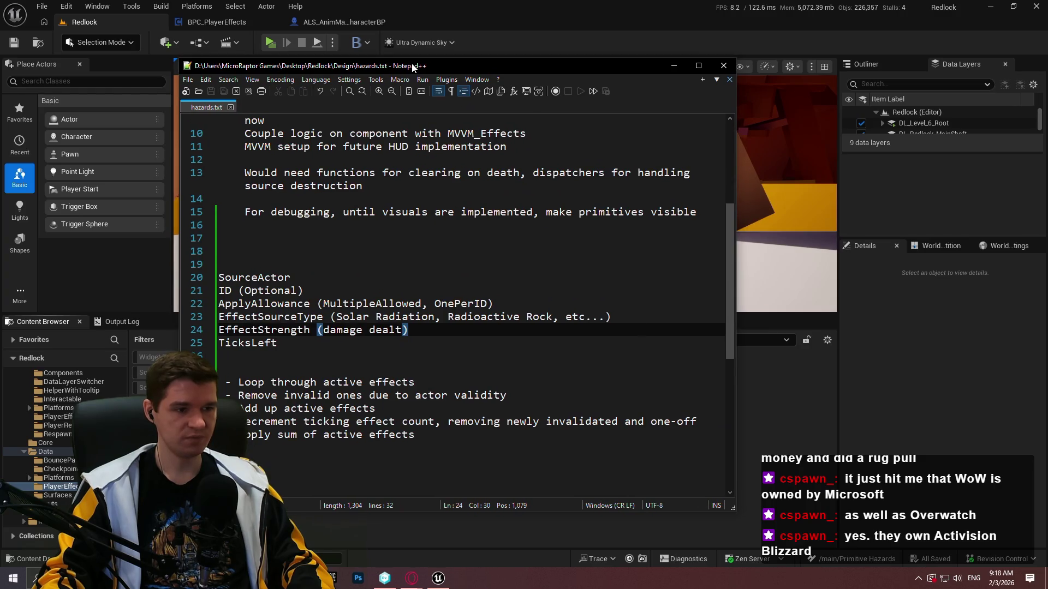
drag(413, 66, 446, 66)
click(338, 290)
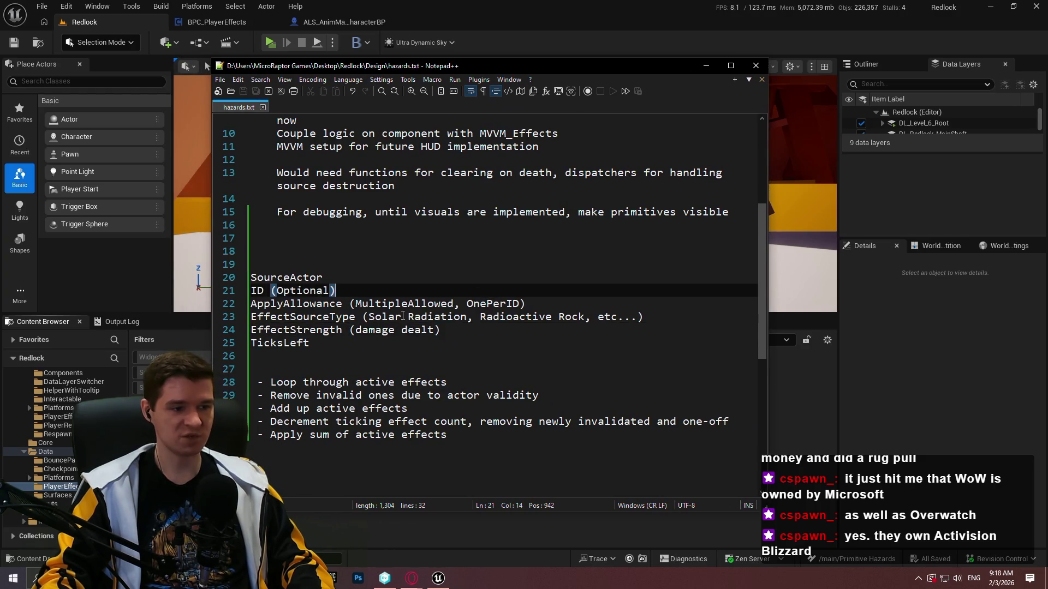
click(401, 317)
drag(671, 317, 241, 318)
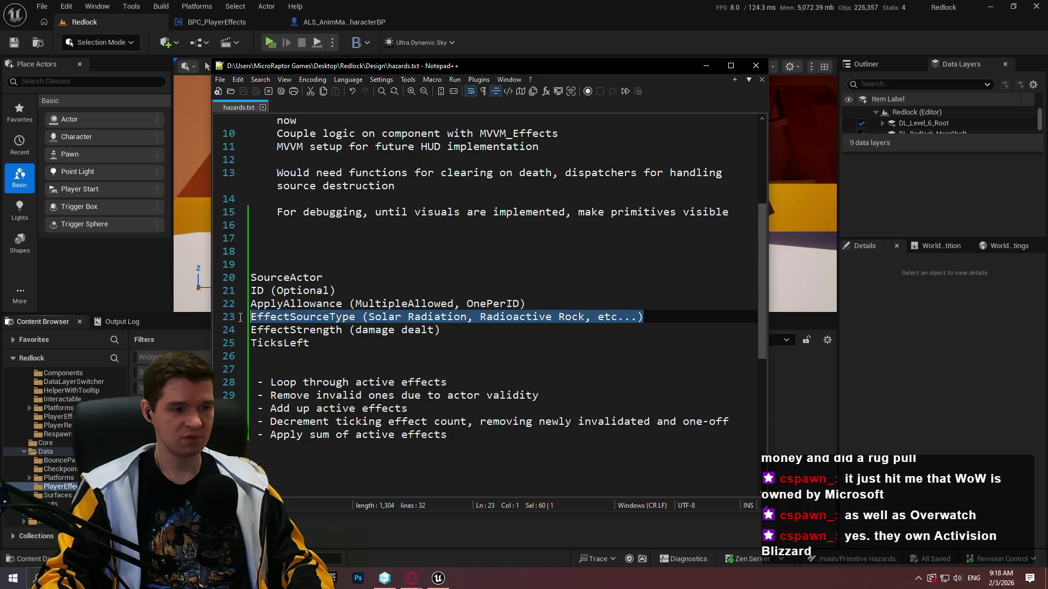
click(505, 327)
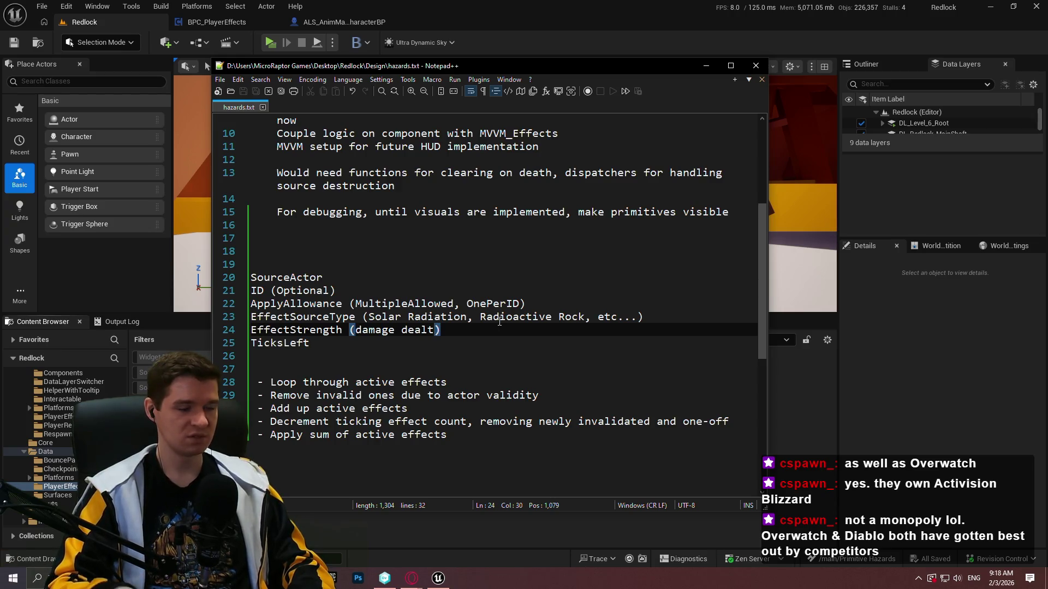
- Insert a new EffectDamageType field on its own line above EffectStrength
click(252, 330)
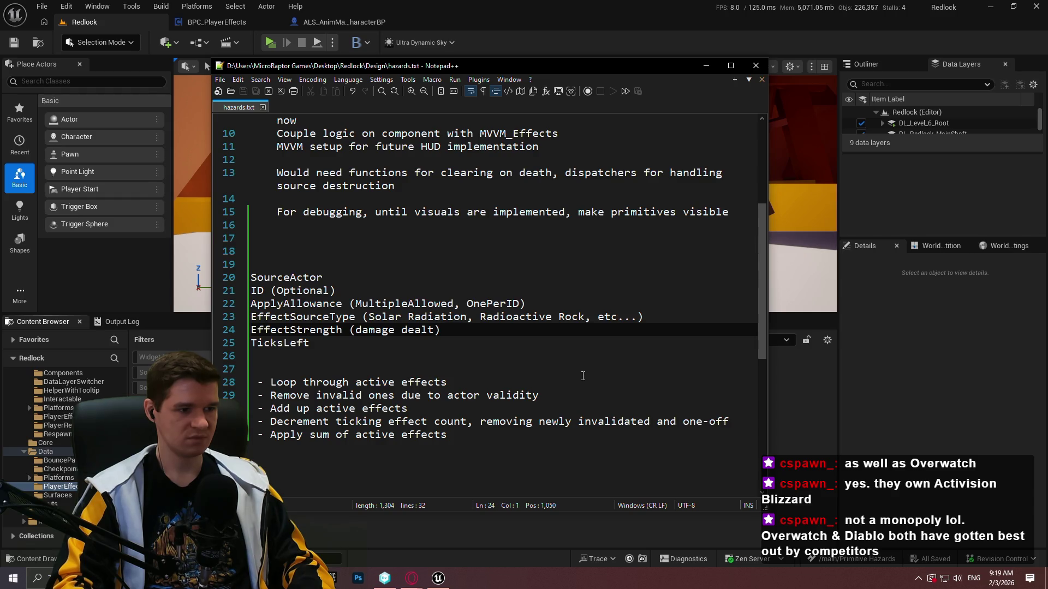
key(Return)
key(Up)
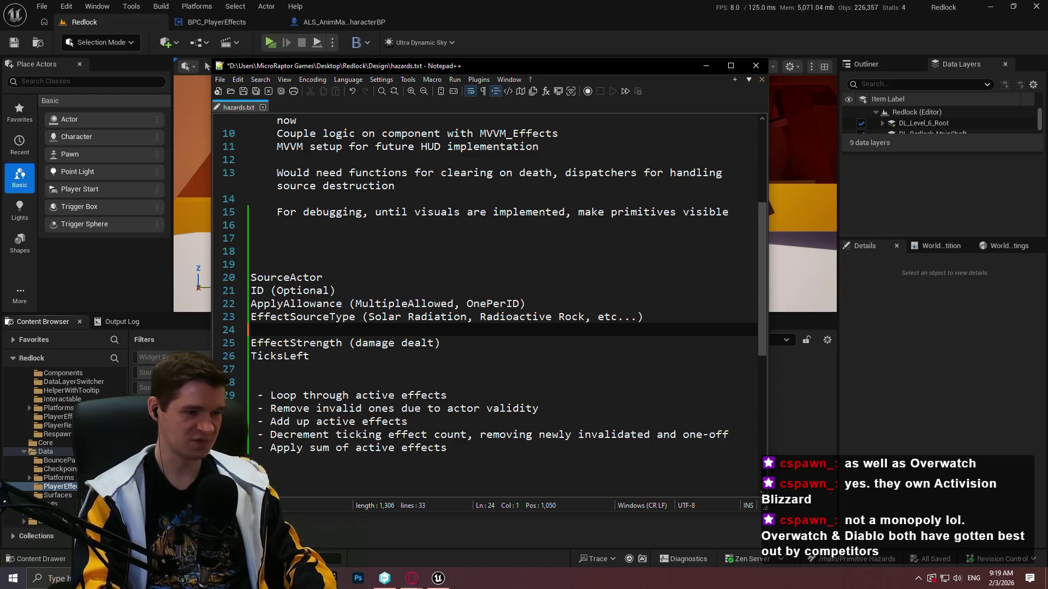
text(Effect)
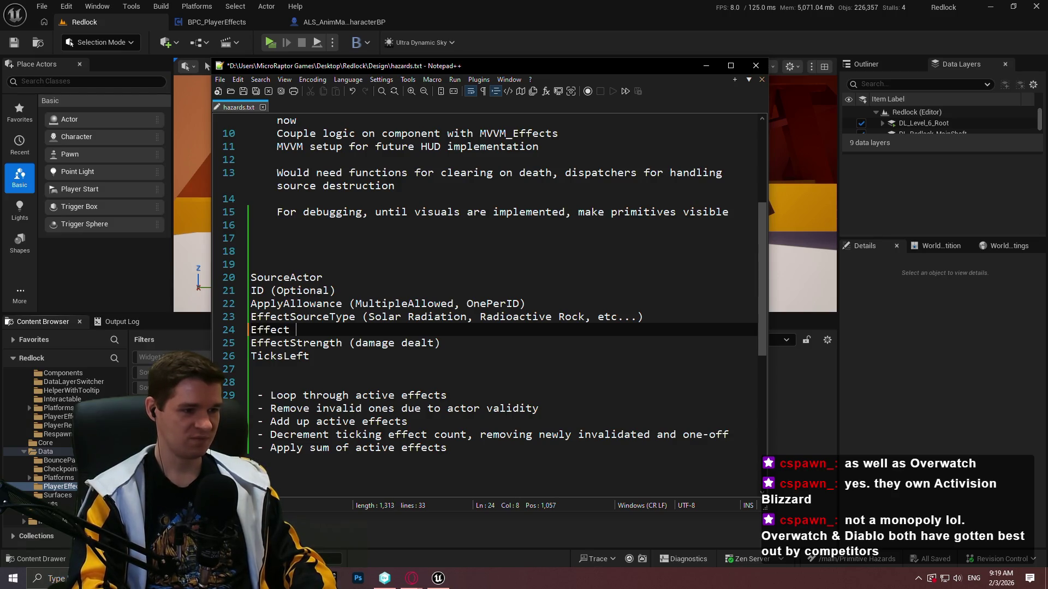
text(D)
key(BackSpace)
text(DamageType)
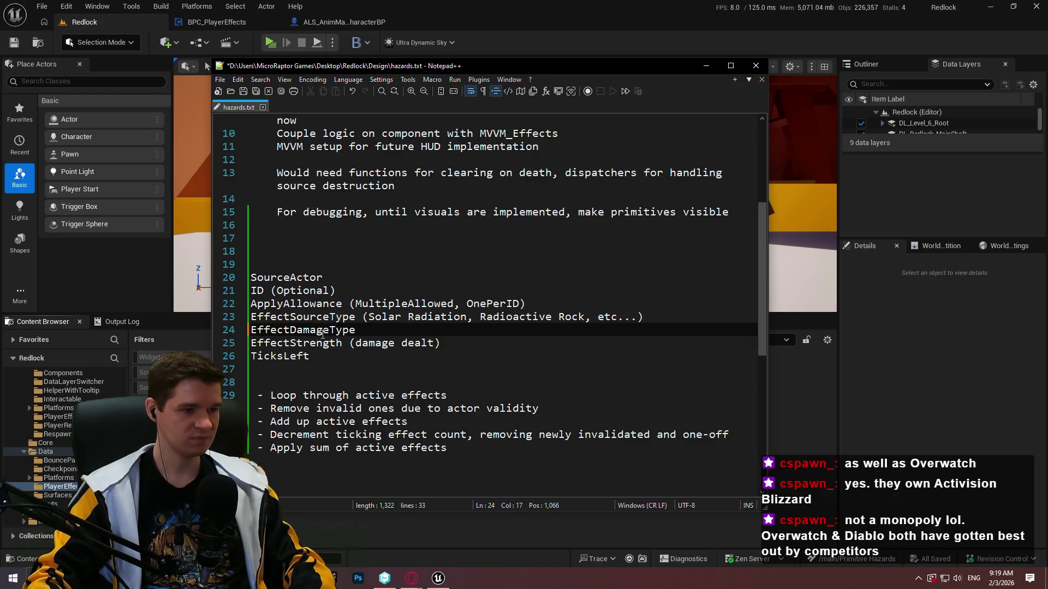
- Rename EffectStrength to EffectDamage and delete its '(damage dealt)' note
drag(342, 345, 292, 347)
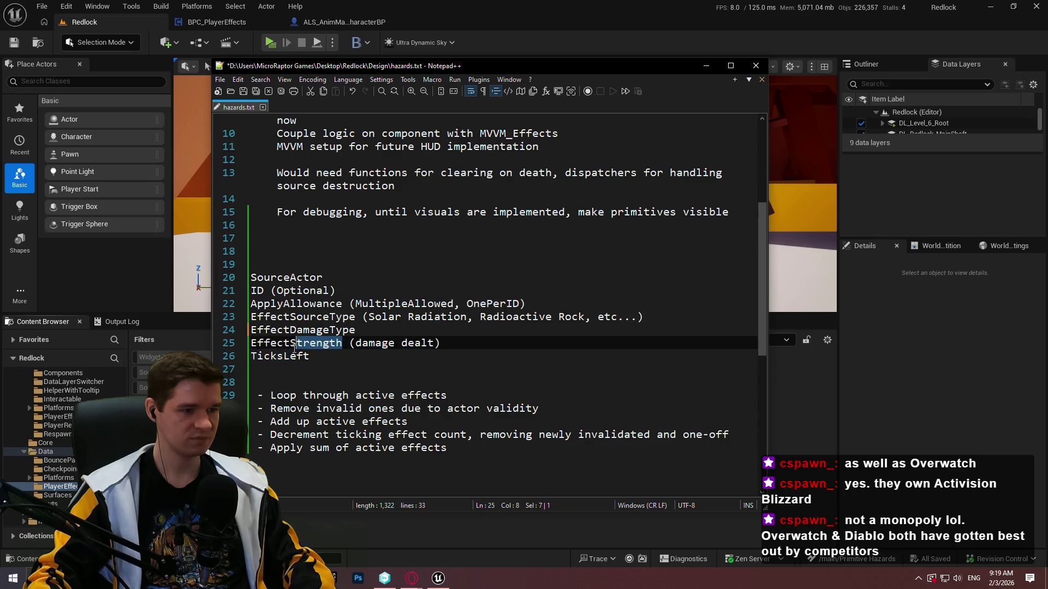
text(Damage)
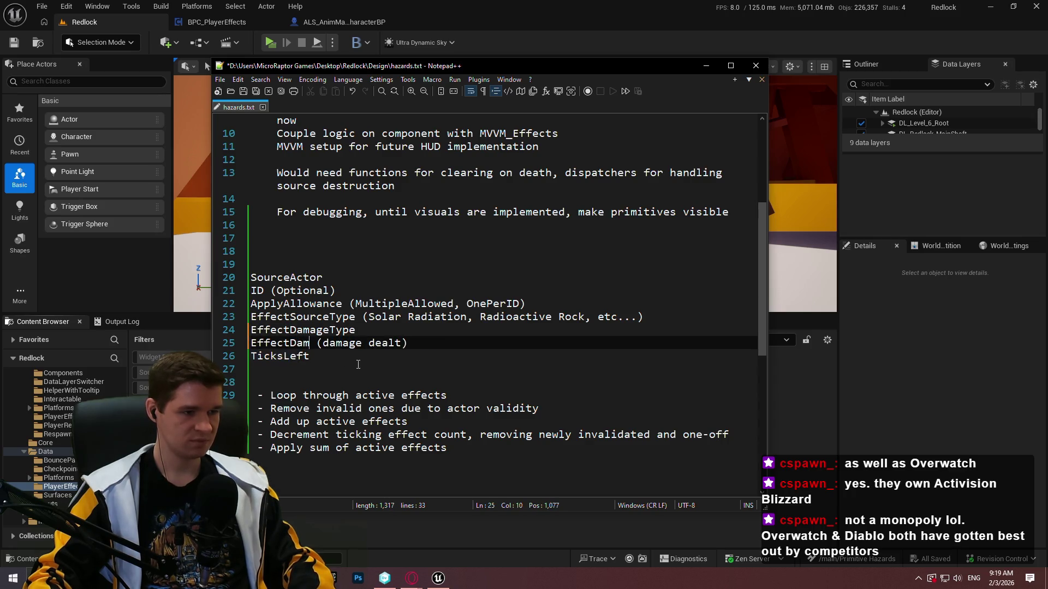
drag(429, 343, 329, 344)
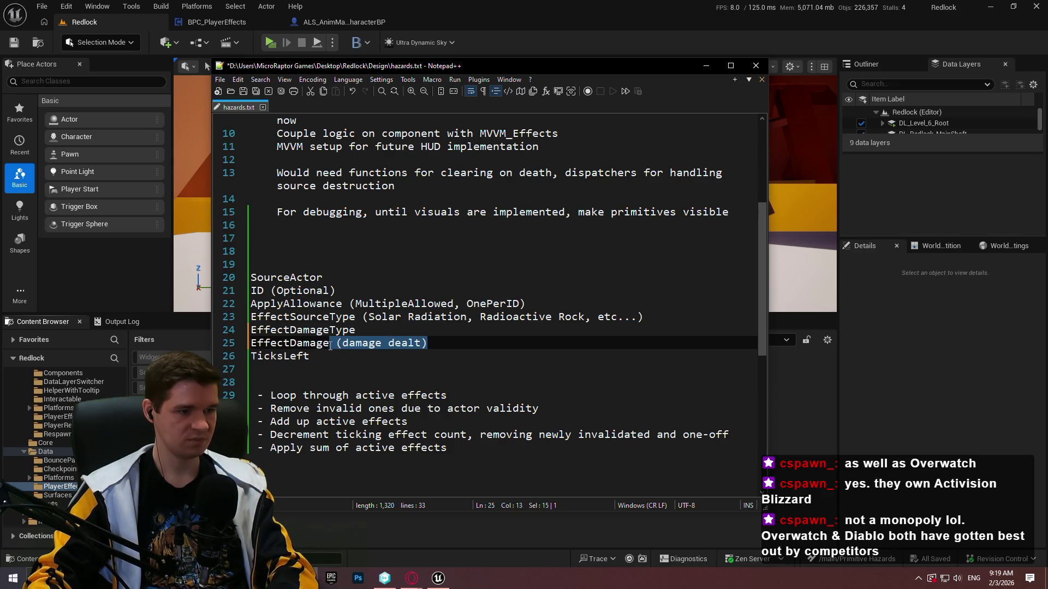
key(Delete)
click(252, 277)
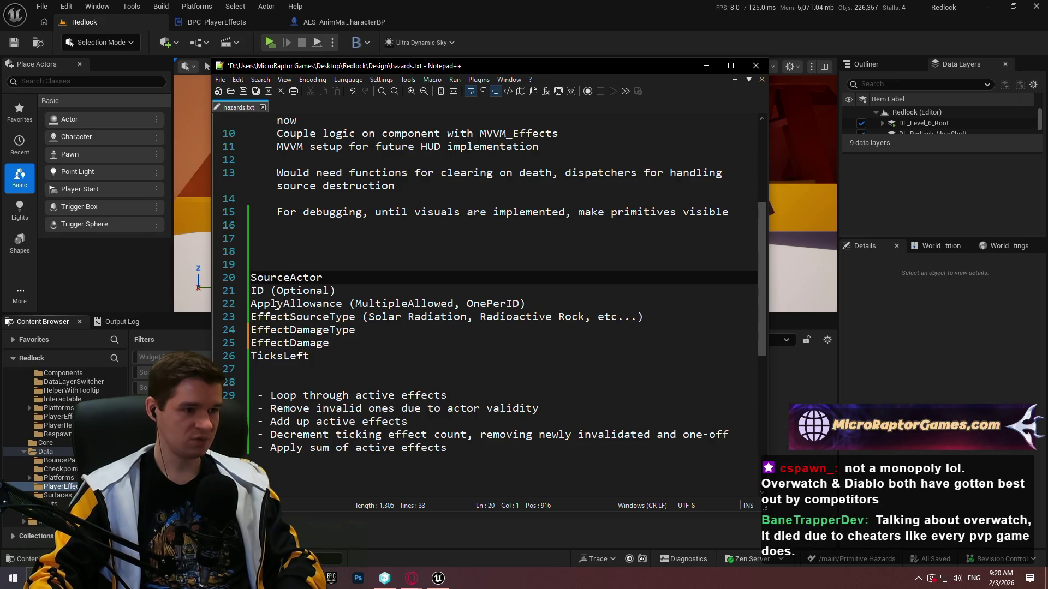
click(253, 290)
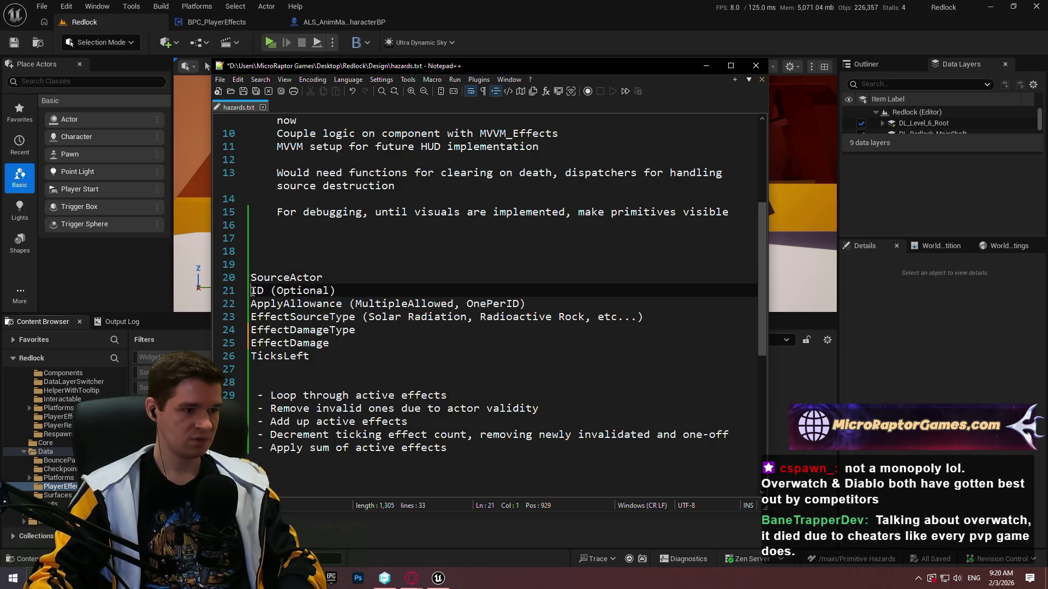
text(*)
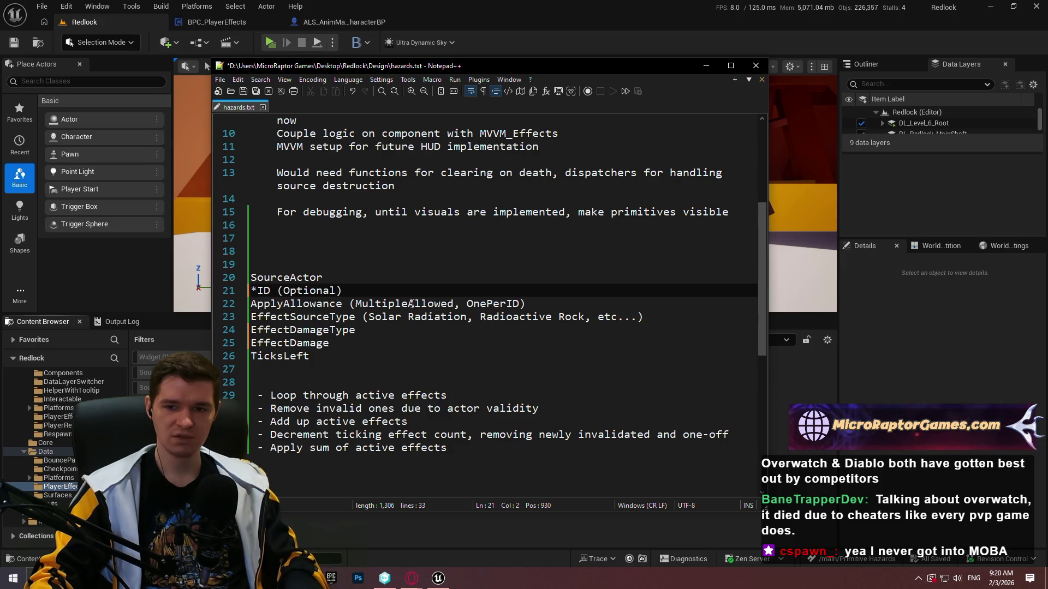
click(284, 304)
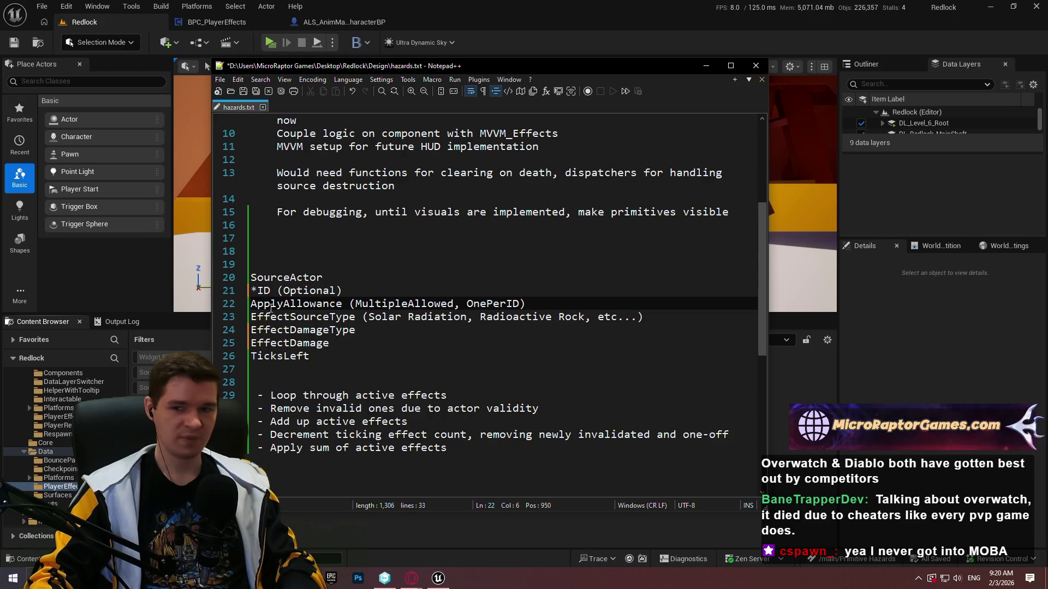
click(272, 304)
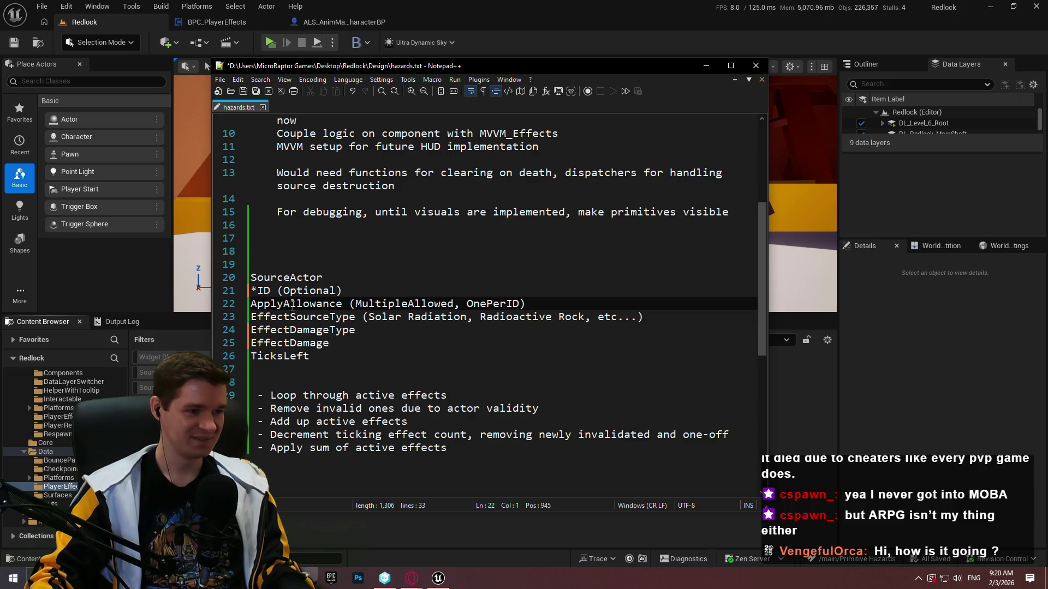
key(Down)
key(Down)
key(Up)
key(Down)
key(Up)
key(Up)
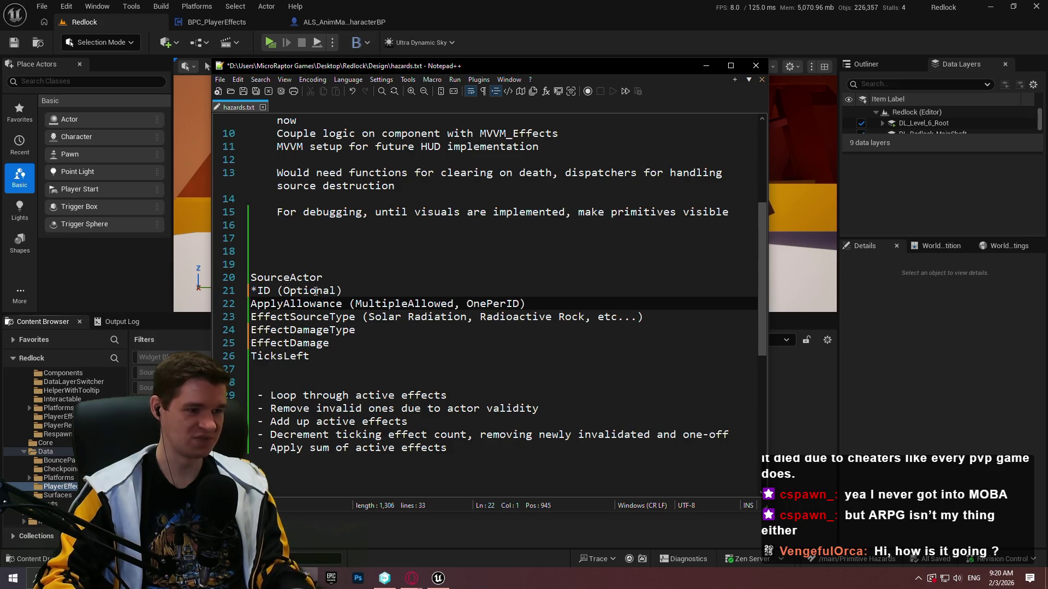
key(Down)
key(Up)
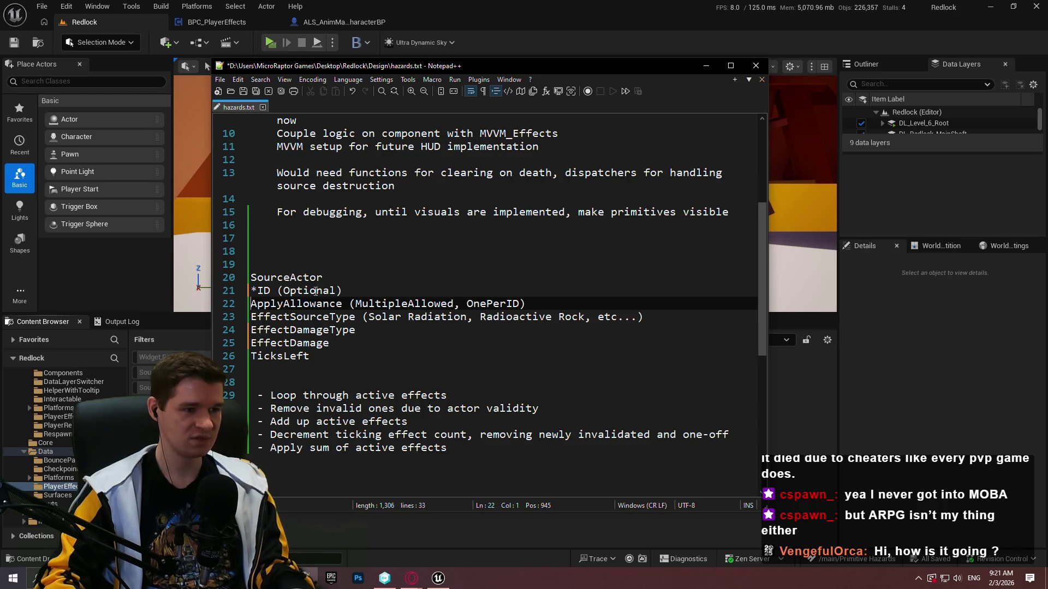
- Prefix ApplyAllowance, EffectSourceType, EffectDamageType and EffectDamage with an asterisk
text(*)
key(Down)
key(Home)
text(*)
key(Down)
key(Home)
text(*)
key(Down)
key(Home)
text(*)
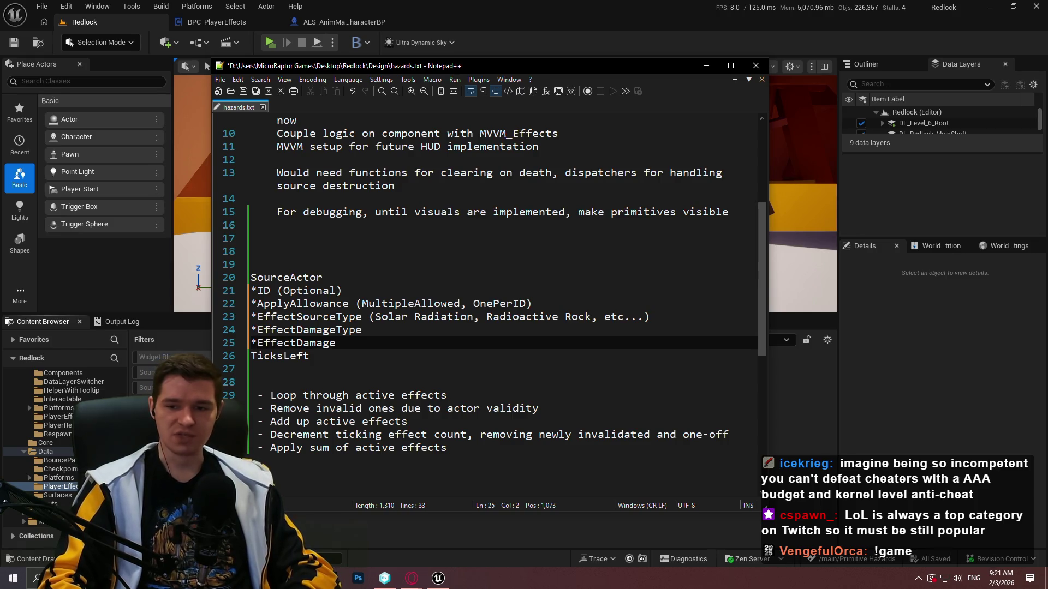
- Move the caret down to near the end of the TicksLeft line
key(Down)
key(Up)
key(Down)
key(Up)
key(Down)
key(Up)
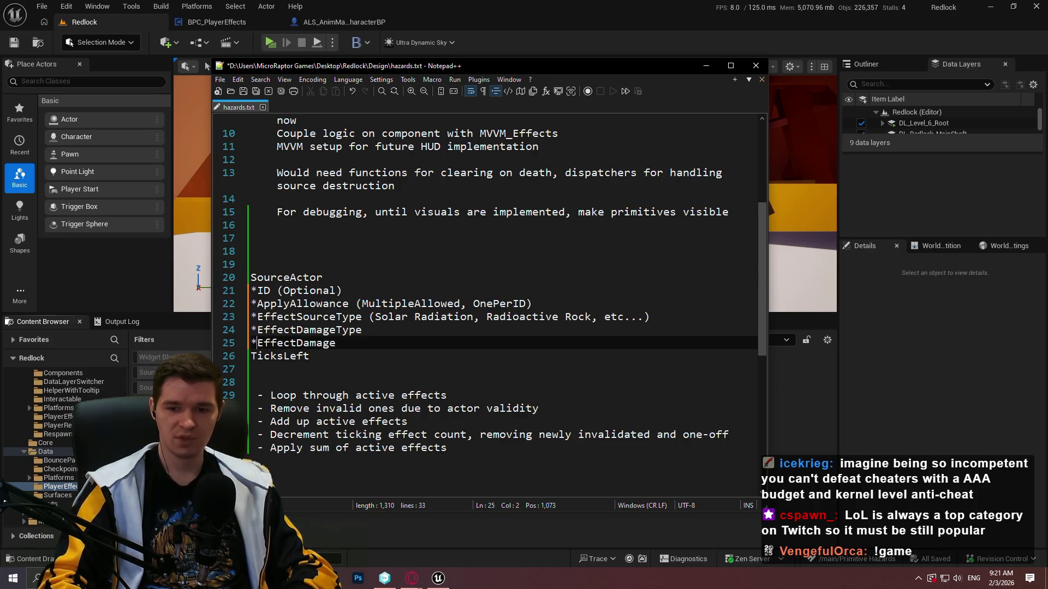
key(Down)
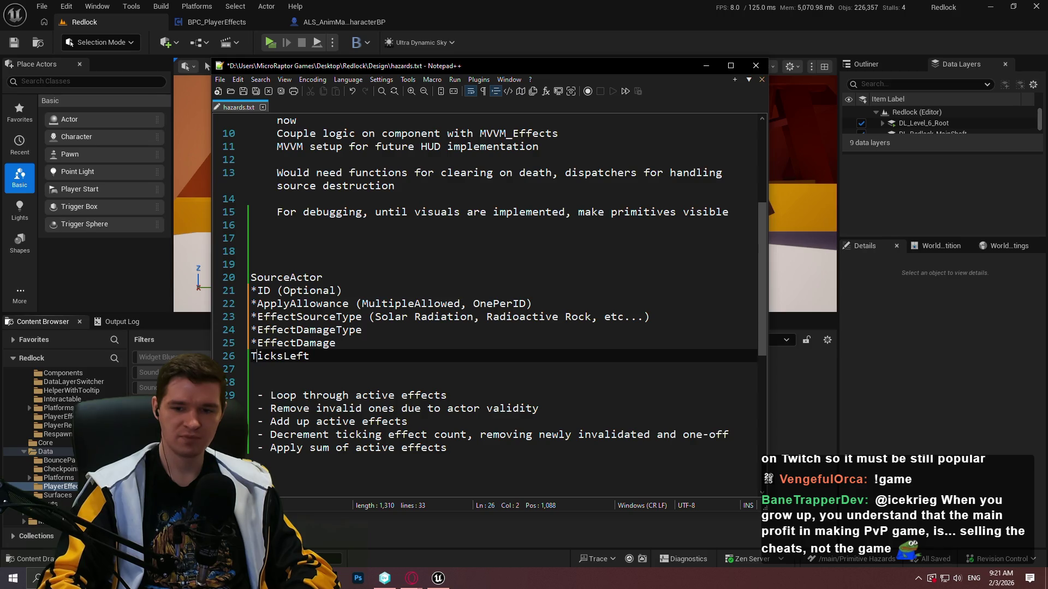
key(End)
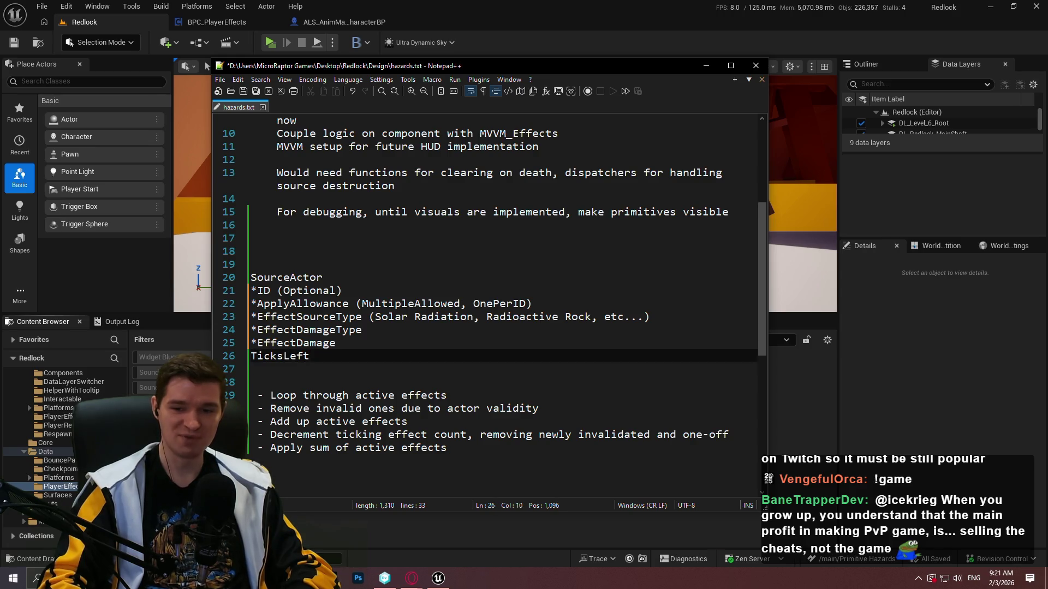
key(Left)
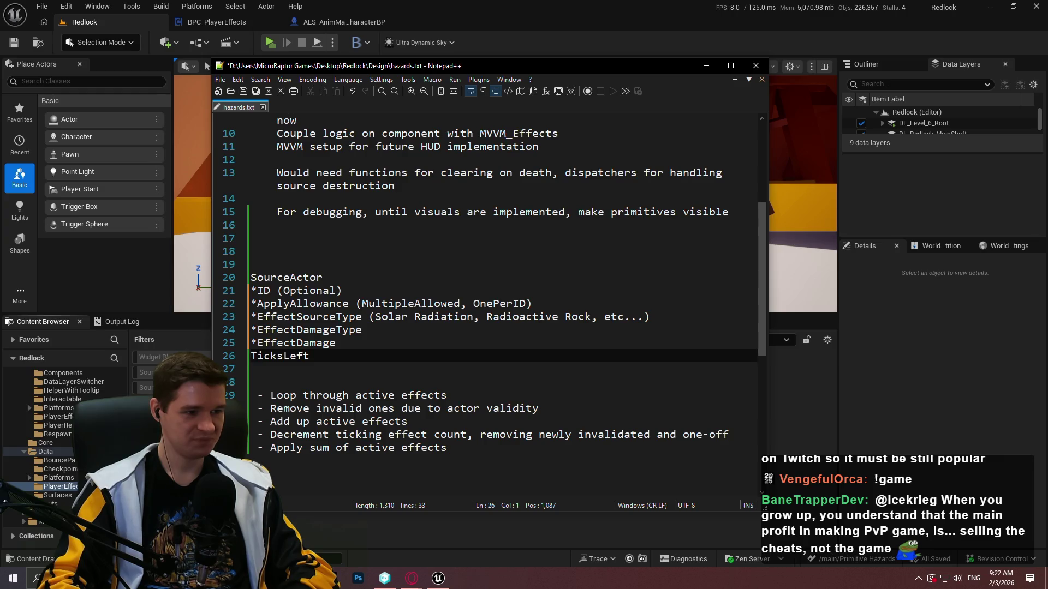
- Add a blank line after TicksLeft, then type *TicksToApply on new line 28
key(Down)
key(Return)
key(Up)
key(Return)
text(*)
key(Up)
key(Up)
key(Up)
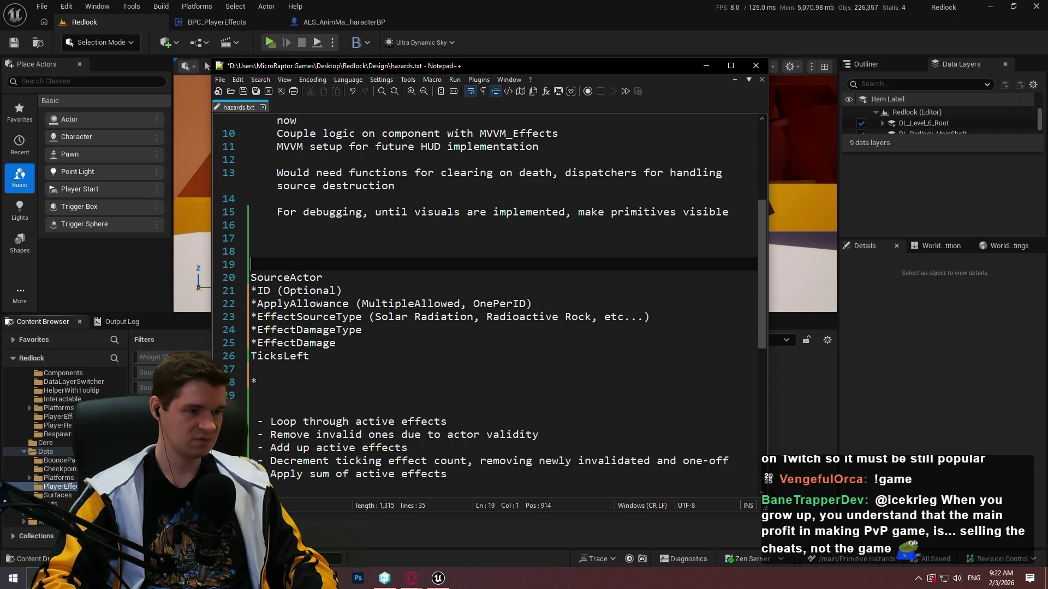
key(Down)
key(Down)
key(Down)
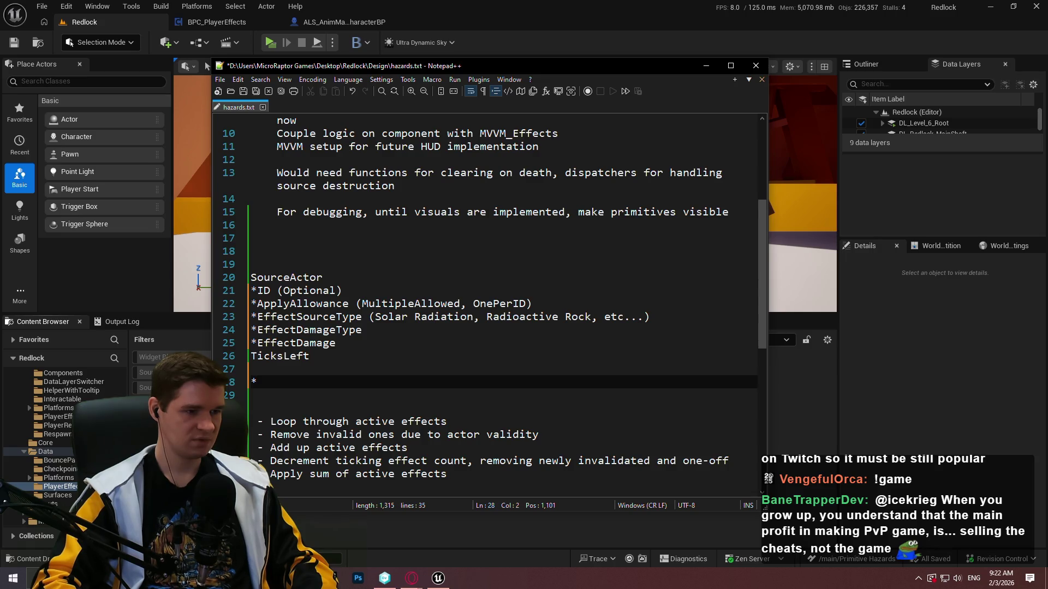
text(Ticks)
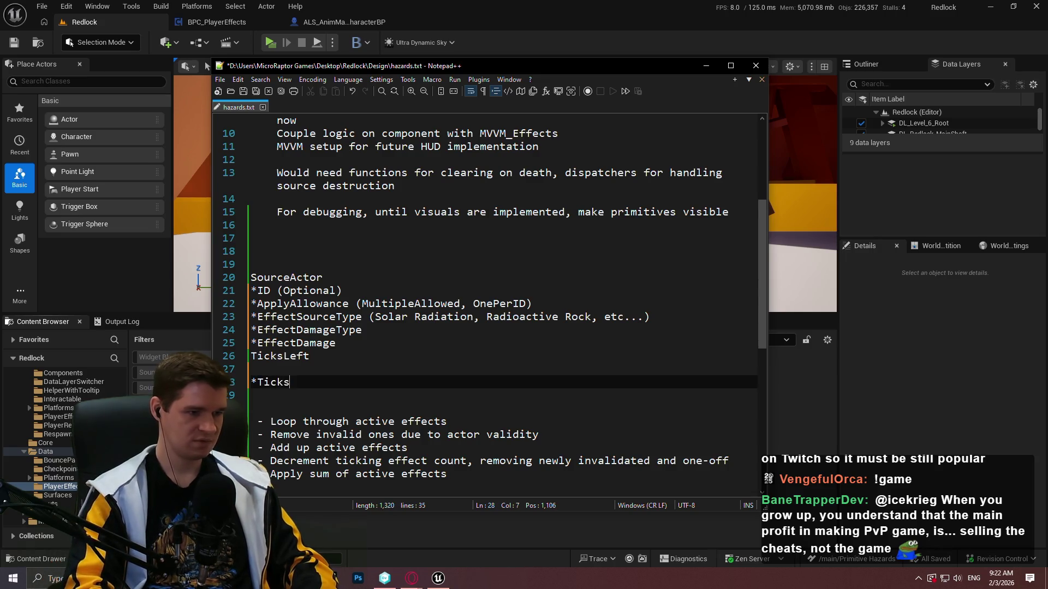
text(ToApply)
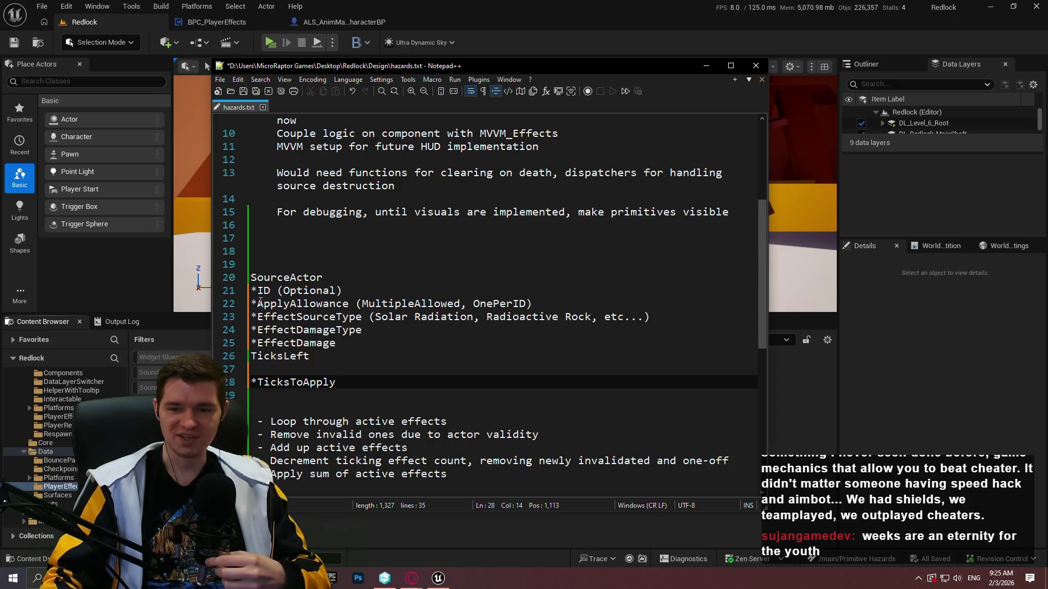
drag(377, 343, 398, 349)
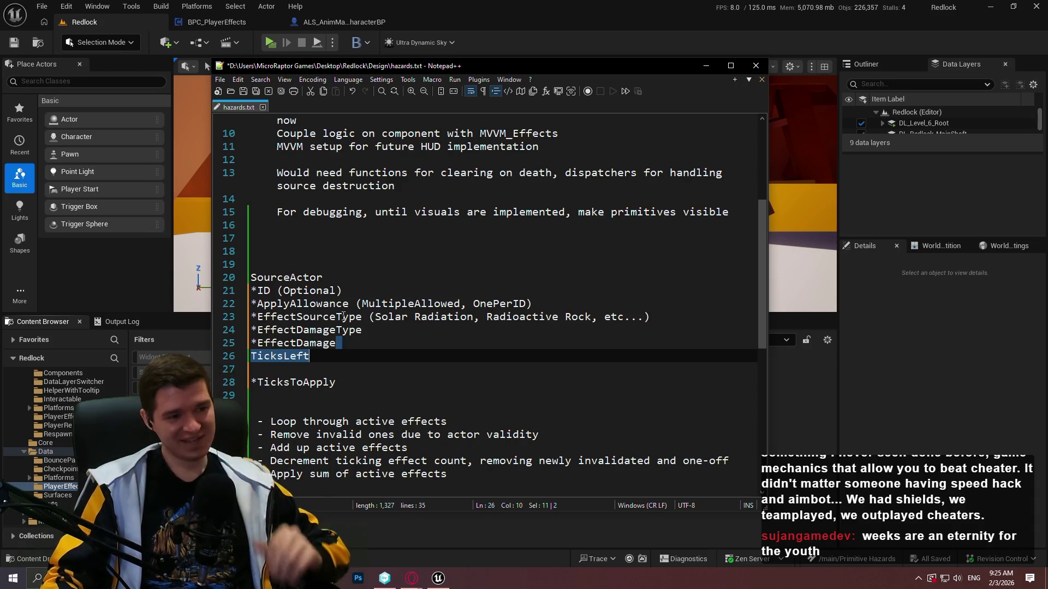
click(324, 357)
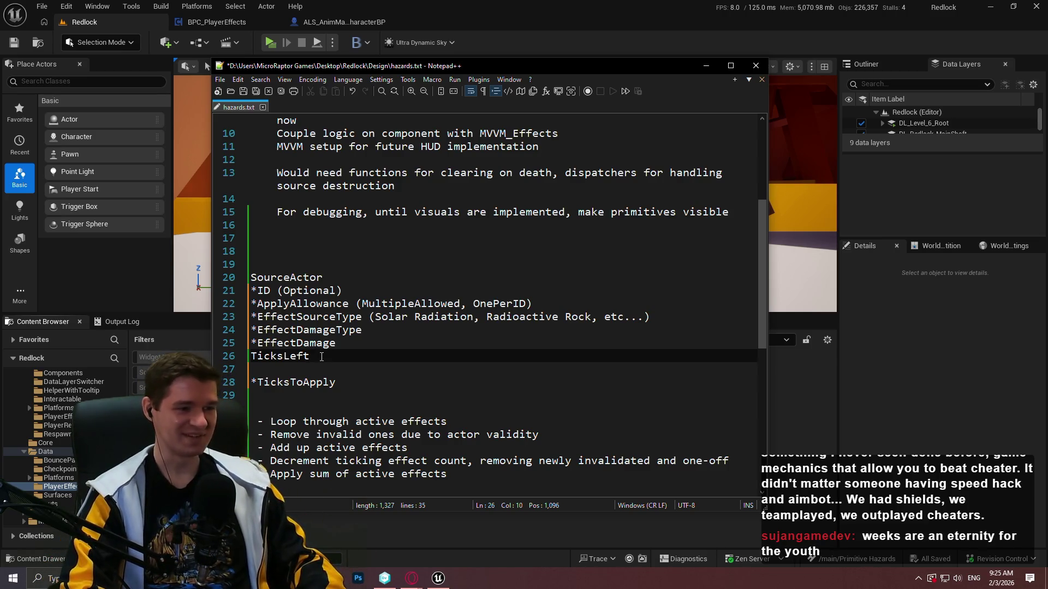
key(Down)
key(Down)
key(Down)
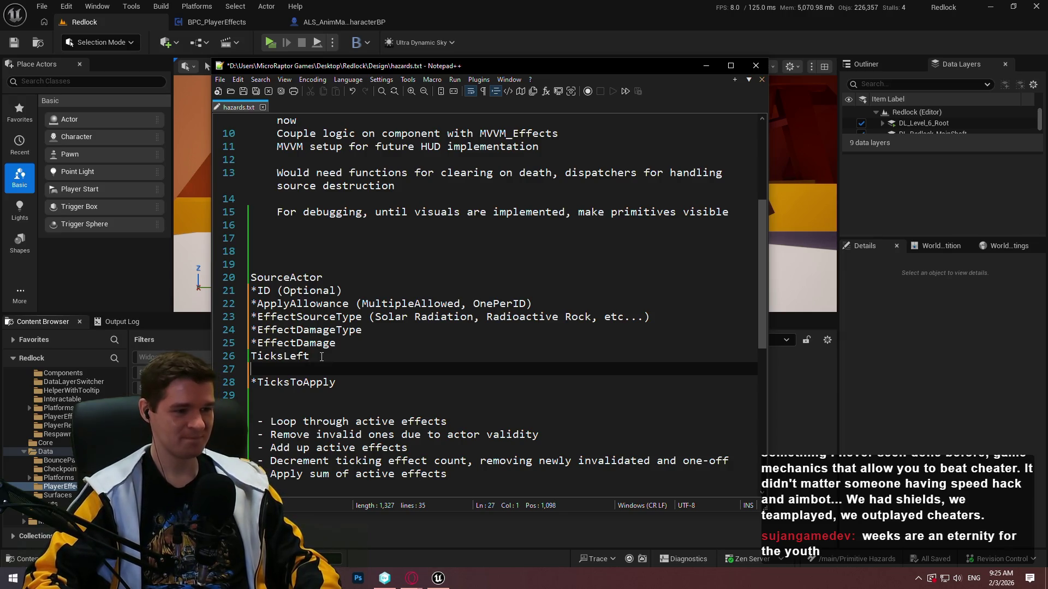
key(Up)
key(Up)
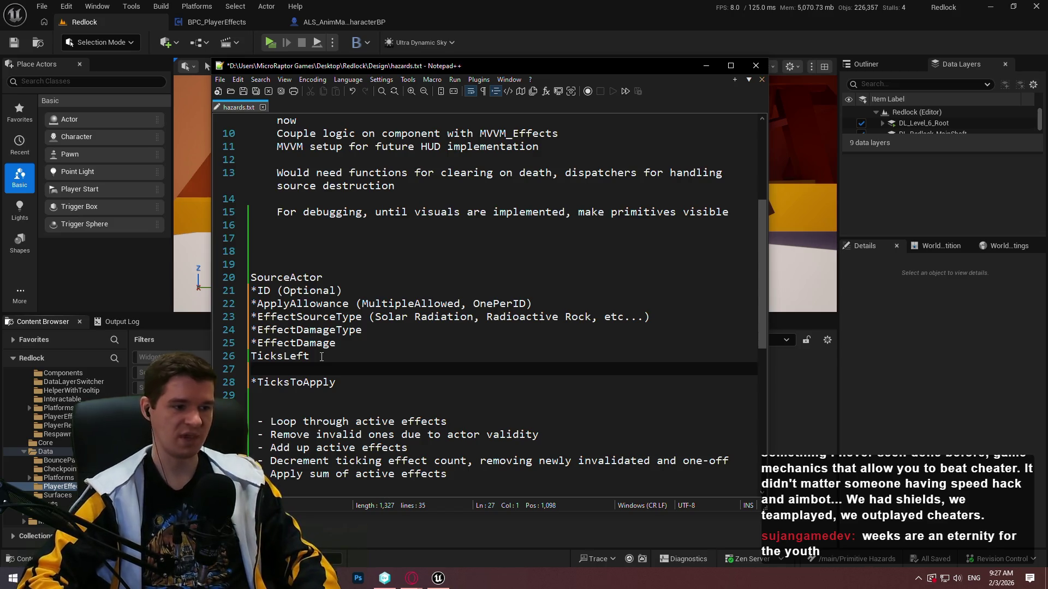
- Type *bRemoveOnExit on line 29 below *TicksToApply and save hazards.txt
key(Down)
key(Down)
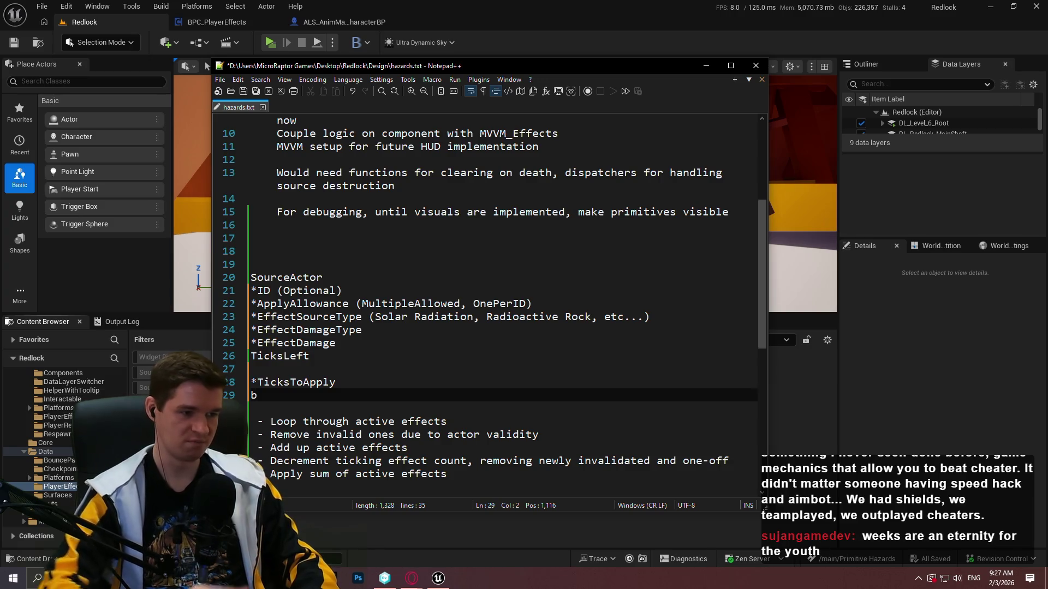
key(Return)
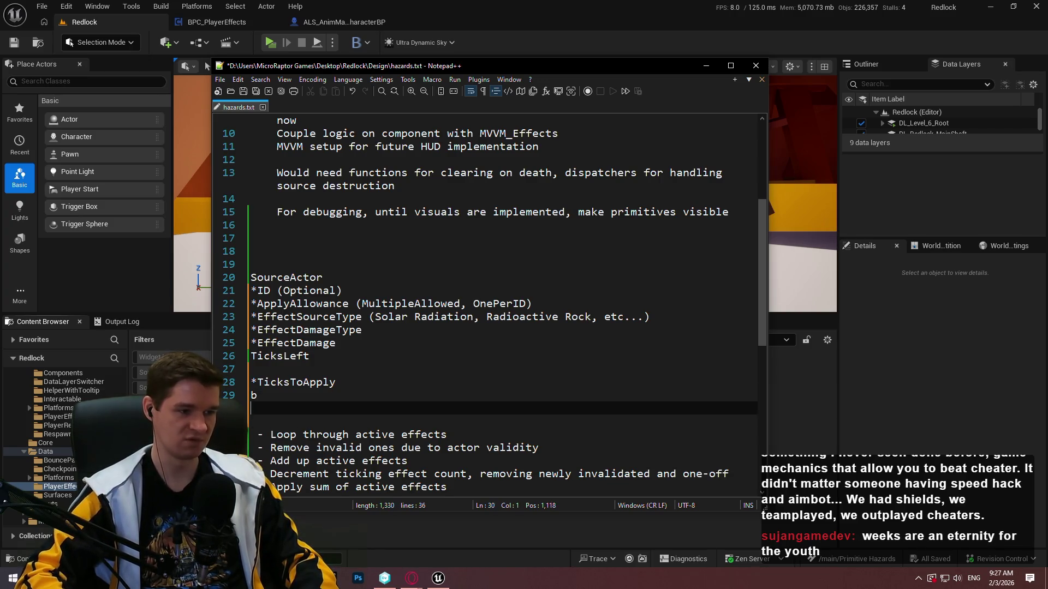
click(256, 395)
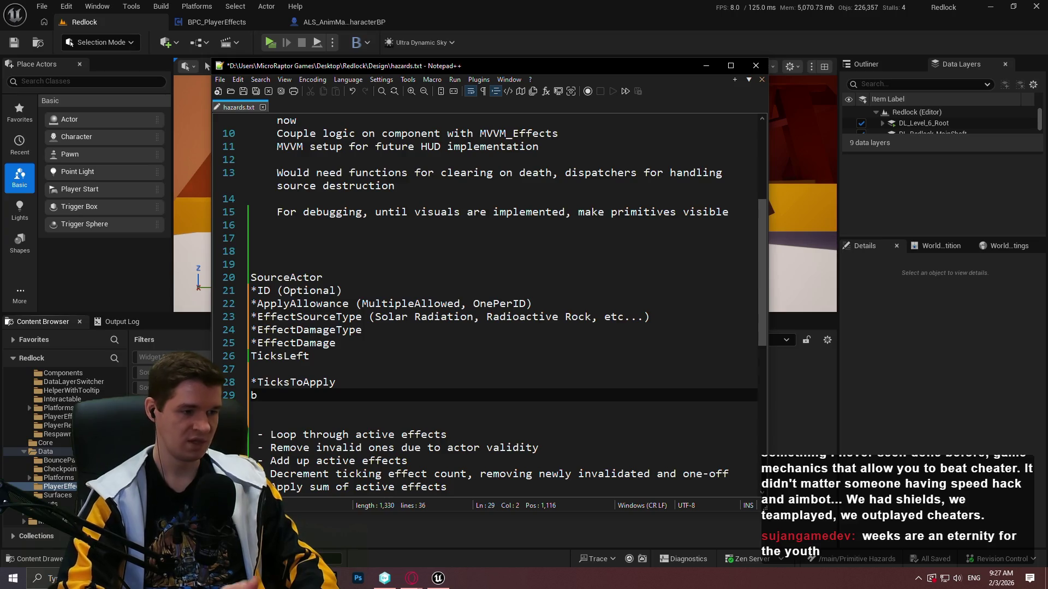
text(RemoveO)
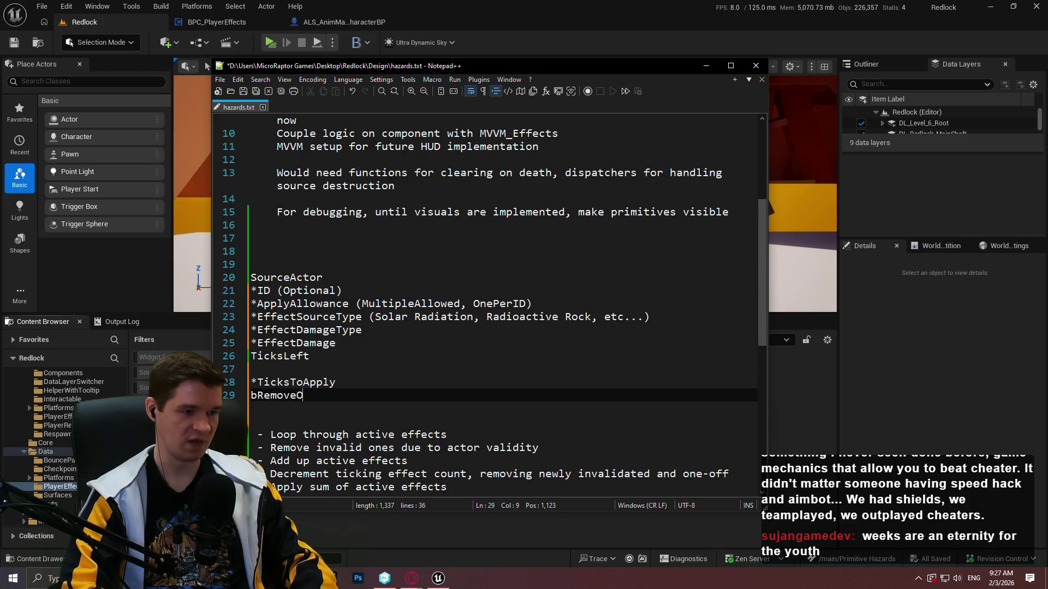
text(nExit)
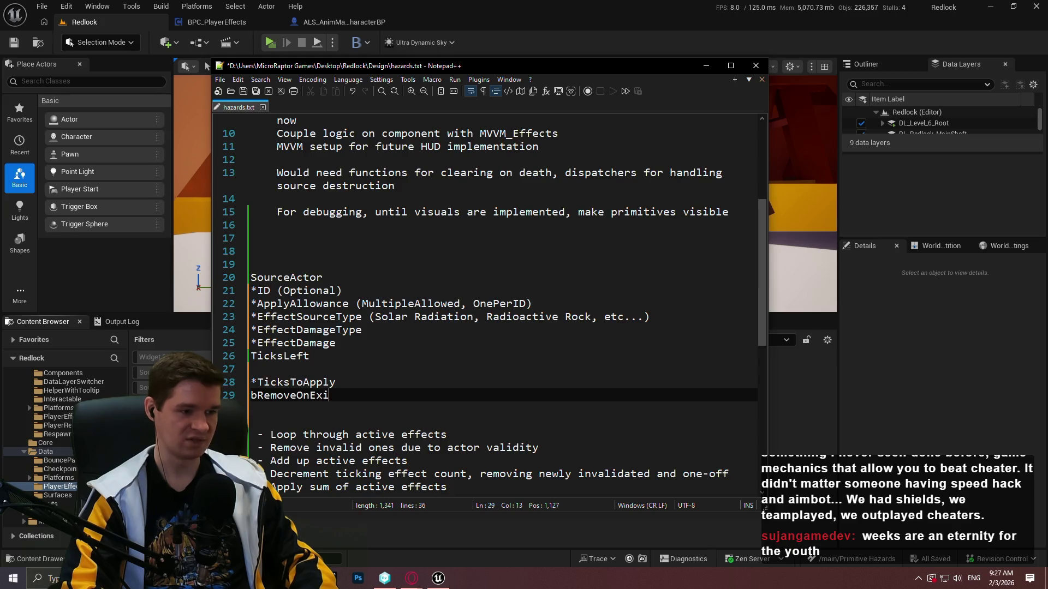
click(255, 395)
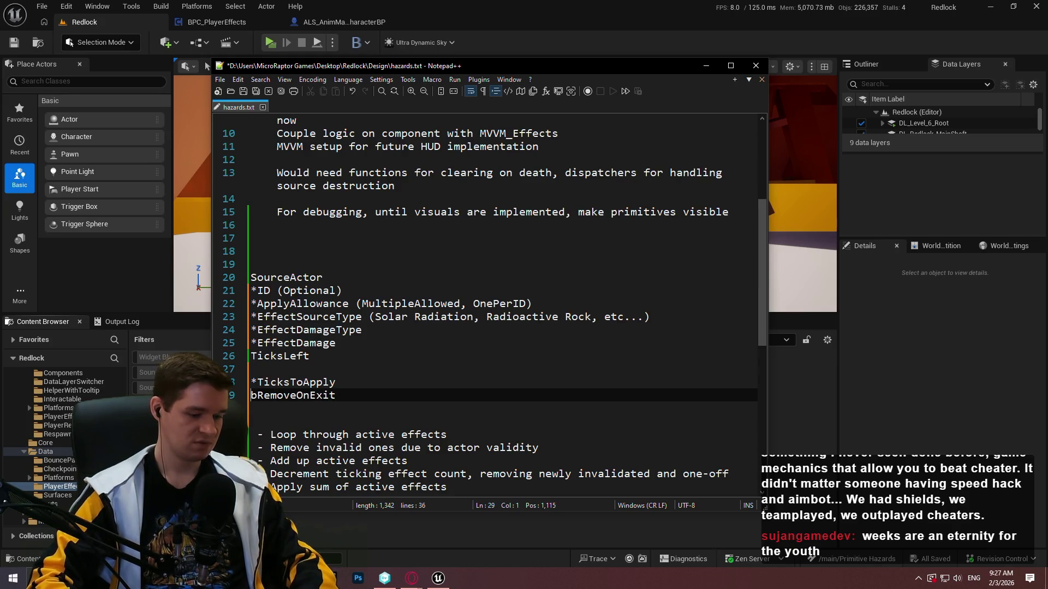
text(*)
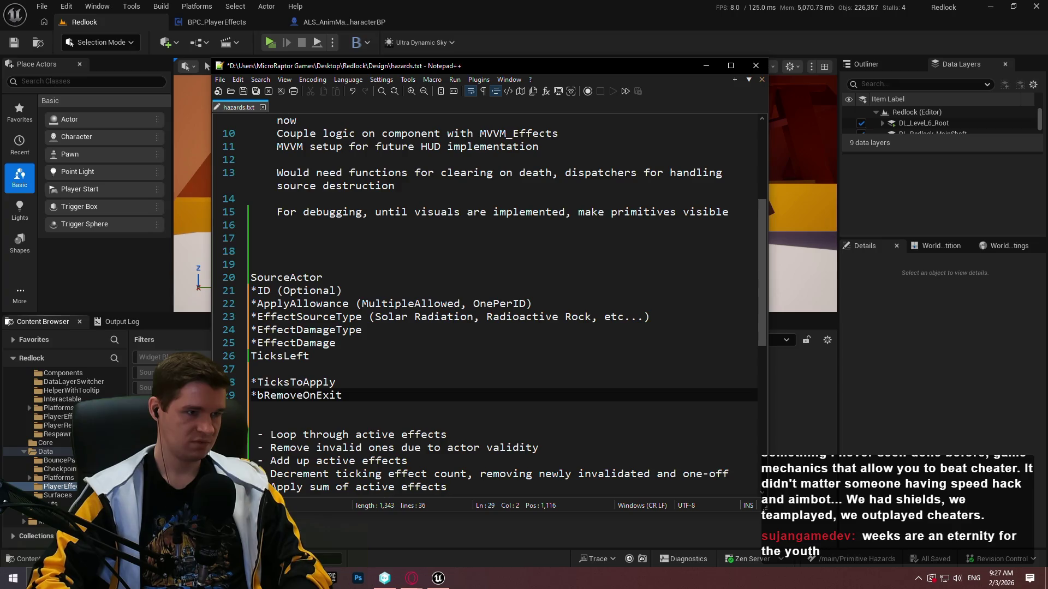
key(ctrl+s)
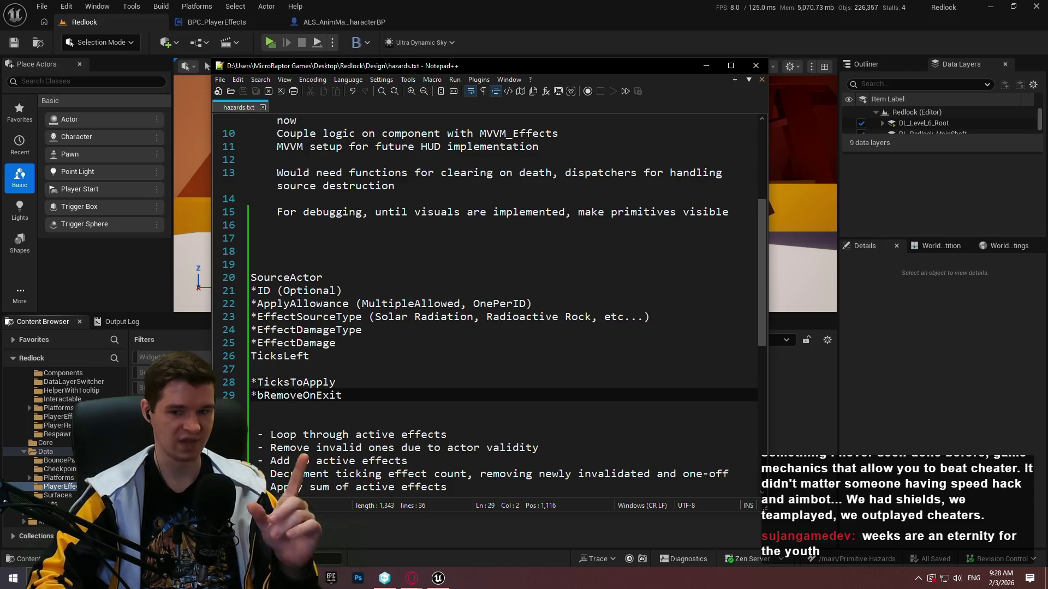
- Review the SourceActor field list from *ID (Optional) down to TicksLeft
key(Up)
key(Up)
key(Up)
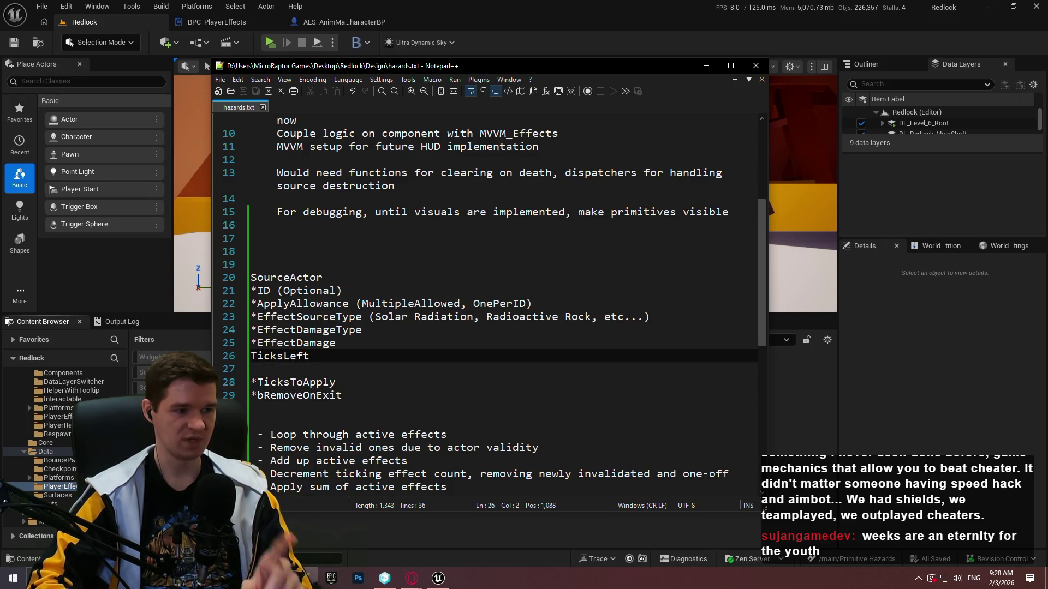
key(Down)
key(Down)
key(Down)
key(Down)
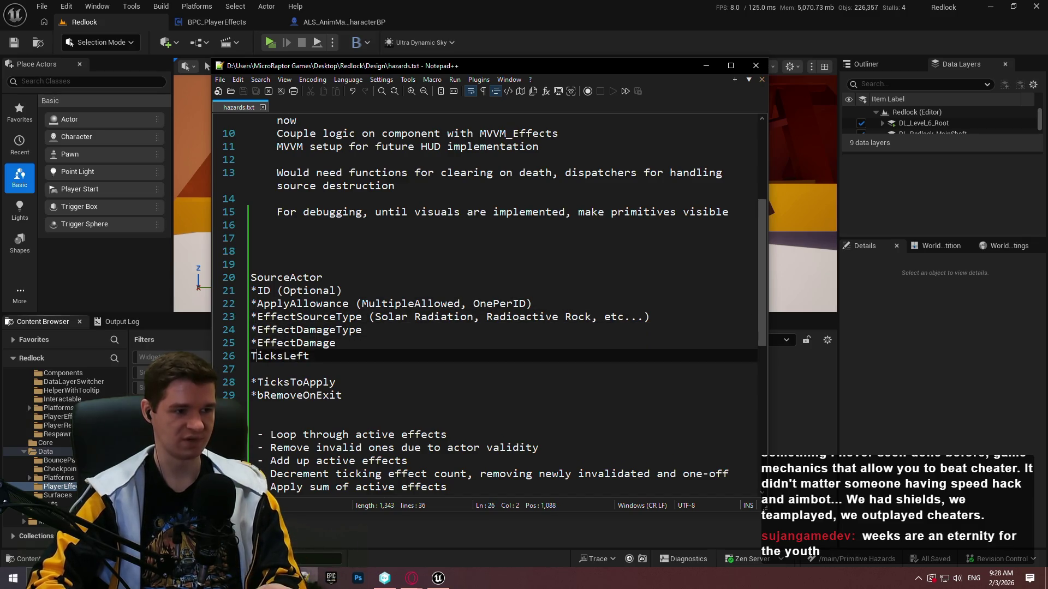
key(Down)
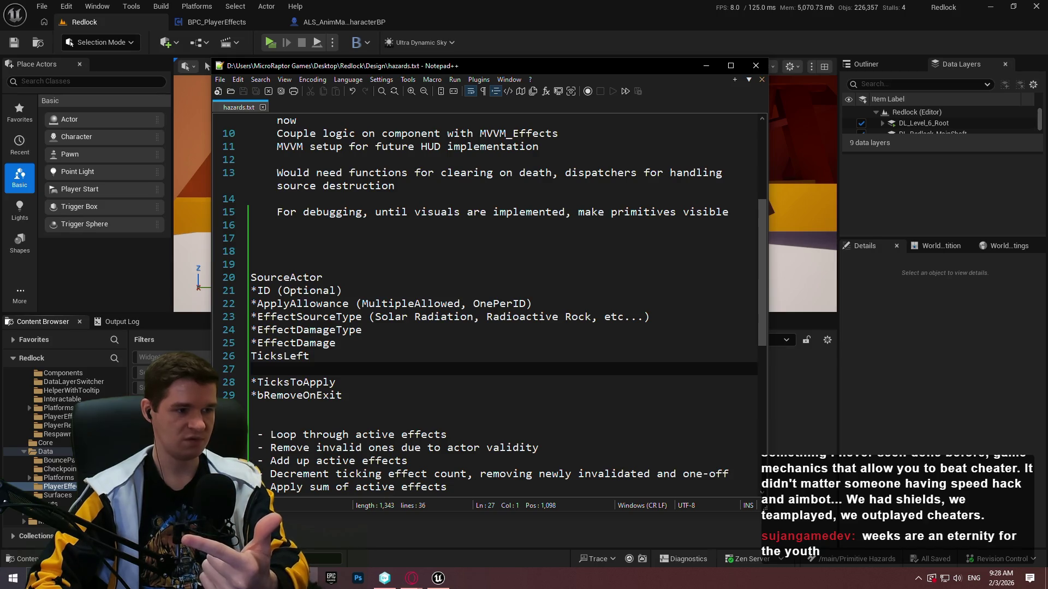
scroll(349, 316, down, 2)
drag(349, 316, 251, 290)
key(shift+Up)
key(shift+Up)
key(shift+Up)
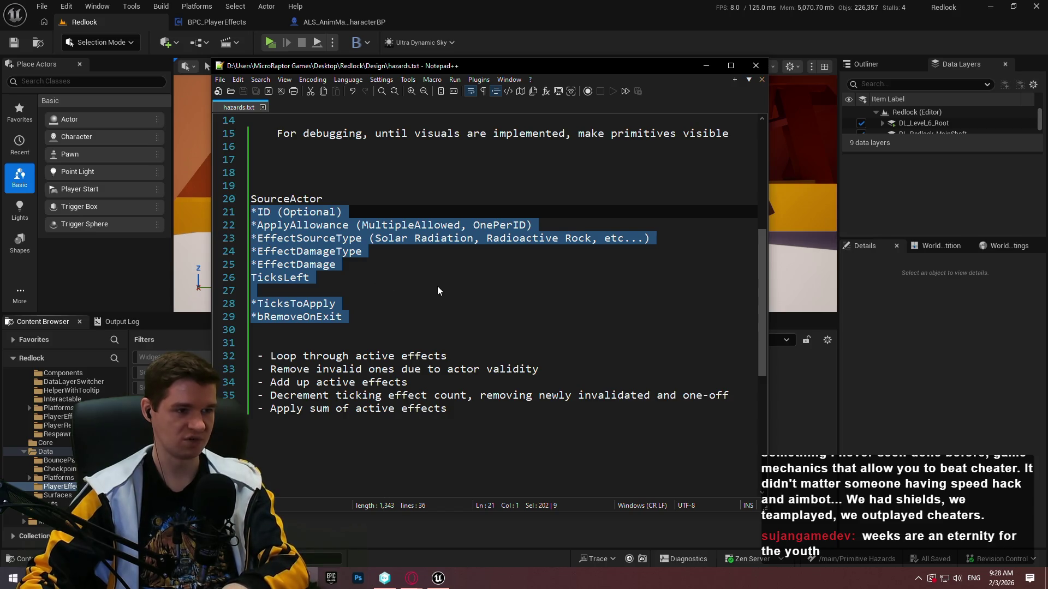
click(309, 266)
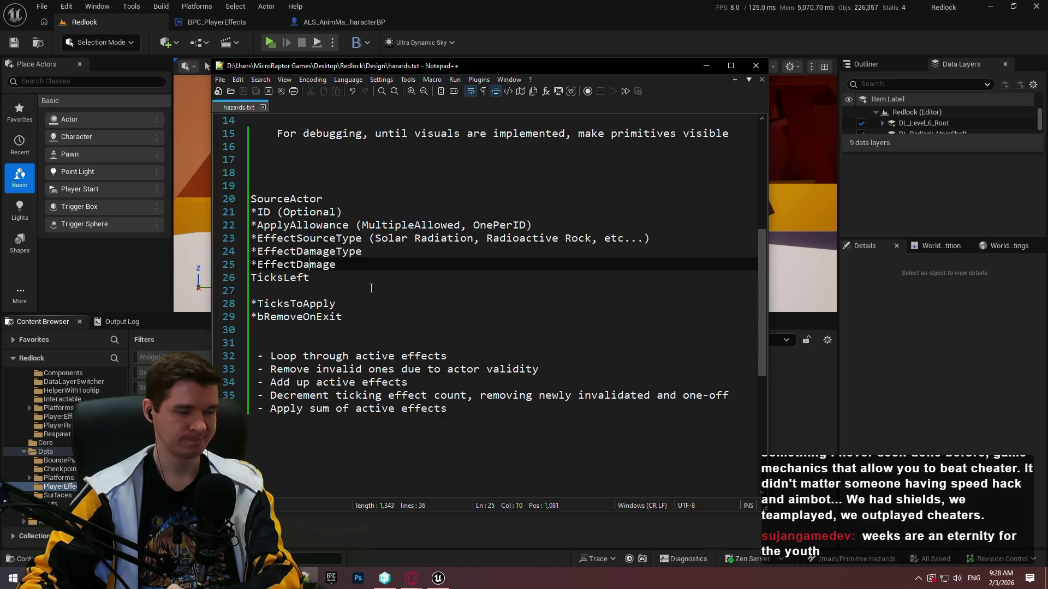
- Back in Unreal, create a Hazards folder inside Data and open it
key(alt+Tab)
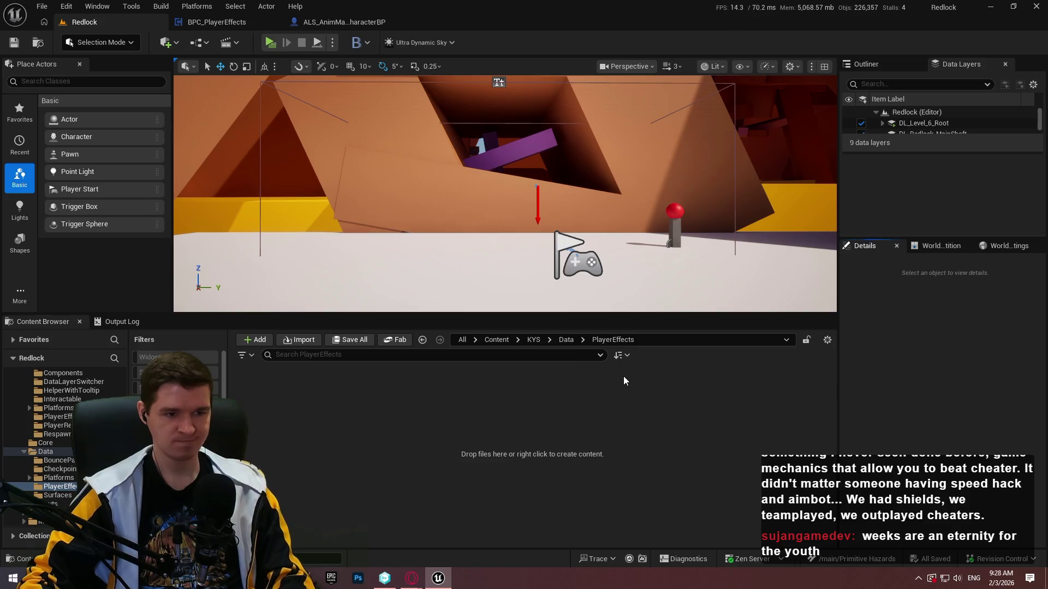
right_click(631, 438)
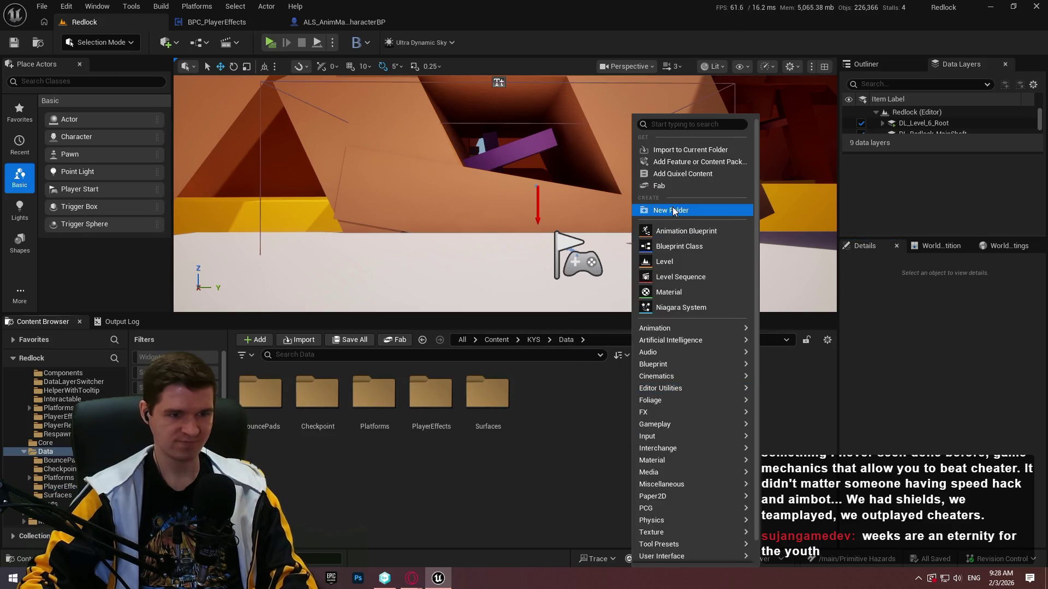
click(672, 208)
text(Hazard)
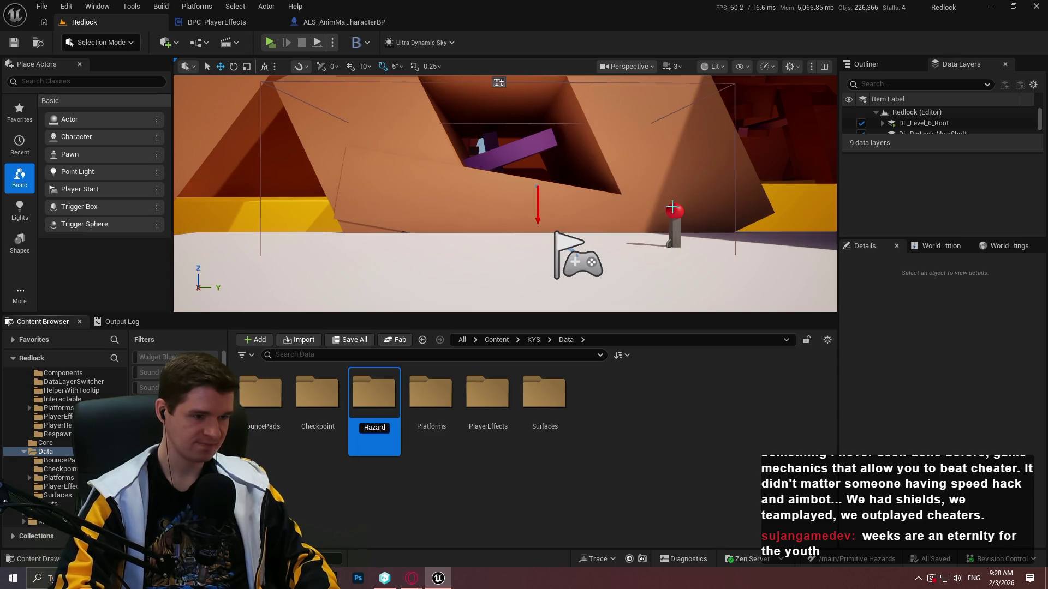
text(s)
key(Return)
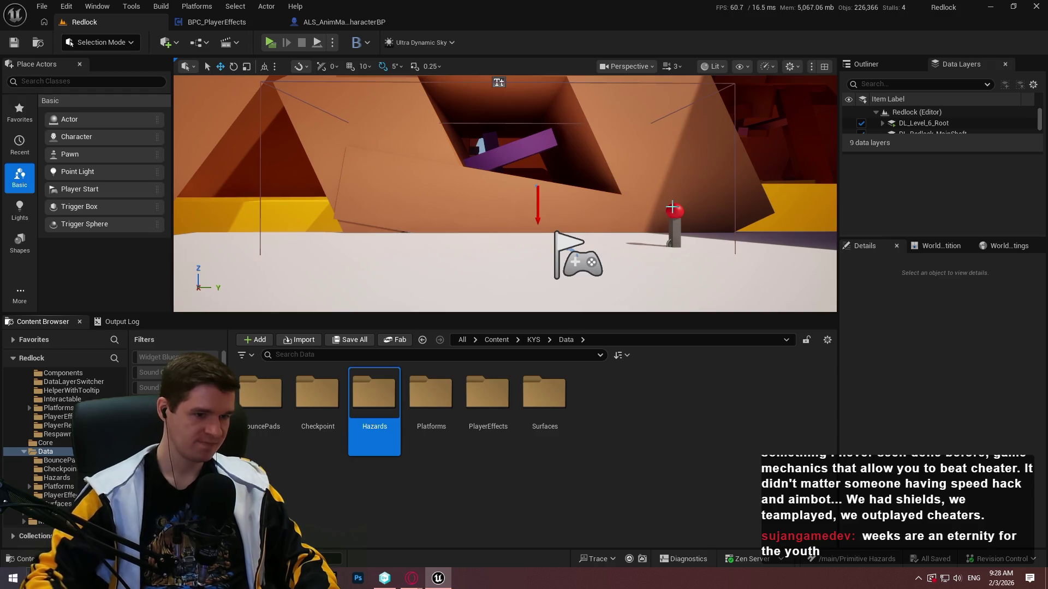
double_click(374, 393)
- Create a new Blueprint Structure asset in the Hazards folder
right_click(393, 425)
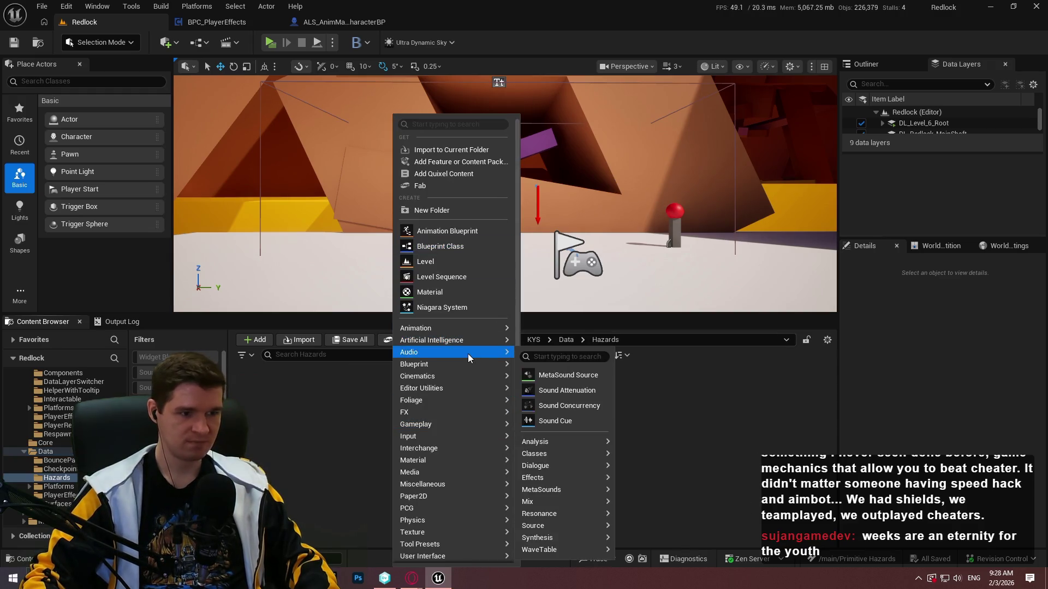
mouse_move(470, 364)
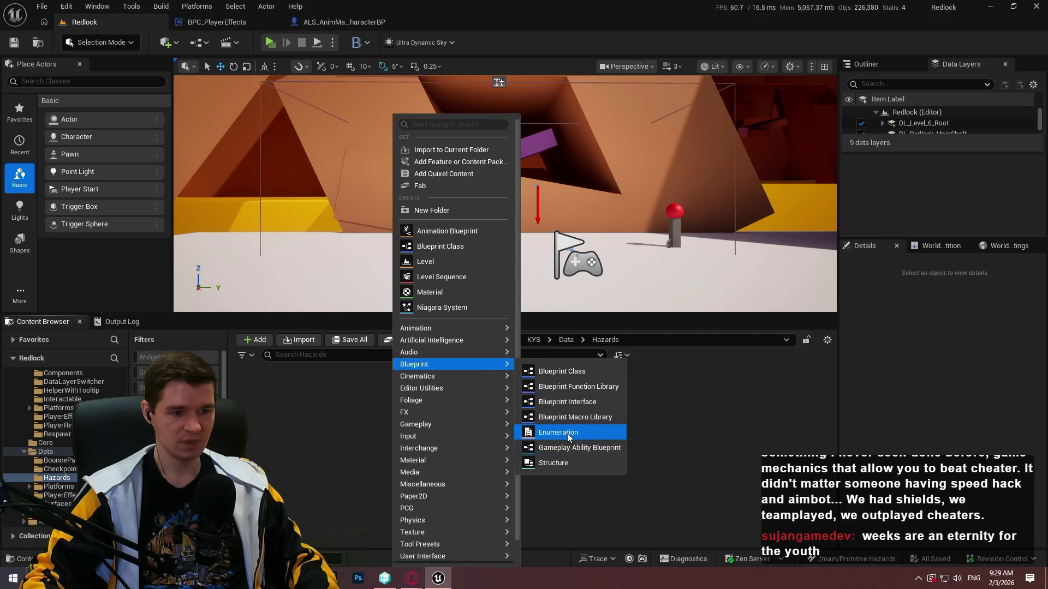
click(563, 464)
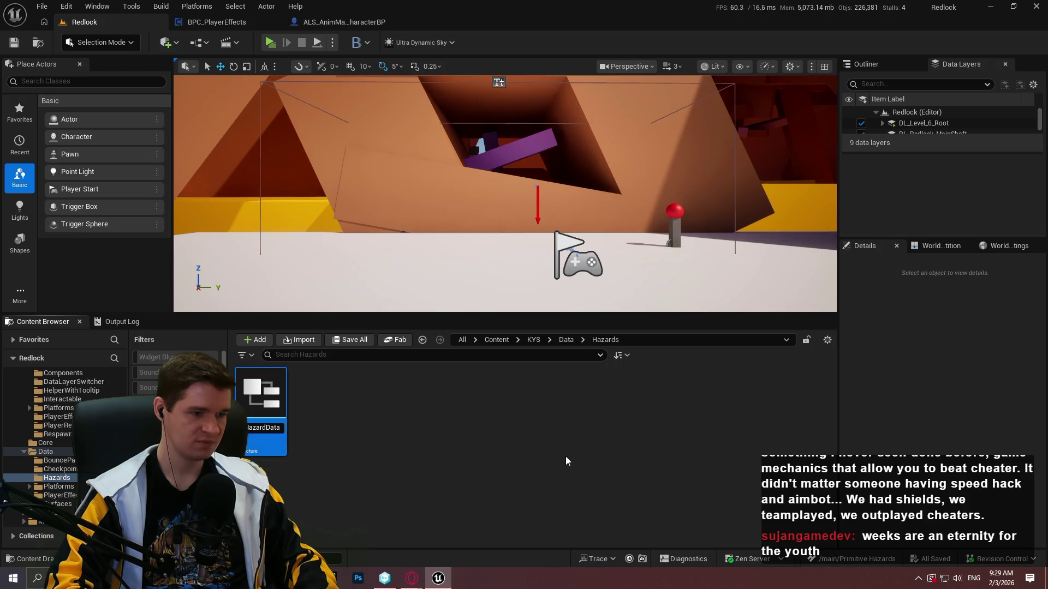
- Finish naming the structure ST_HazardConfig and save it
text(zardConfig)
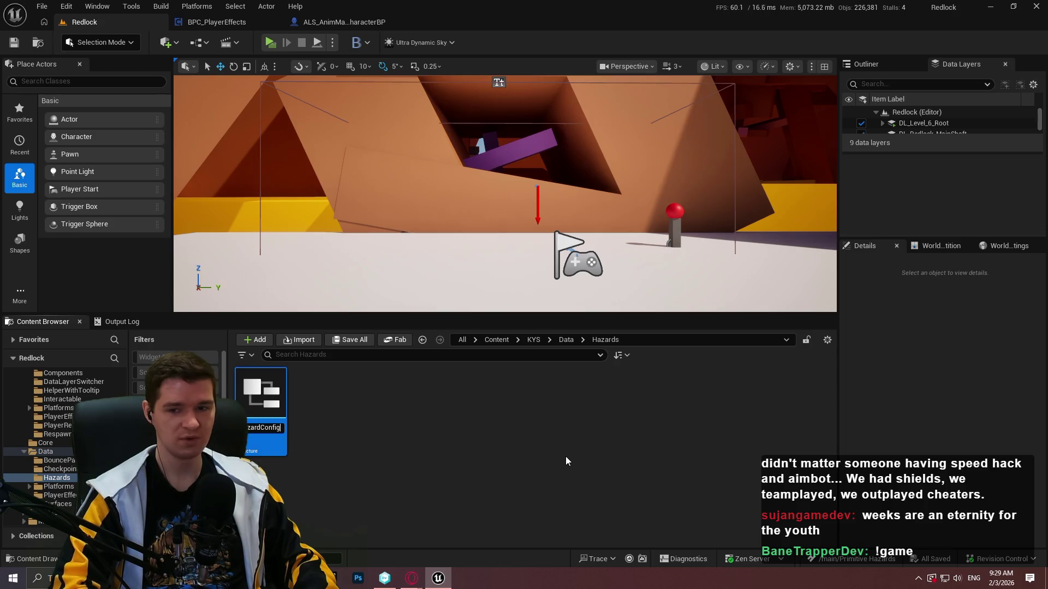
key(Return)
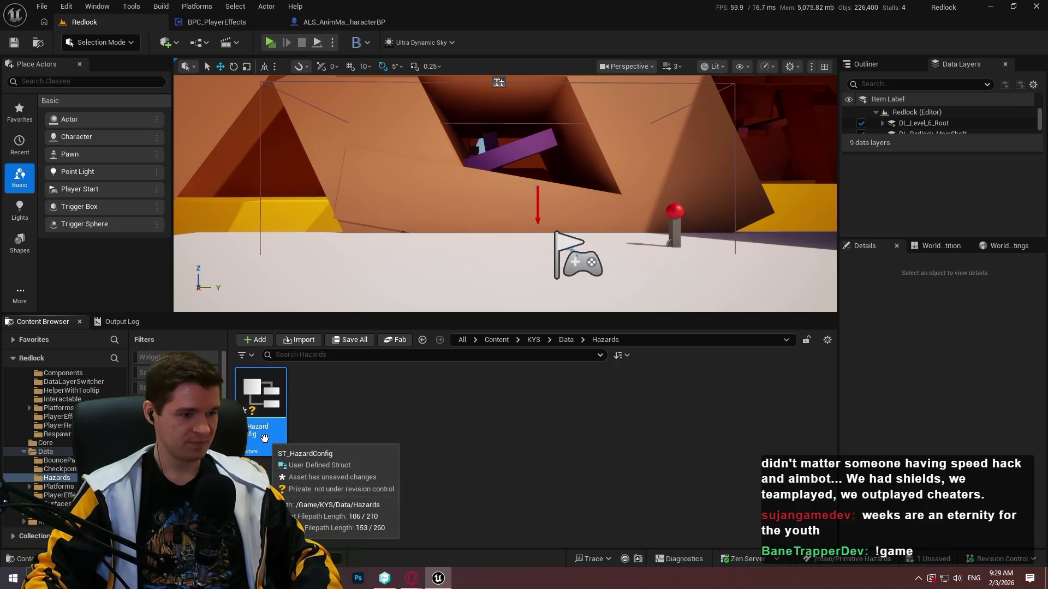
key(ctrl+s)
click(377, 458)
- Fly the camera around the level in a full-screen viewport, then return to hazards.txt
drag(588, 243, 588, 243)
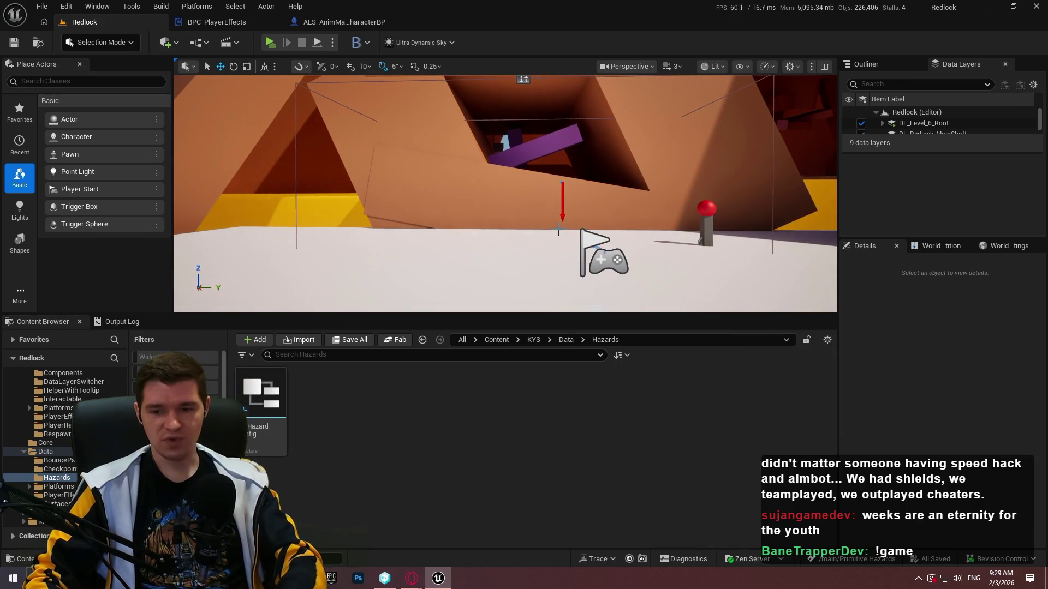
drag(588, 243, 536, 248)
key(F11)
scroll(536, 246, up, 1)
scroll(536, 246, up, 2)
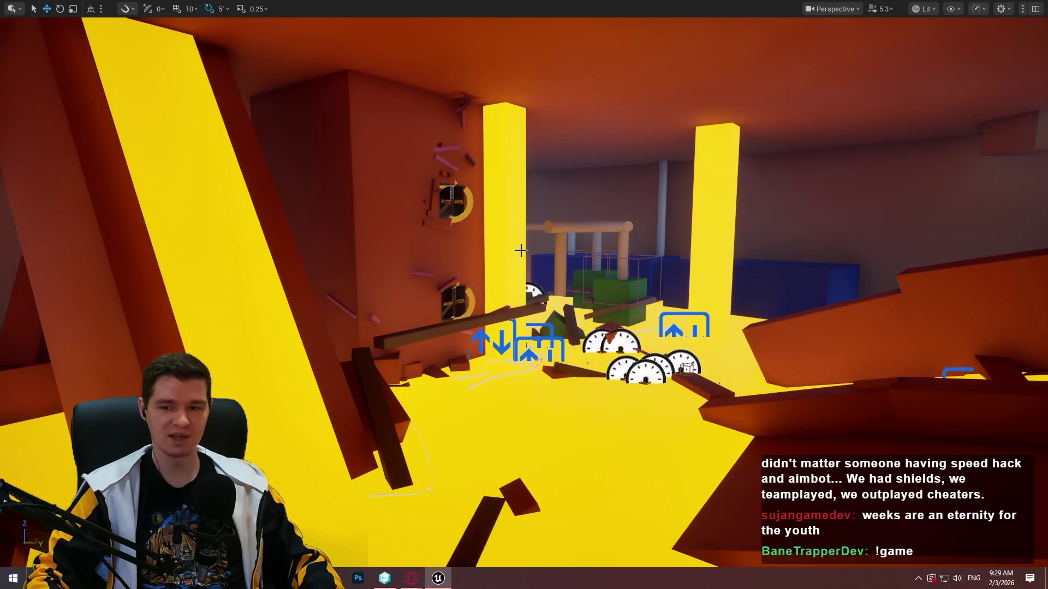
key(F11)
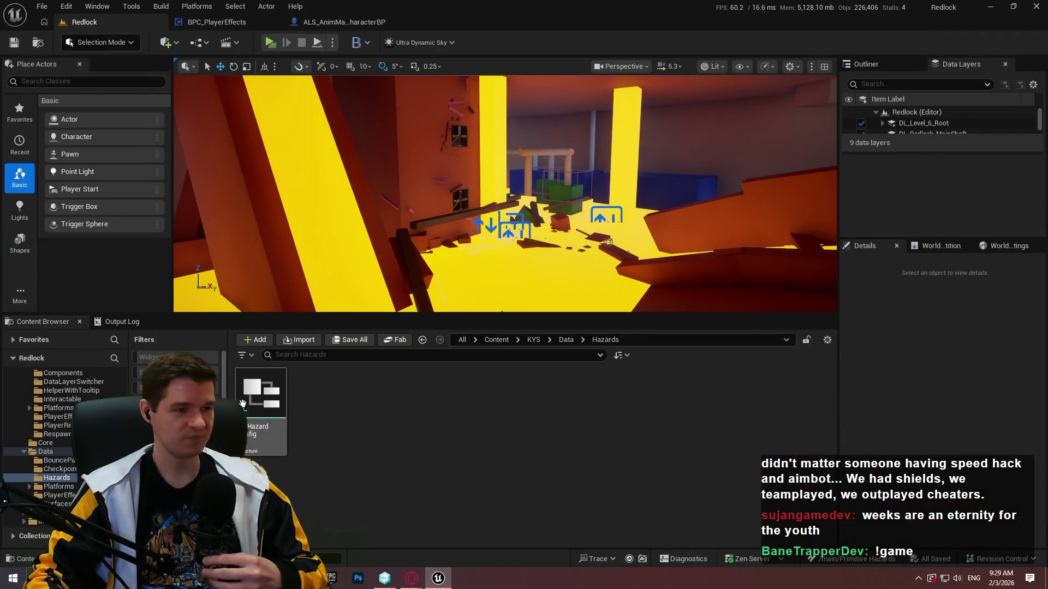
key(alt+Tab)
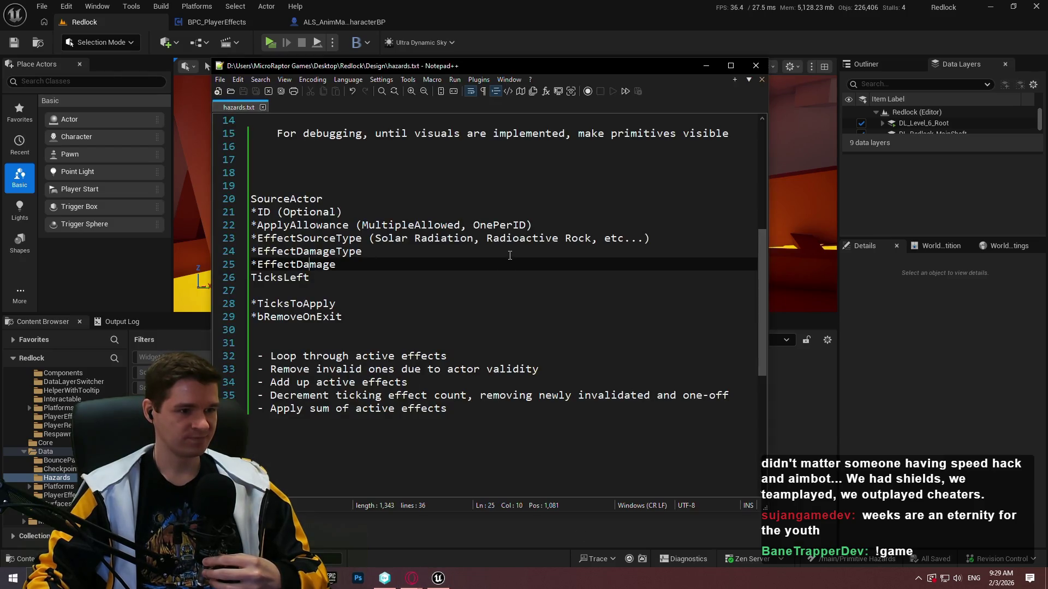
- Open ST_HazardConfig in the structure editor, then go back to the hazards.txt notes
click(406, 312)
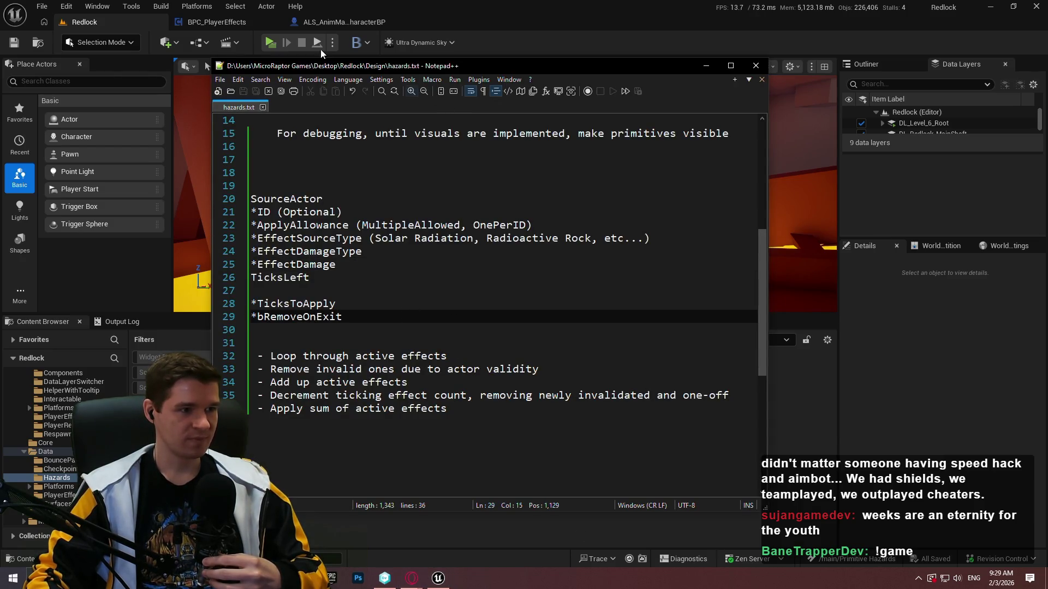
scroll(391, 239, up, 1)
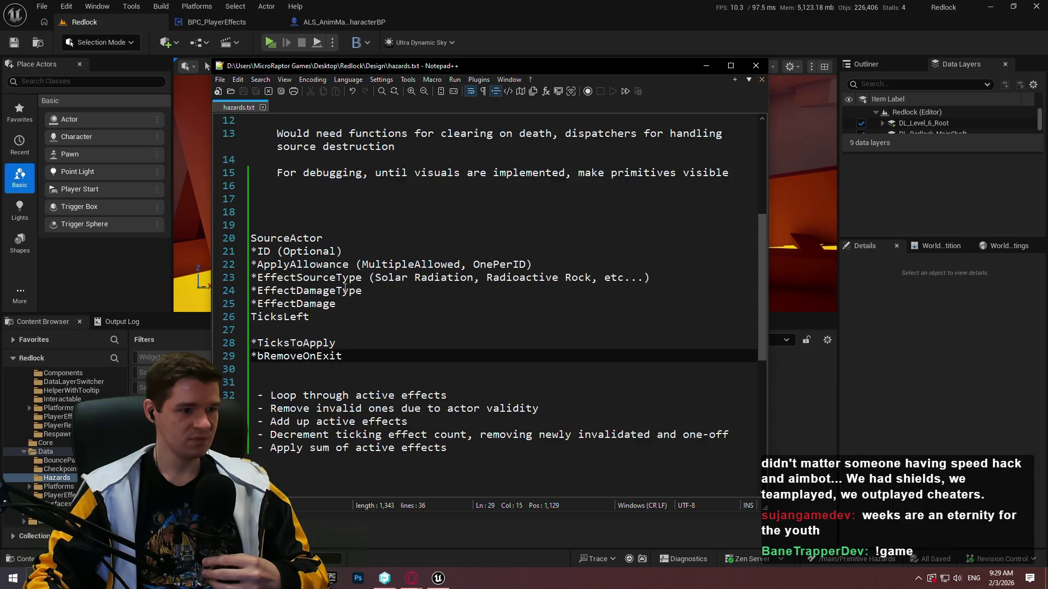
key(alt+Tab)
double_click(274, 415)
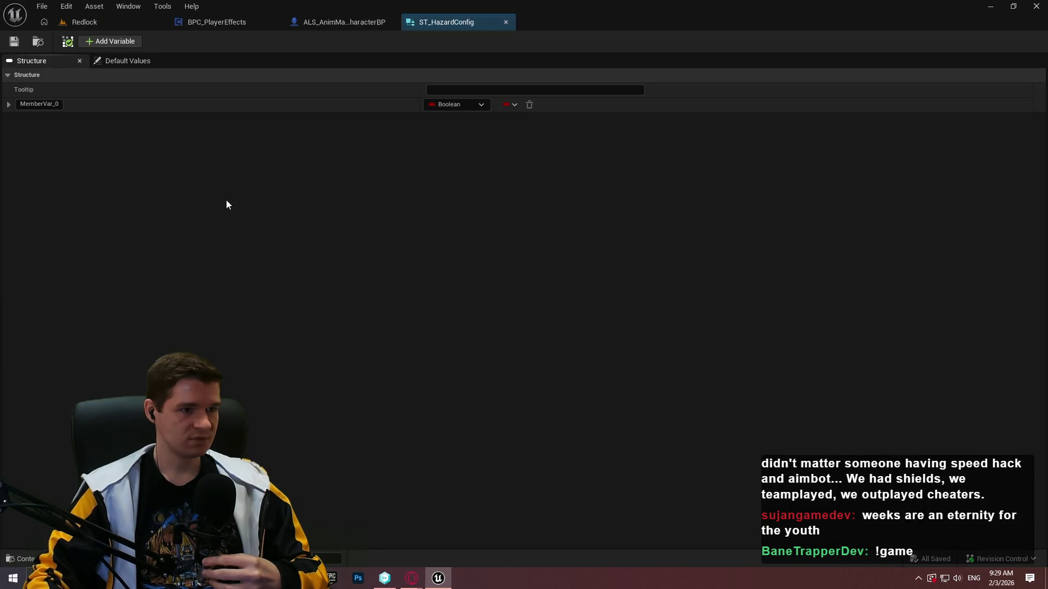
key(alt+Tab)
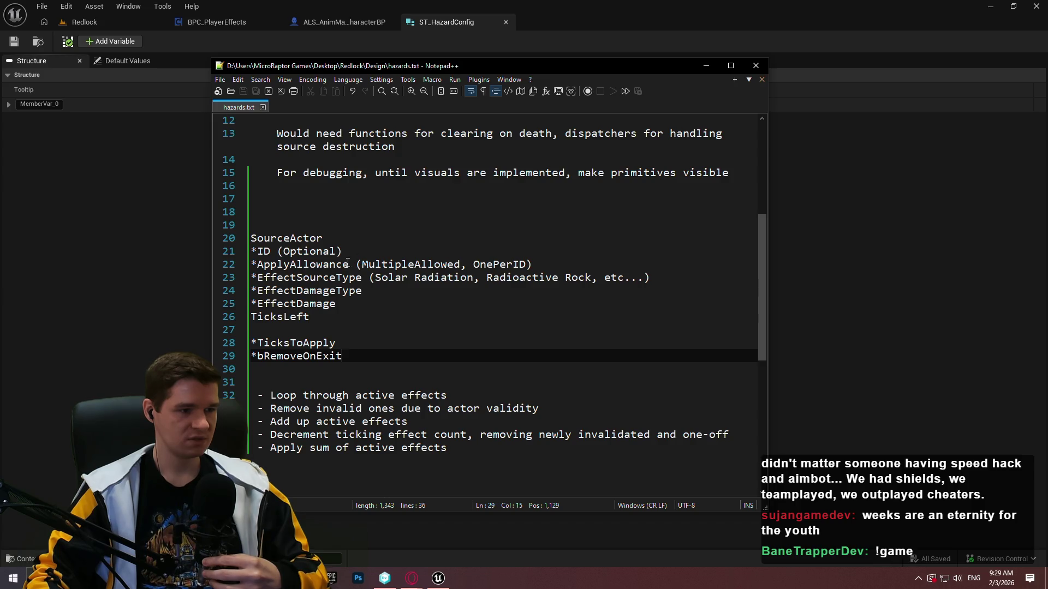
- Append (Ablative, Health, Hydrogen) to the EffectDamageType line, save, and return to Unreal
click(331, 291)
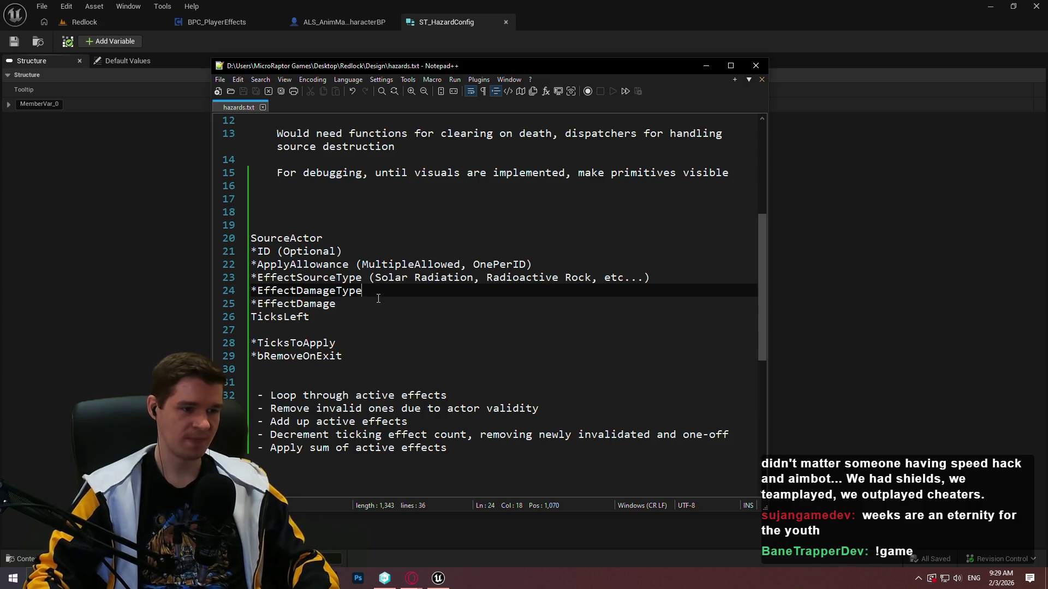
text( (A)
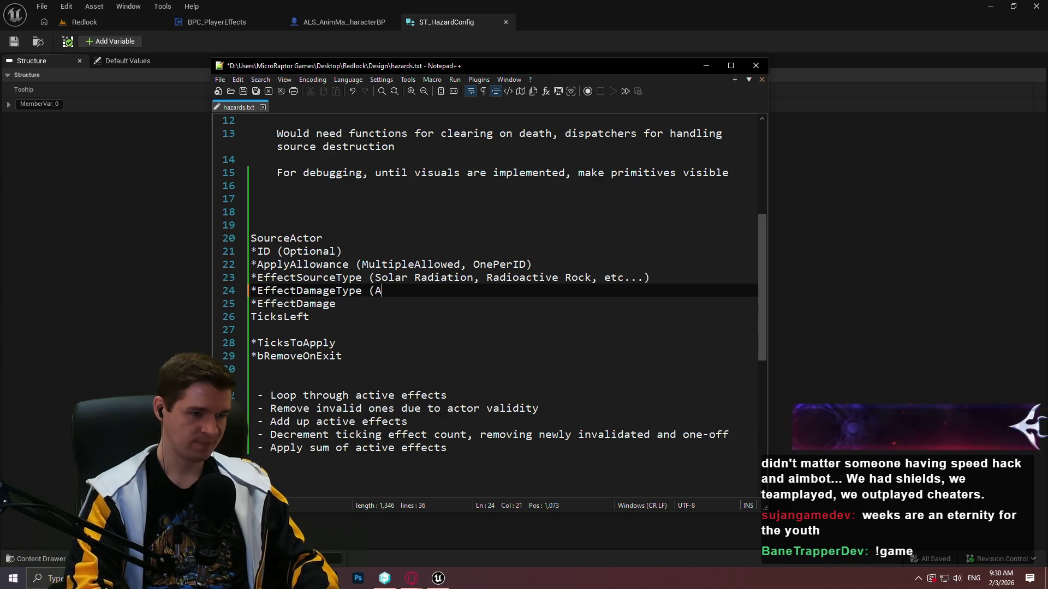
text(biltive, )
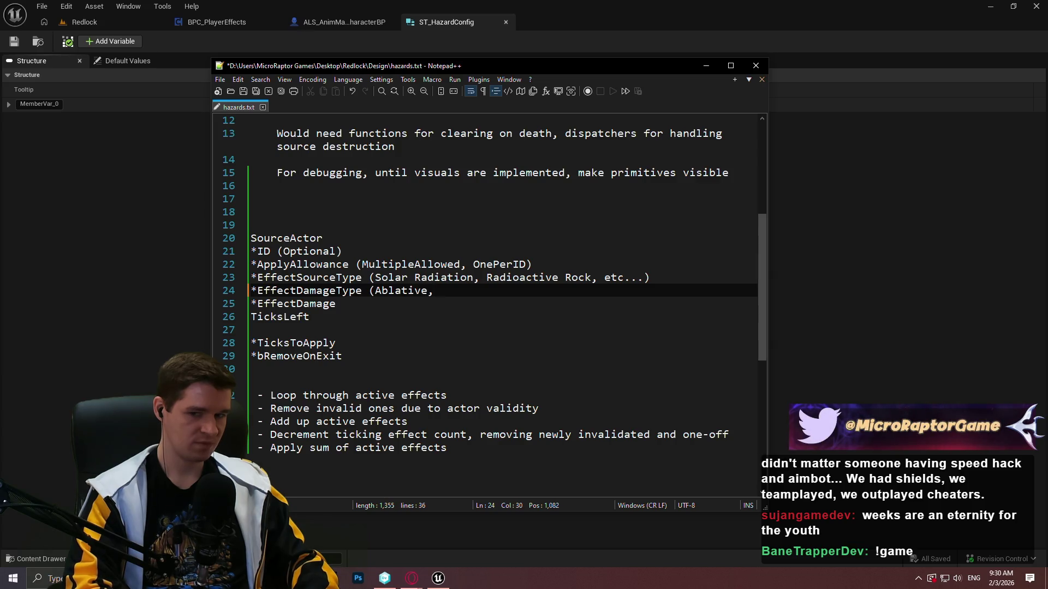
text(Health,)
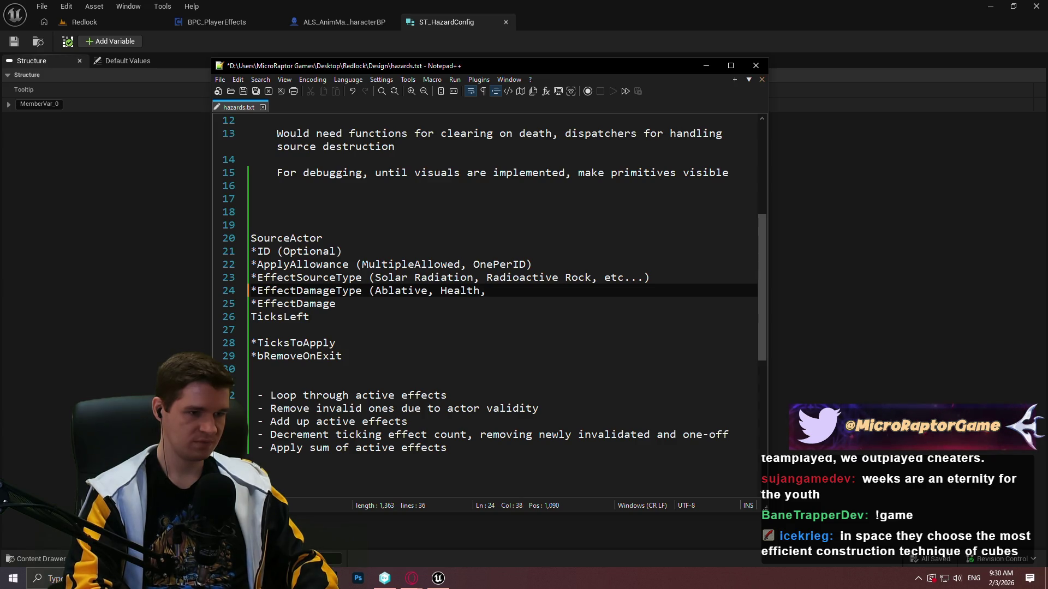
text(Hydrogen))
key(ctrl+s)
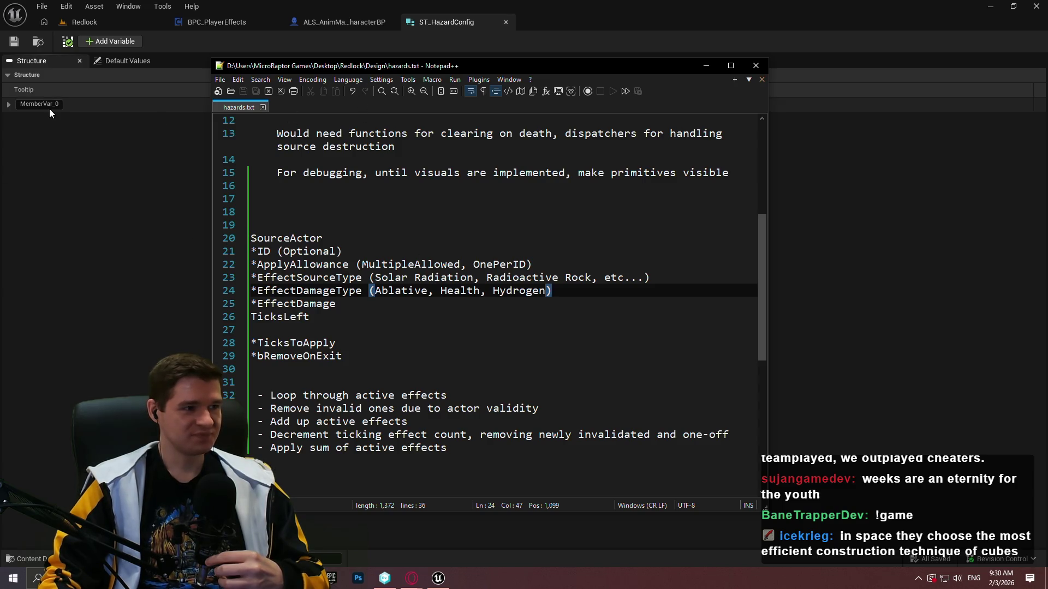
key(alt+Tab)
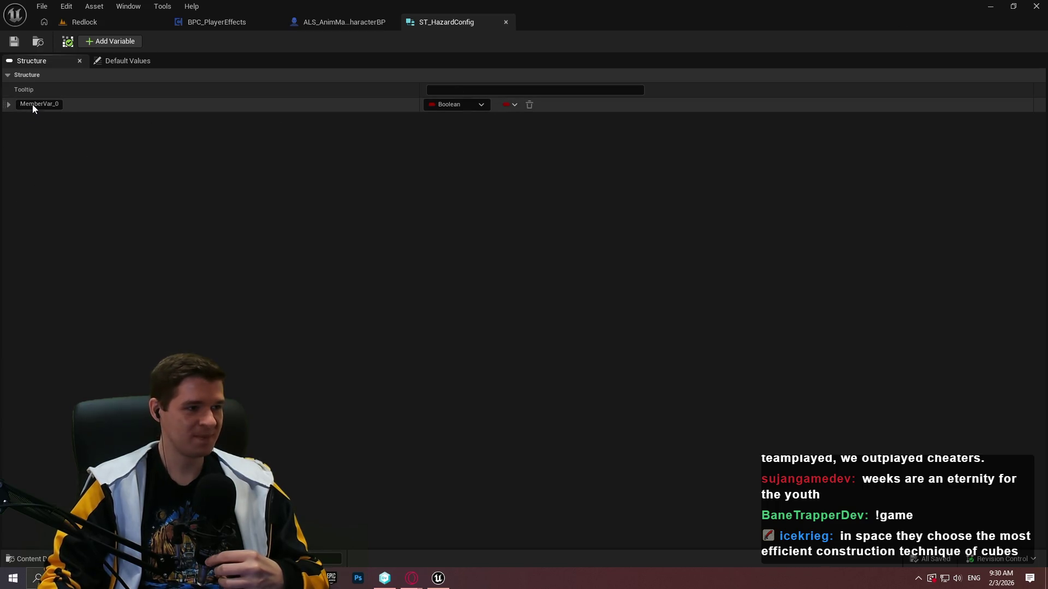
- Start renaming MemberVar_0, then create a new Enumeration asset in the Hazards folder
double_click(32, 104)
click(85, 22)
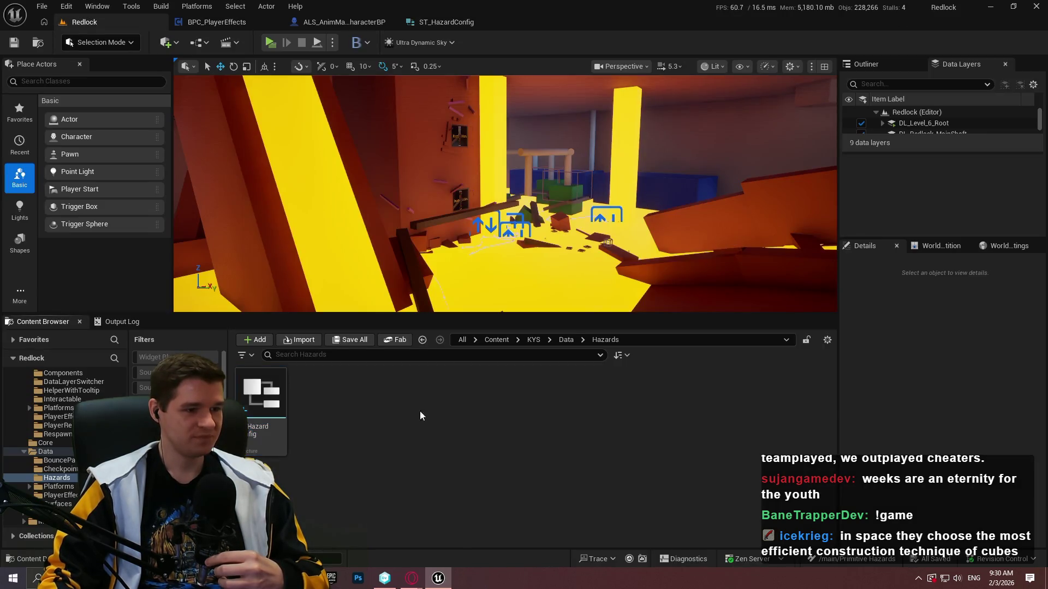
right_click(432, 403)
mouse_move(425, 400)
mouse_move(430, 366)
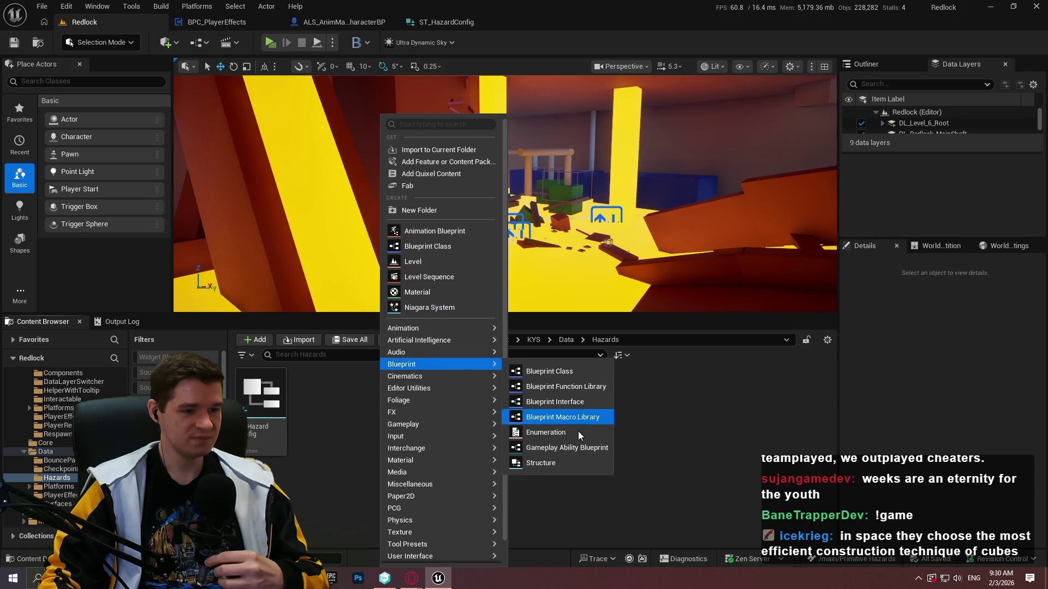
click(578, 433)
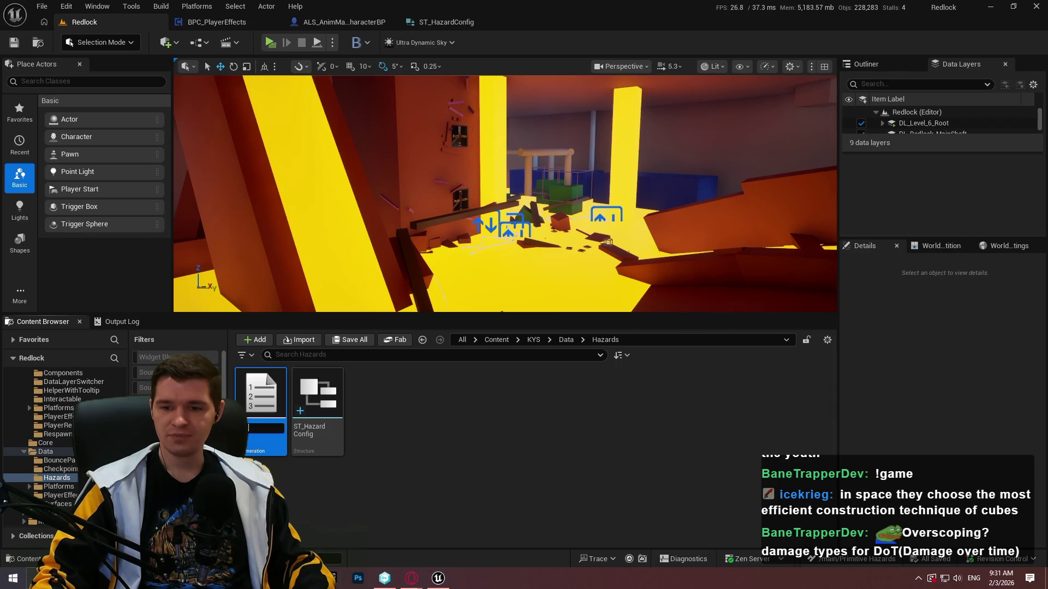
- Name the enumeration E_HazardApplyAllowance and open it
click(259, 430)
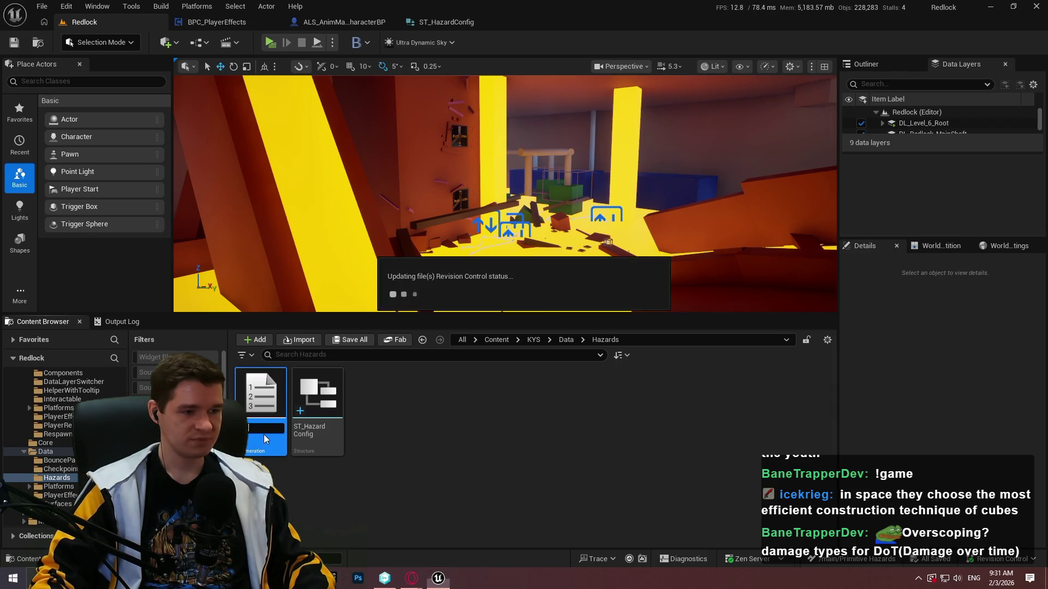
click(259, 430)
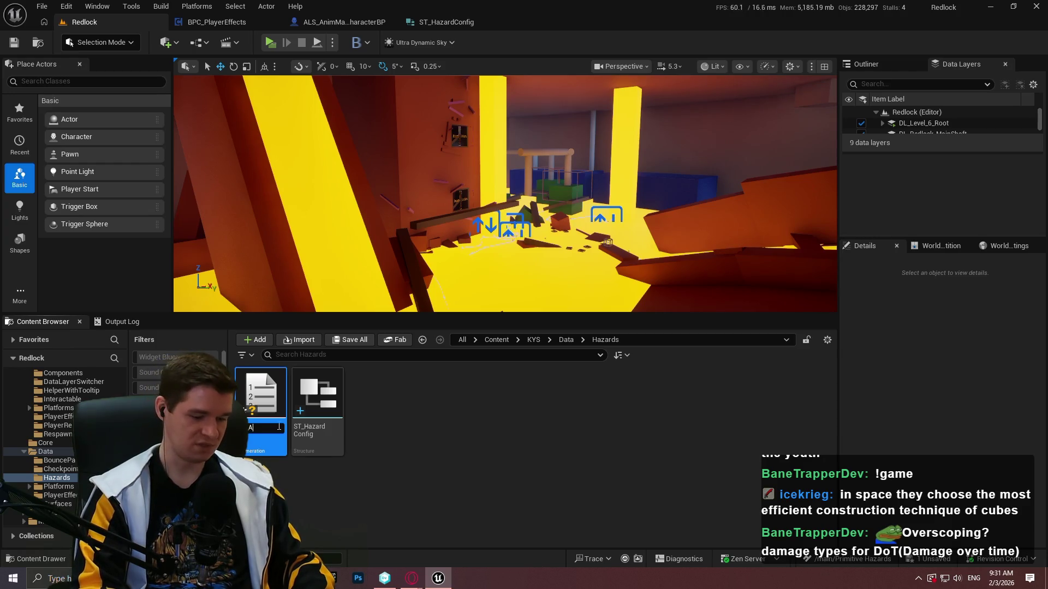
text(H)
text(ApplyA)
text(llo)
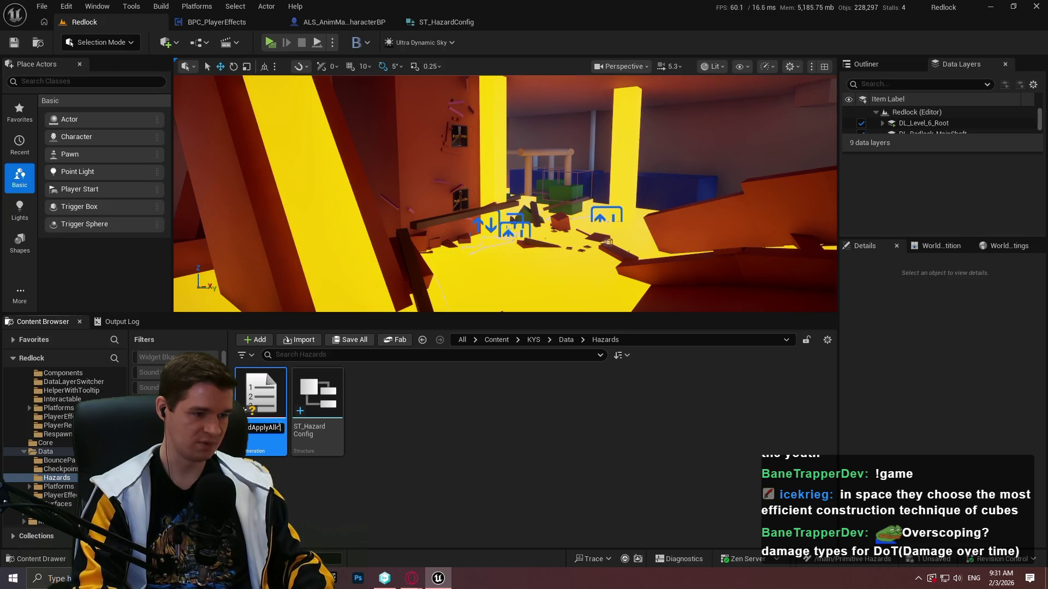
text(wance)
key(Return)
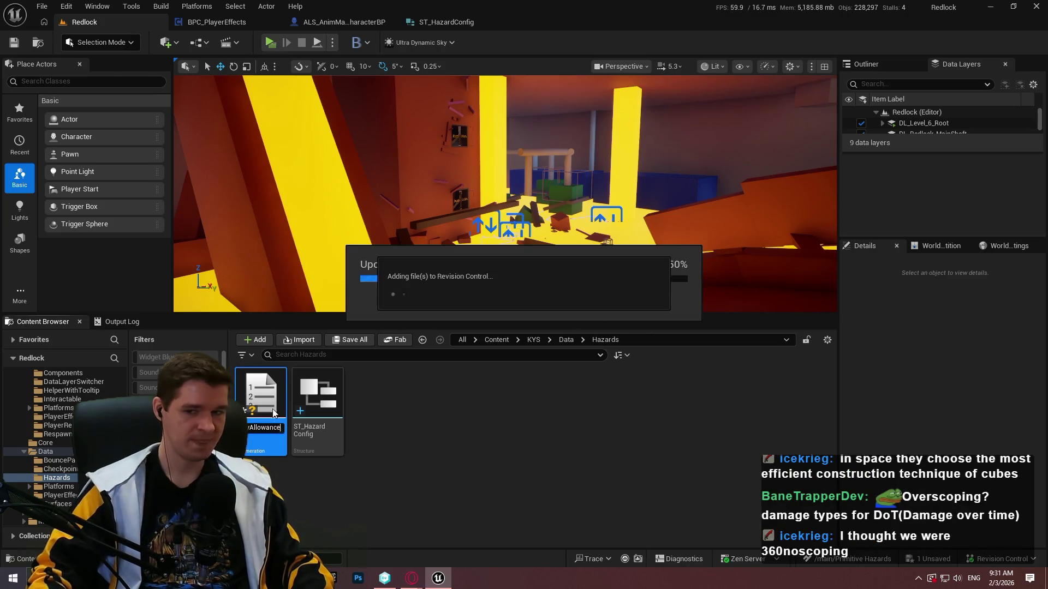
double_click(271, 451)
- Duplicate the enumeration as E_Hazard and launch a Standalone Game preview
click(124, 25)
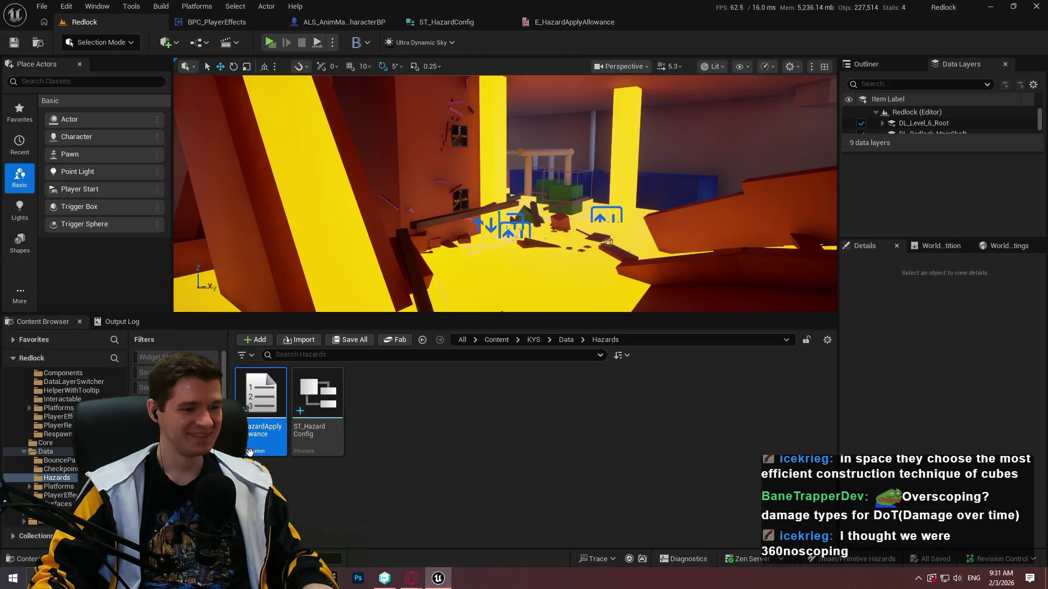
key(ctrl+d)
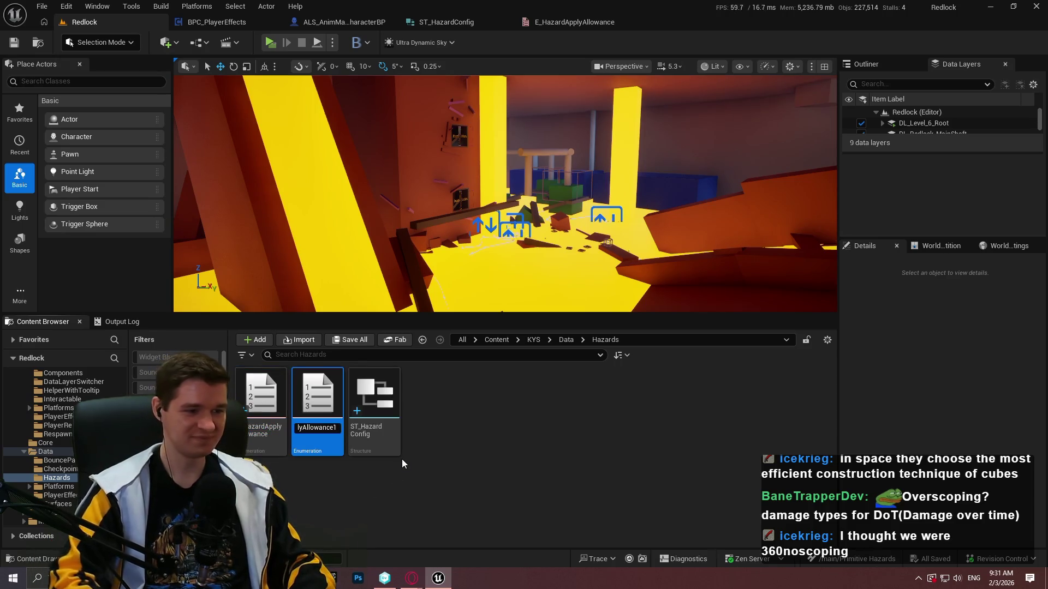
key(BackSpace)
key(BackSpace)
key(BackSpace)
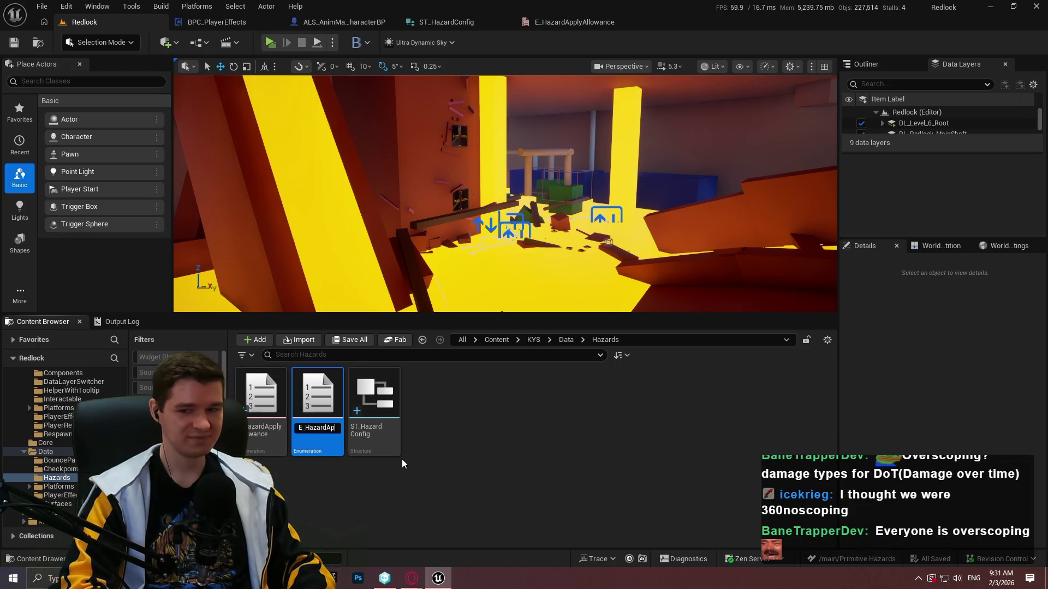
key(BackSpace)
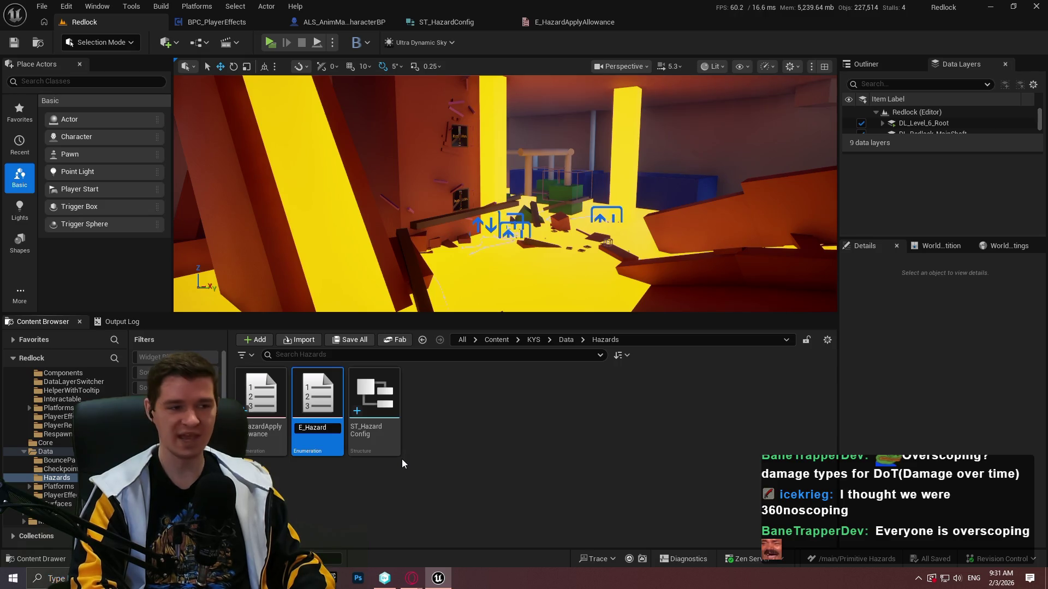
key(Return)
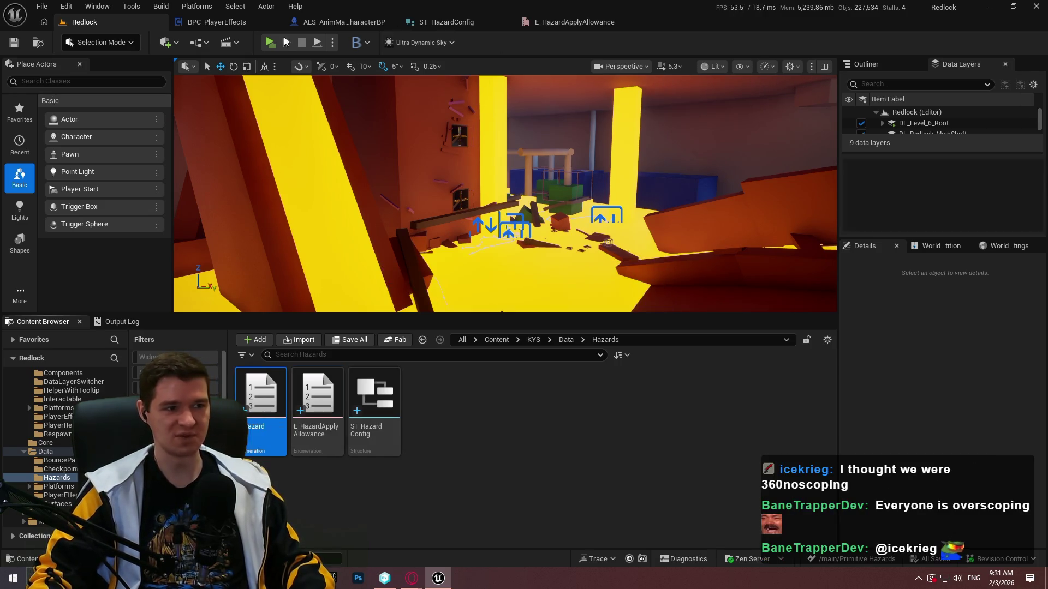
key(alt+p)
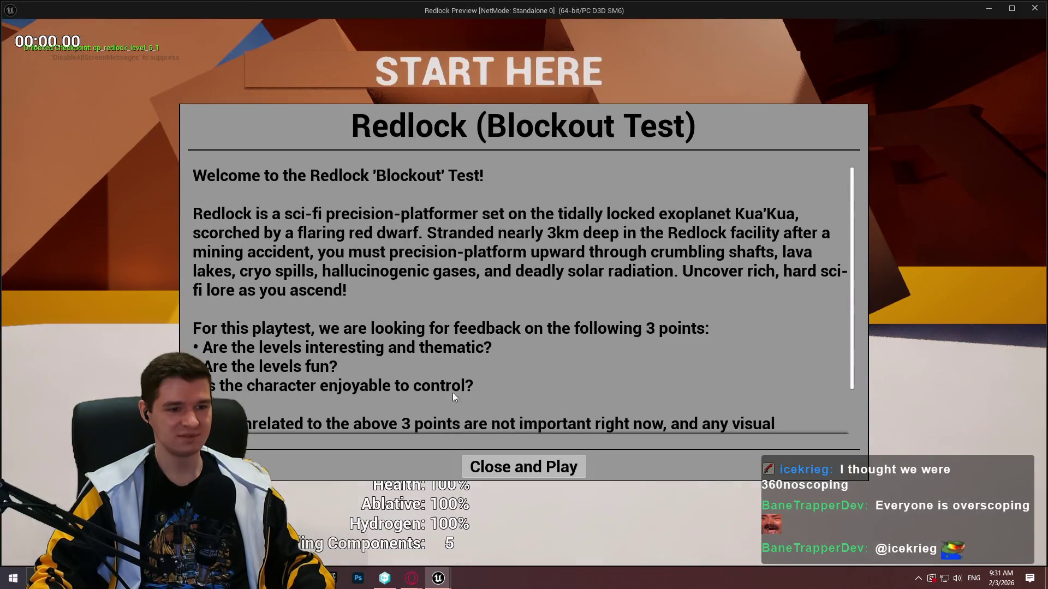
- Walk the character around the START HERE area, exit the preview, and select E_Hazard
click(524, 466)
key(w)
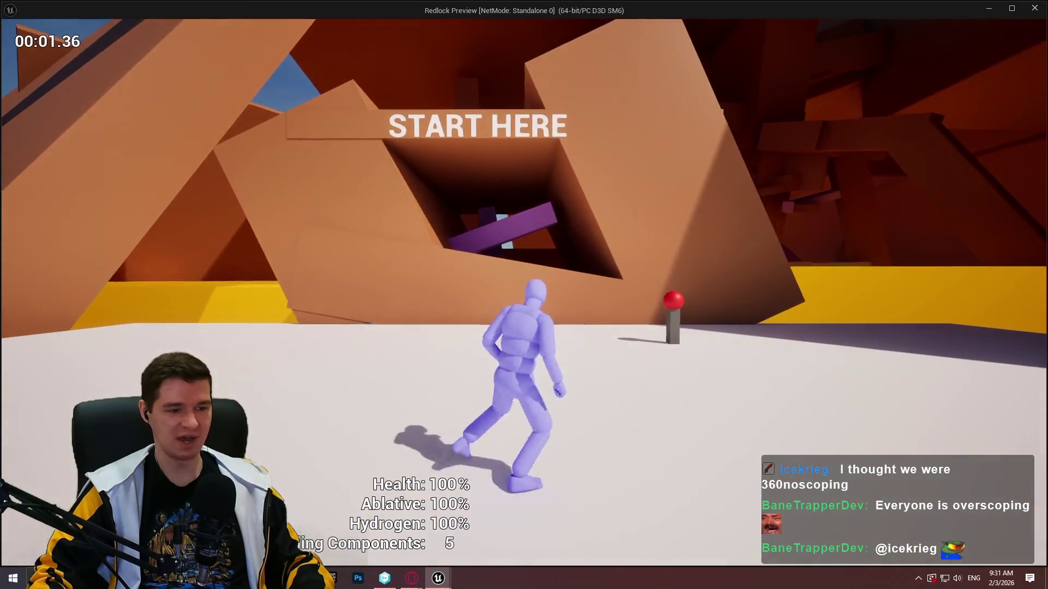
key(a)
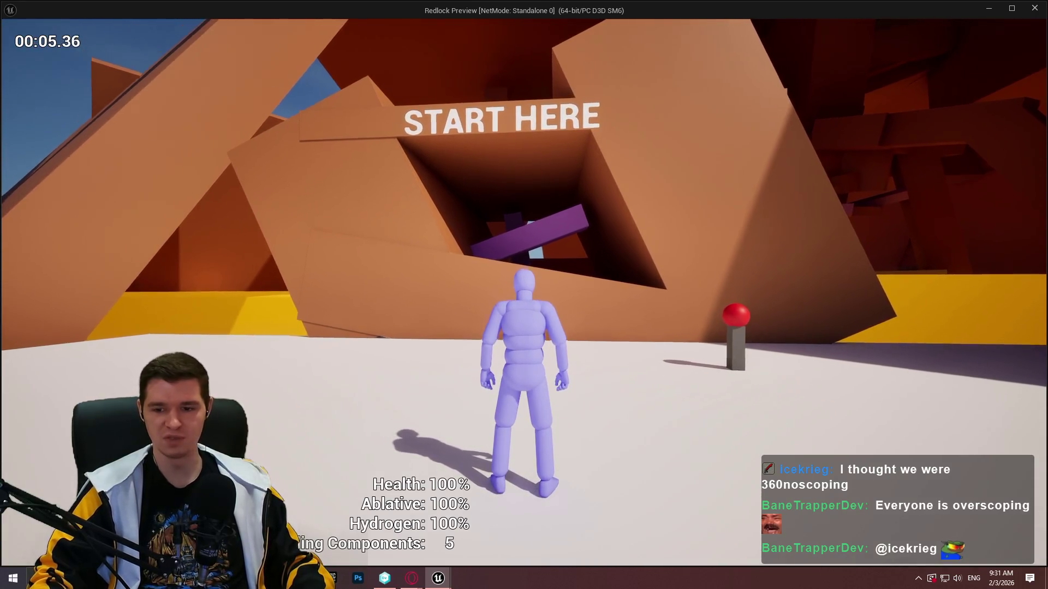
key(w)
key(w)
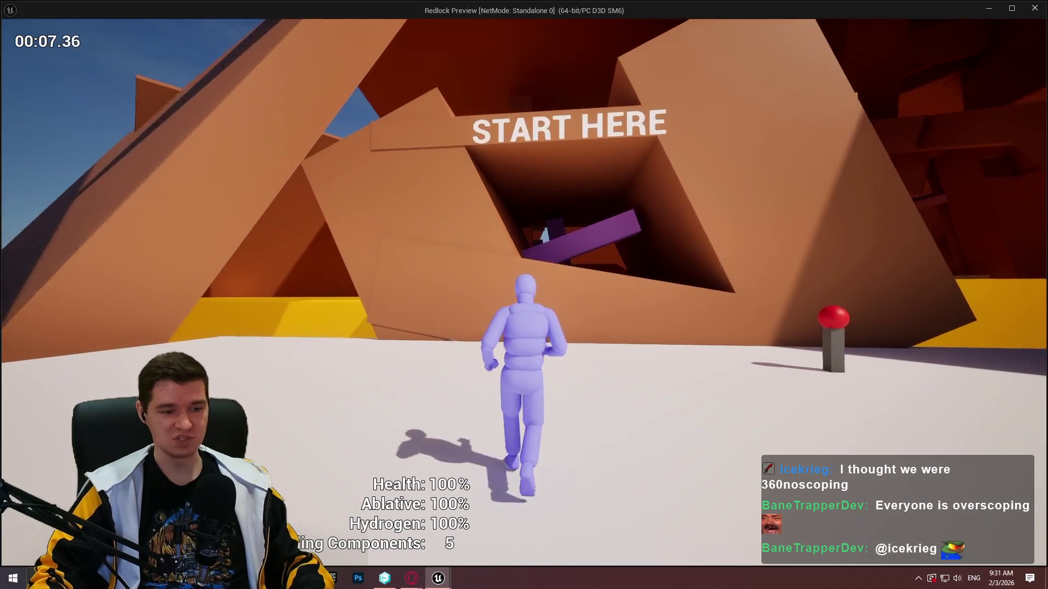
key(w)
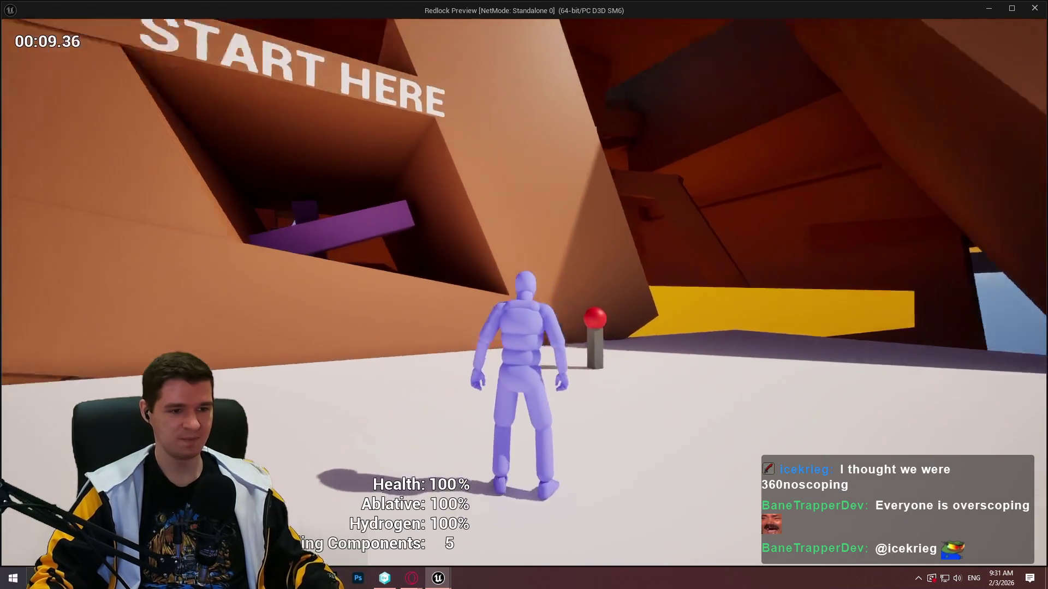
key(w)
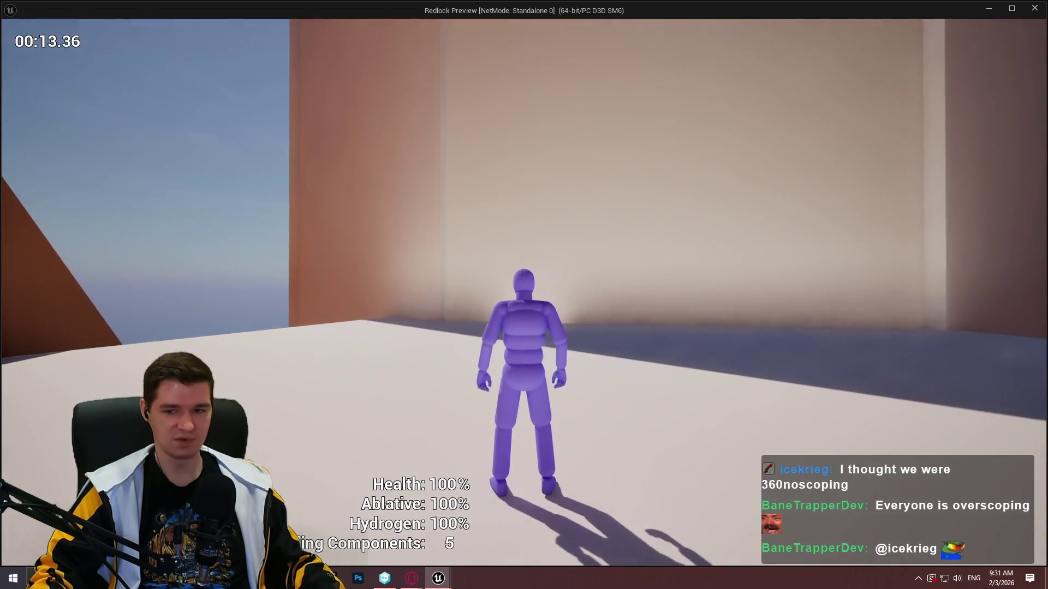
key(Escape)
click(262, 429)
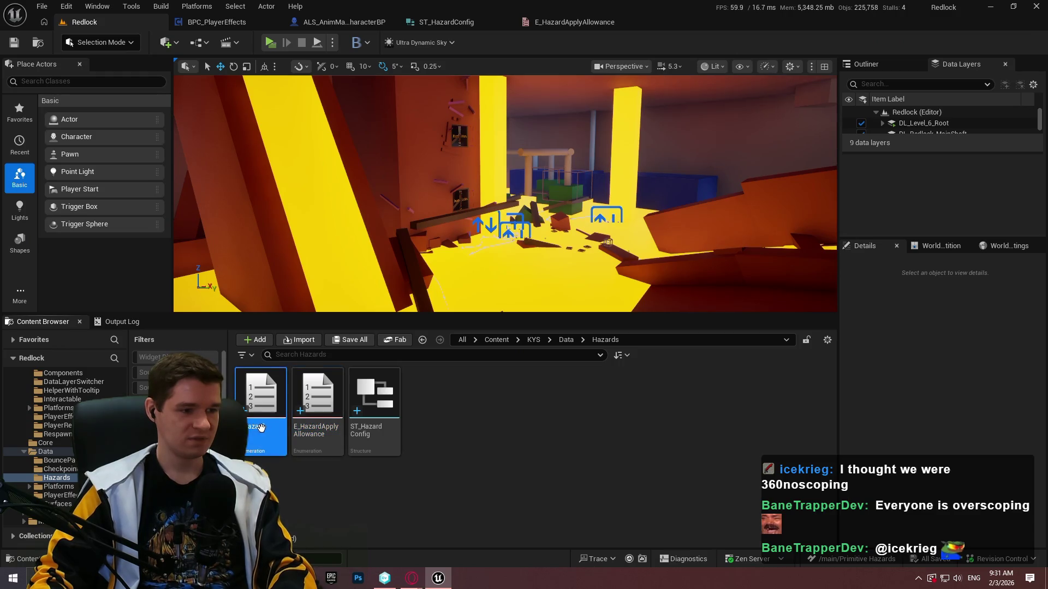
- Rename the copied enumeration to E_HazardSourceType
key(F2)
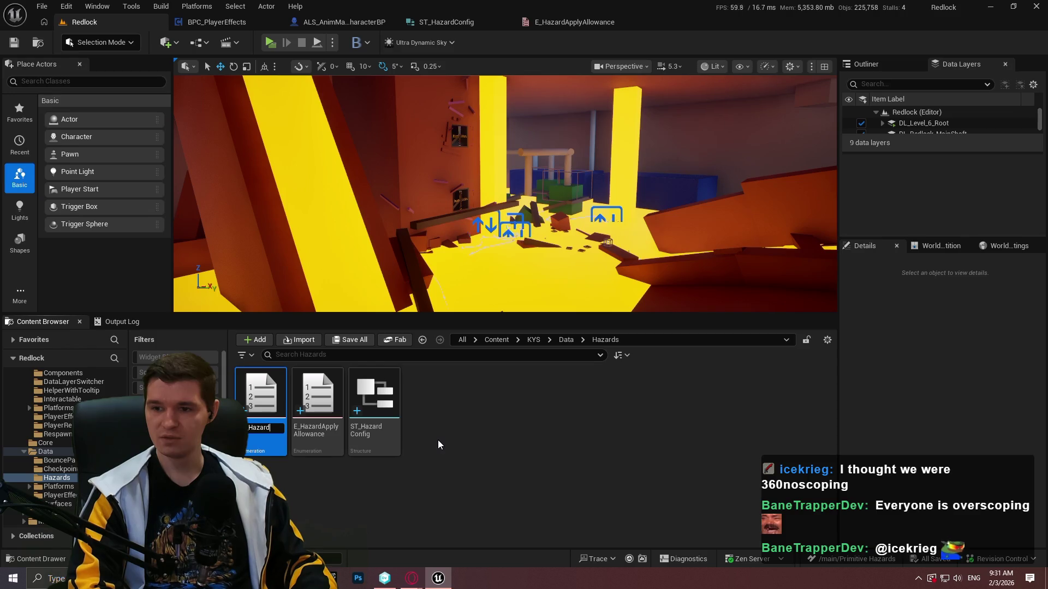
text(SourceType)
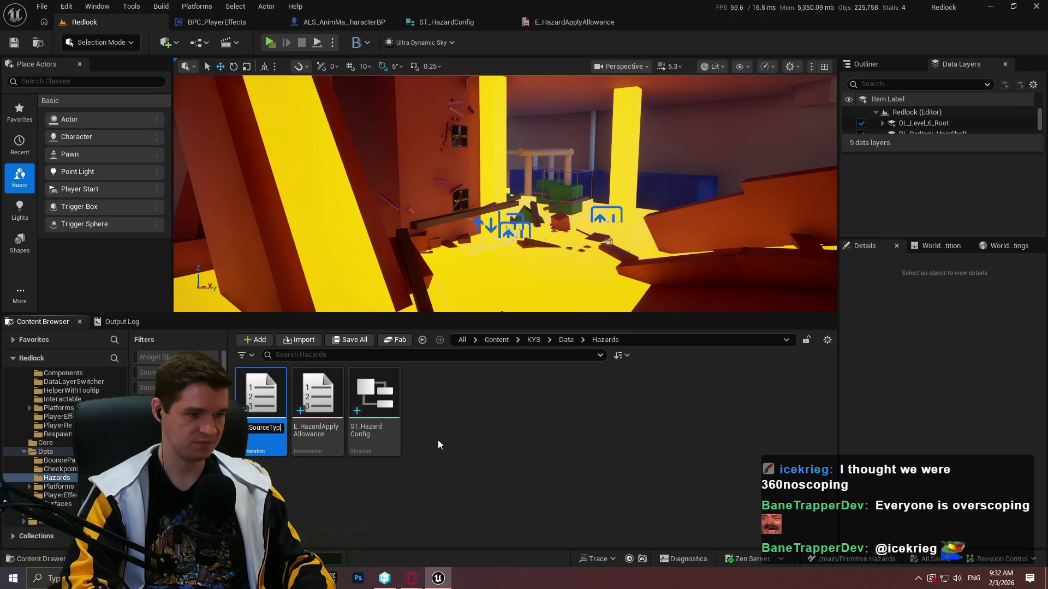
key(Return)
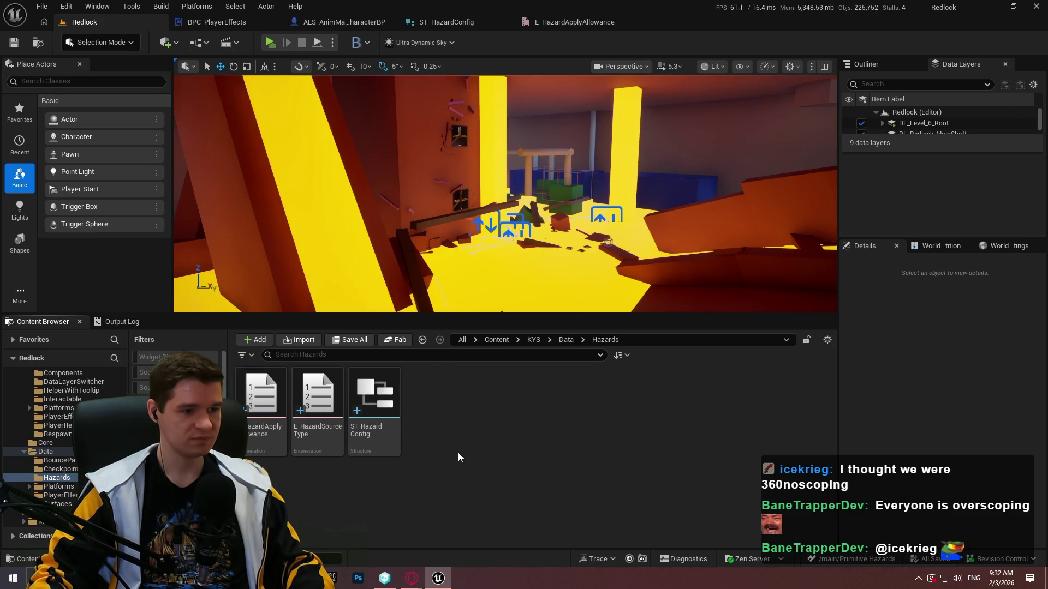
- Open the E_HazardApplyAllowance enumeration, then go back to the Redlock level view
right_click(458, 453)
mouse_move(495, 369)
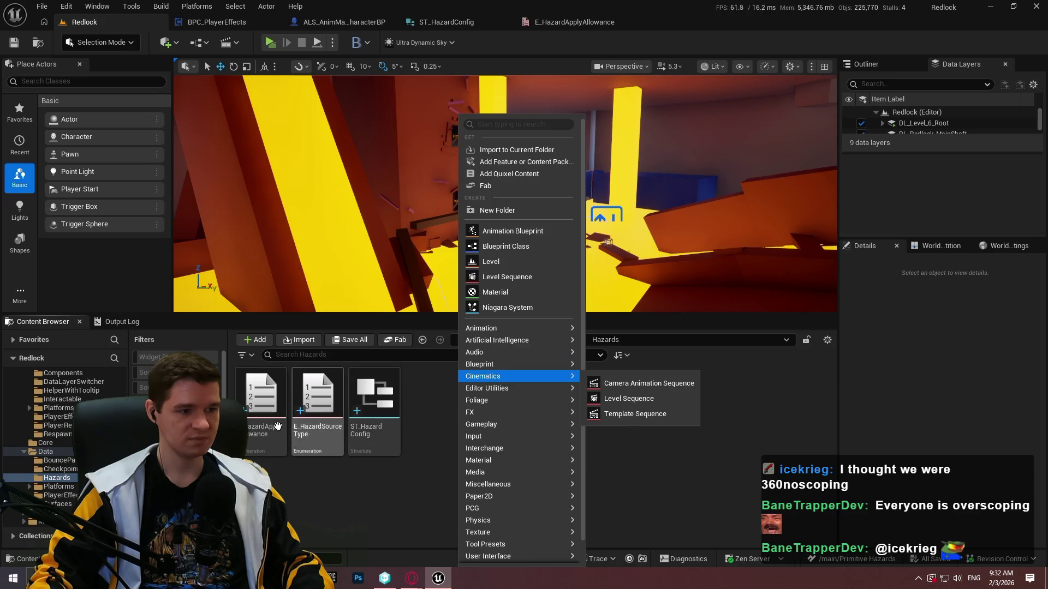
double_click(277, 427)
click(131, 23)
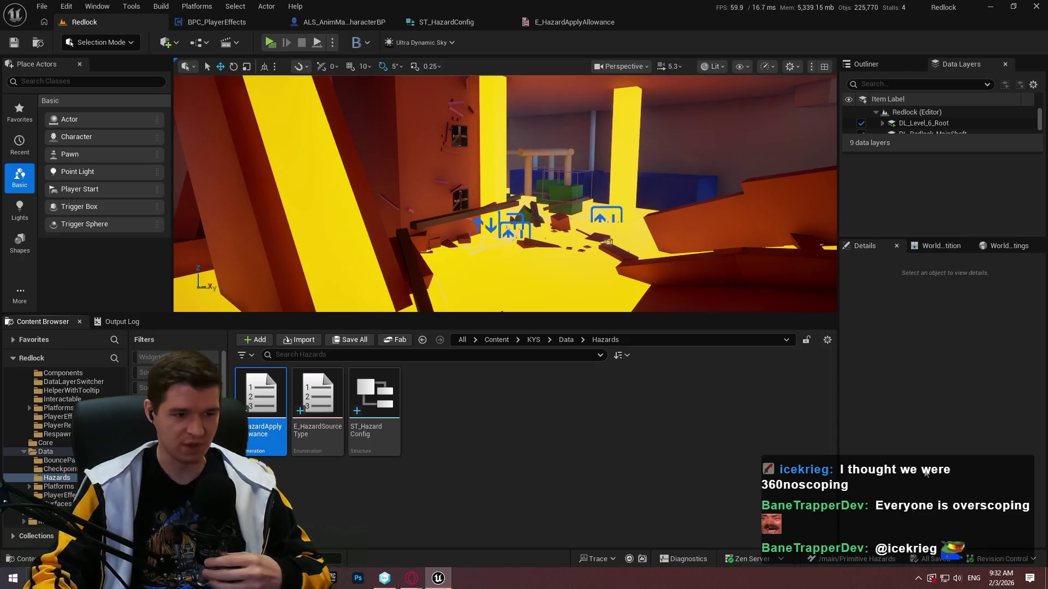
- Create a new enumeration named E_HazardDamageType in the Hazards folder and save it
right_click(467, 437)
mouse_move(513, 365)
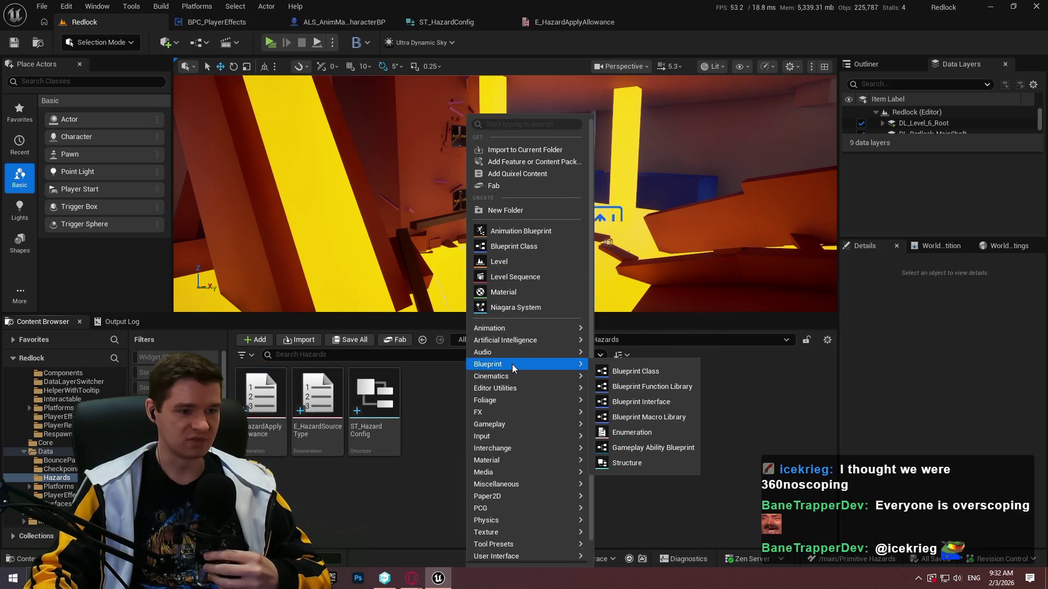
click(633, 432)
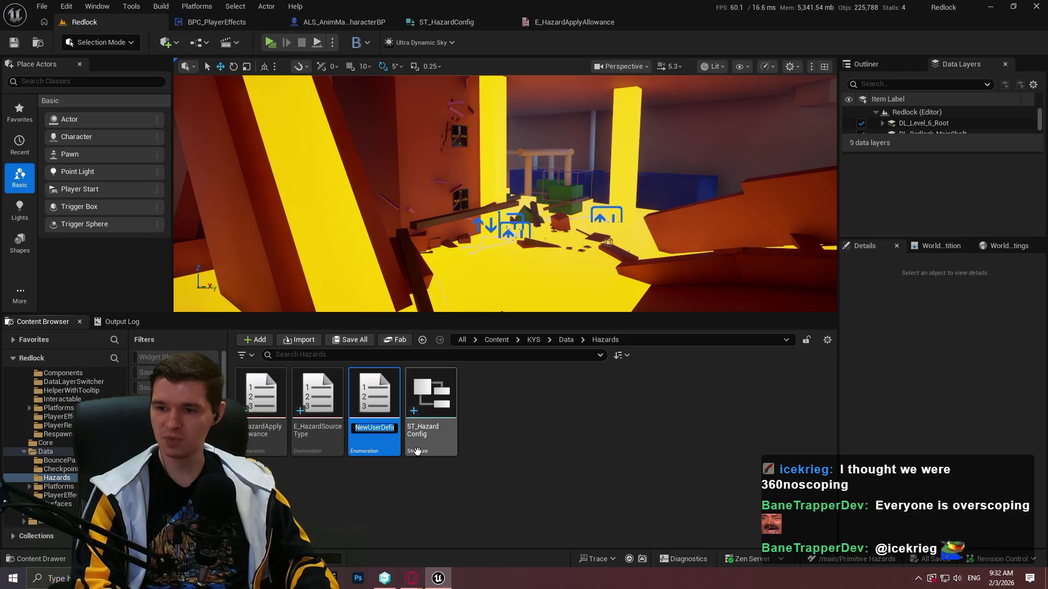
text(E_Hazard)
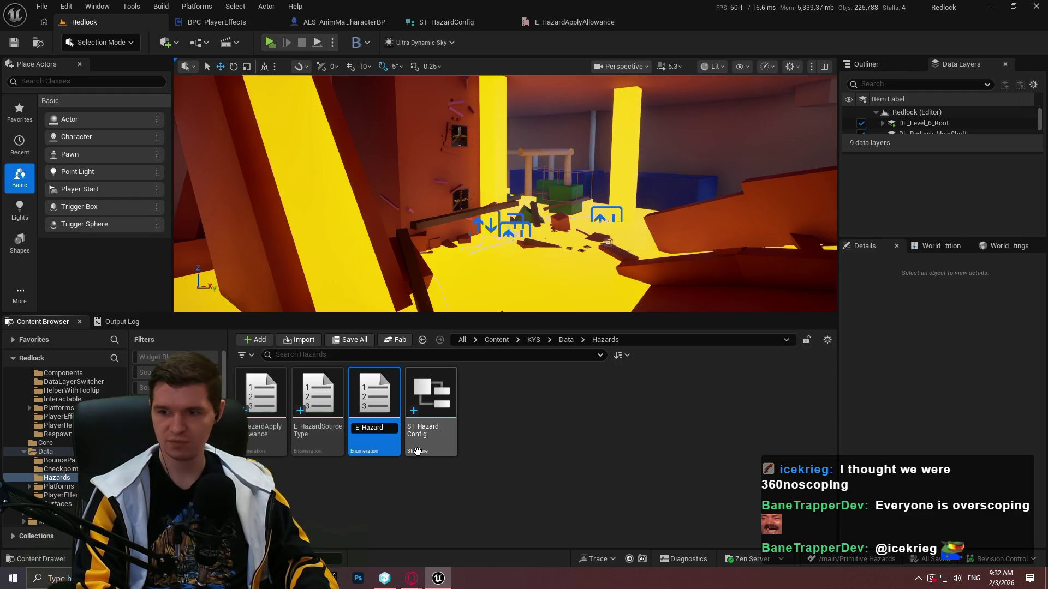
text(DamageType)
key(Return)
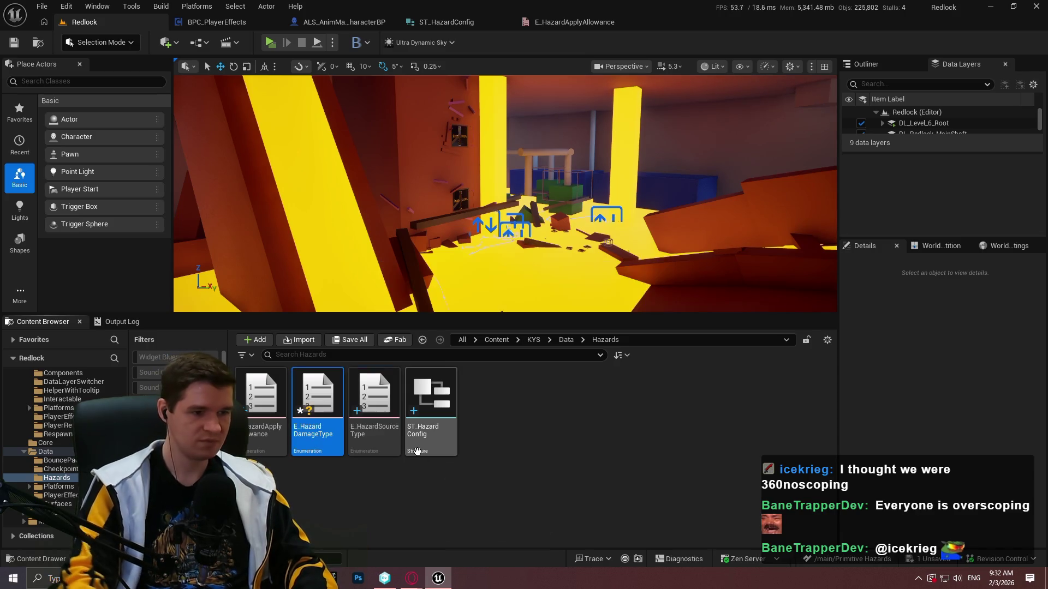
key(ctrl+s)
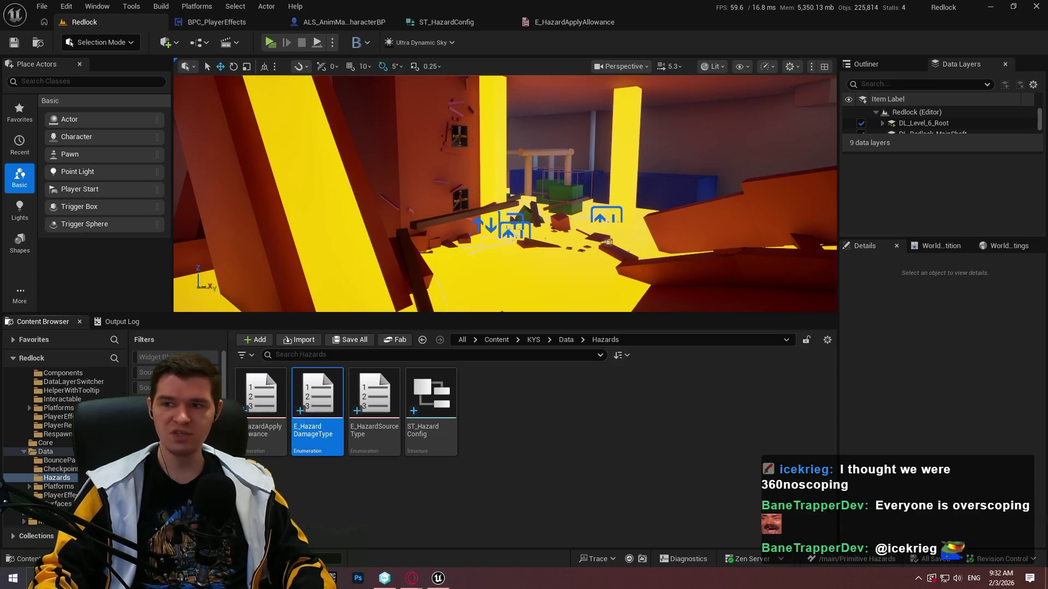
- Return to hazards.txt in Notepad++ and select the word 'sources' on line 8
key(alt+Tab)
scroll(441, 299, up, 4)
double_click(429, 290)
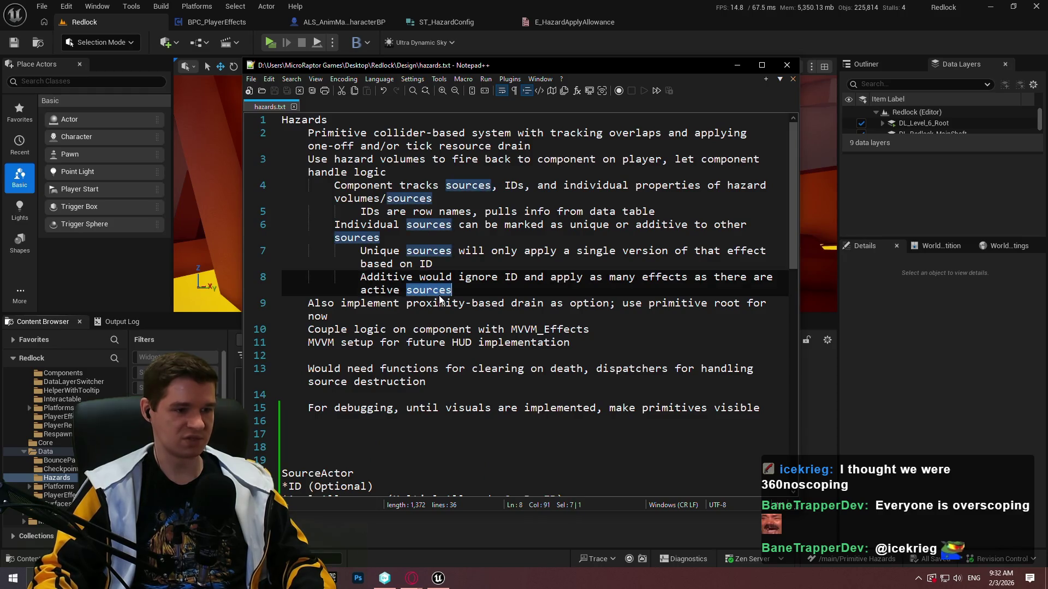
double_click(431, 302)
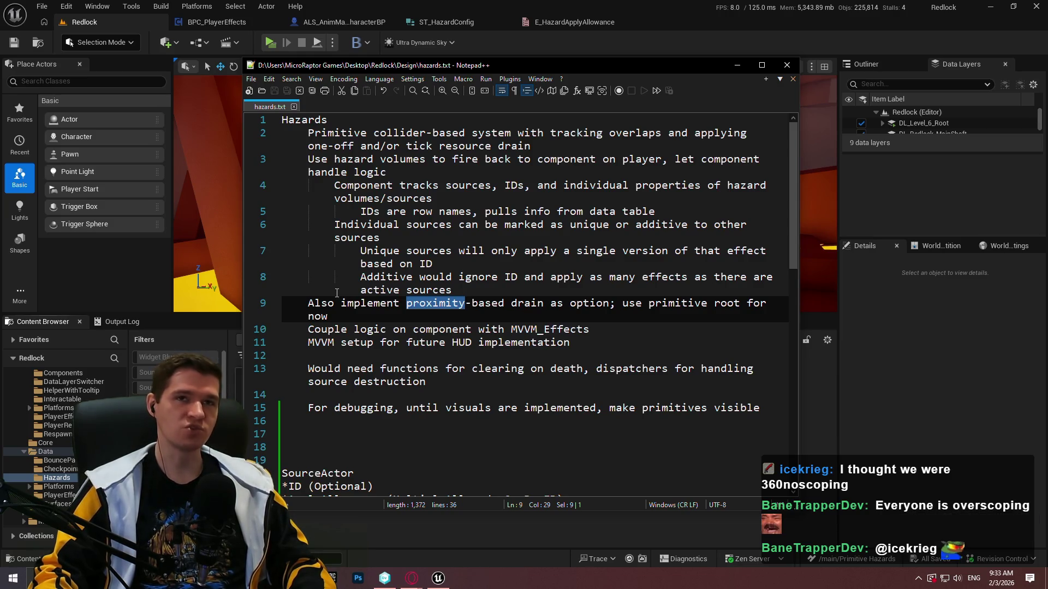
scroll(360, 295, down, 7)
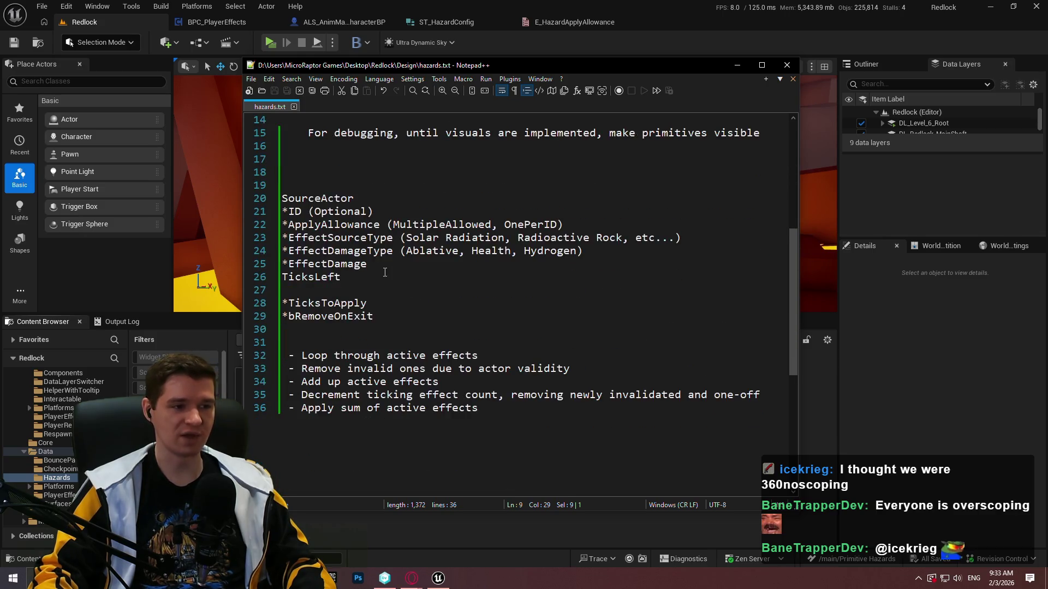
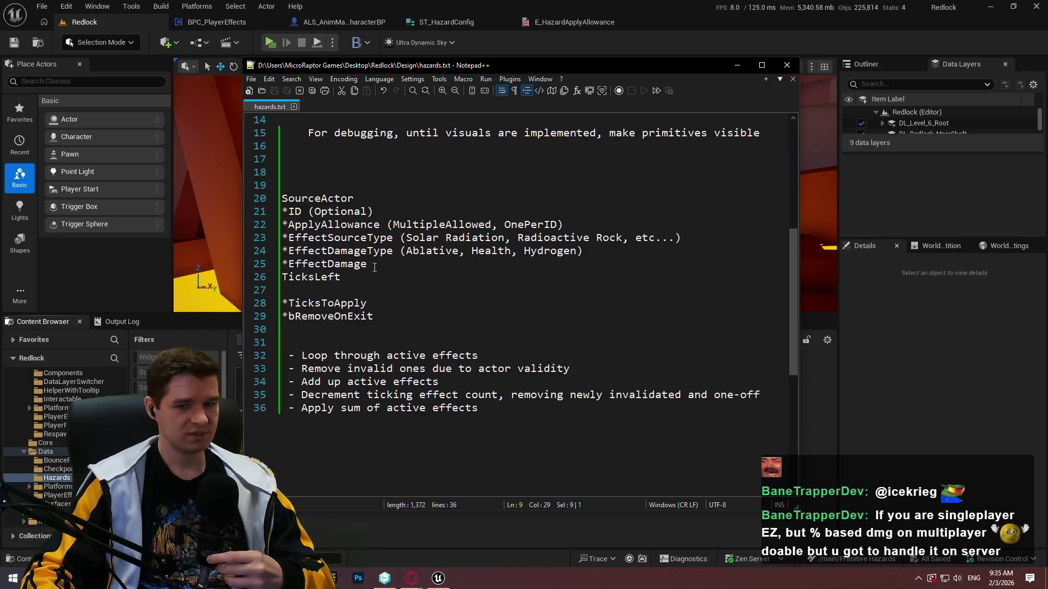
- Add a bIsProximityBased line below *EffectDamage in the hazards.txt notes
click(374, 266)
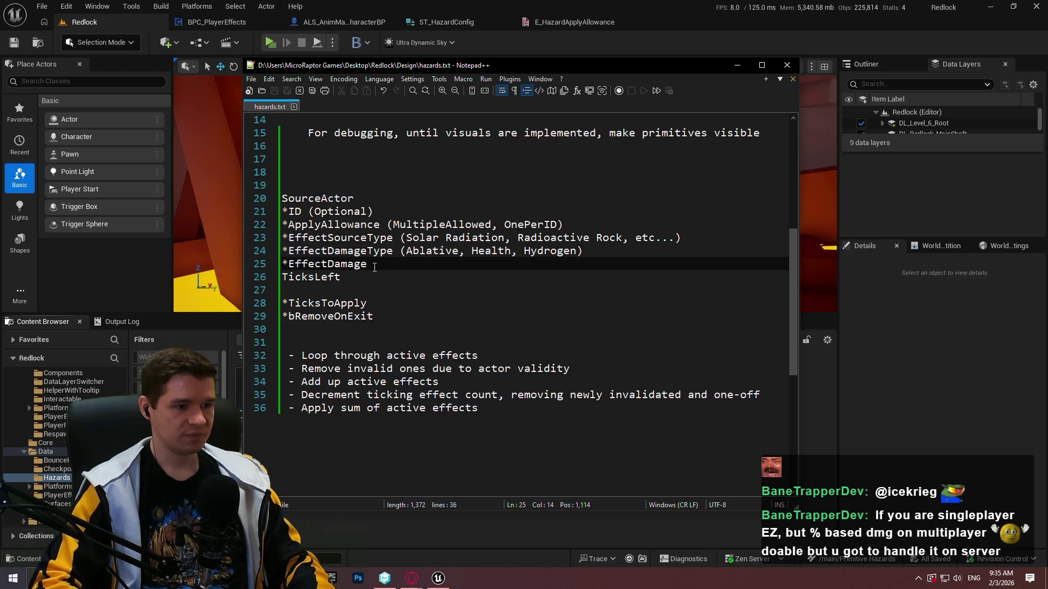
key(Return)
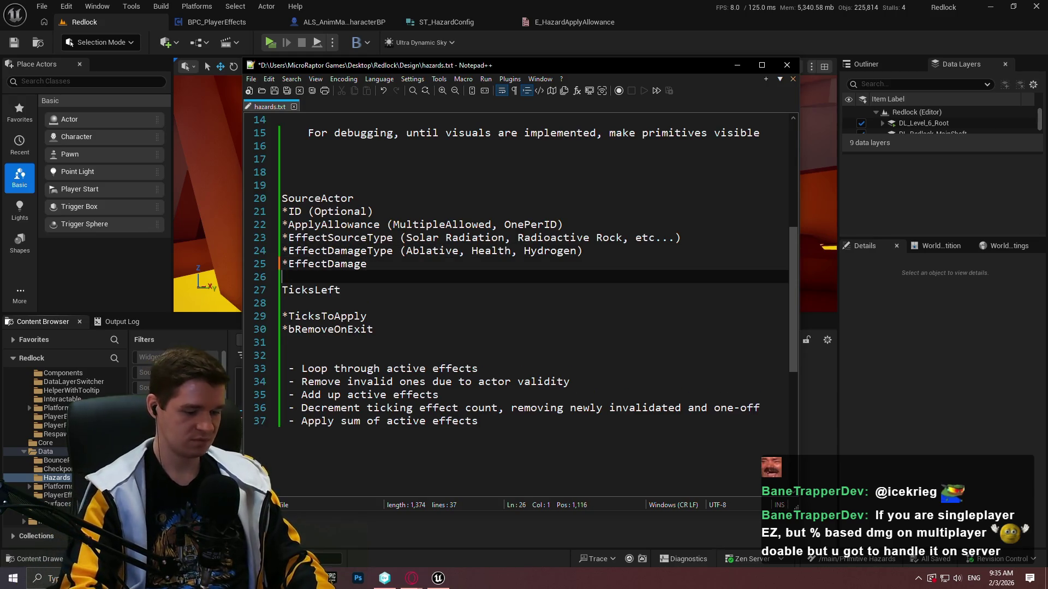
text(*bIs)
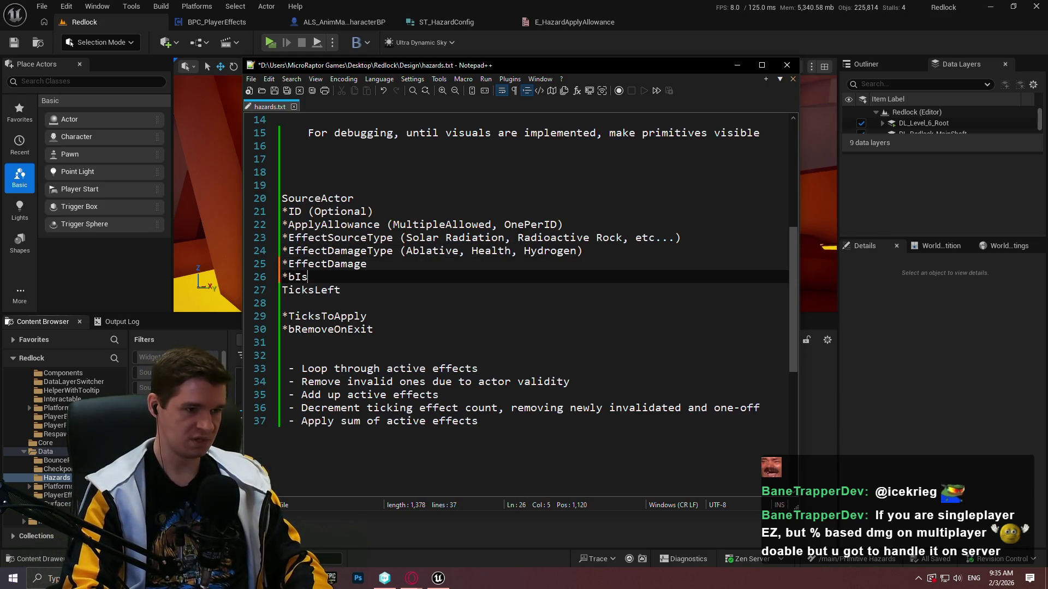
text(Proximity)
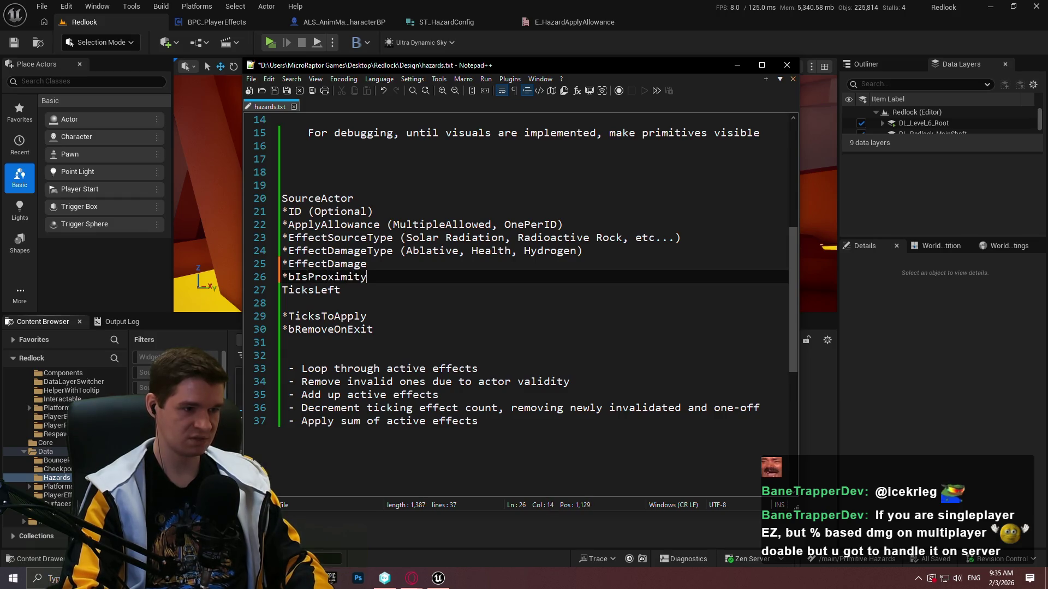
text(Based)
key(Return)
text(*)
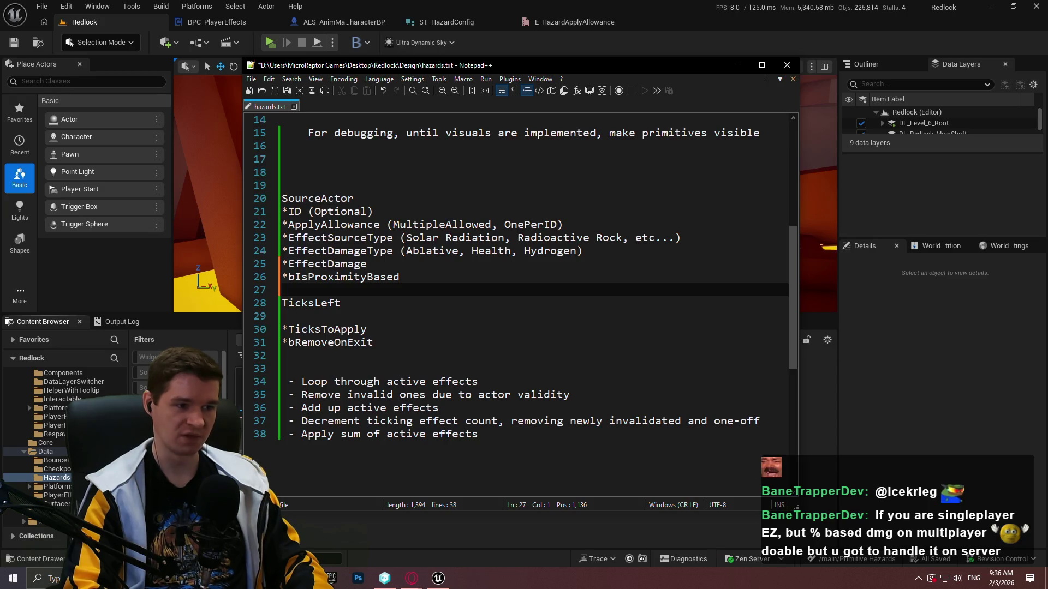
- Undo the extra line to restore CurrentPlayerProximity, then return to the Unreal editor
key(ctrl+z)
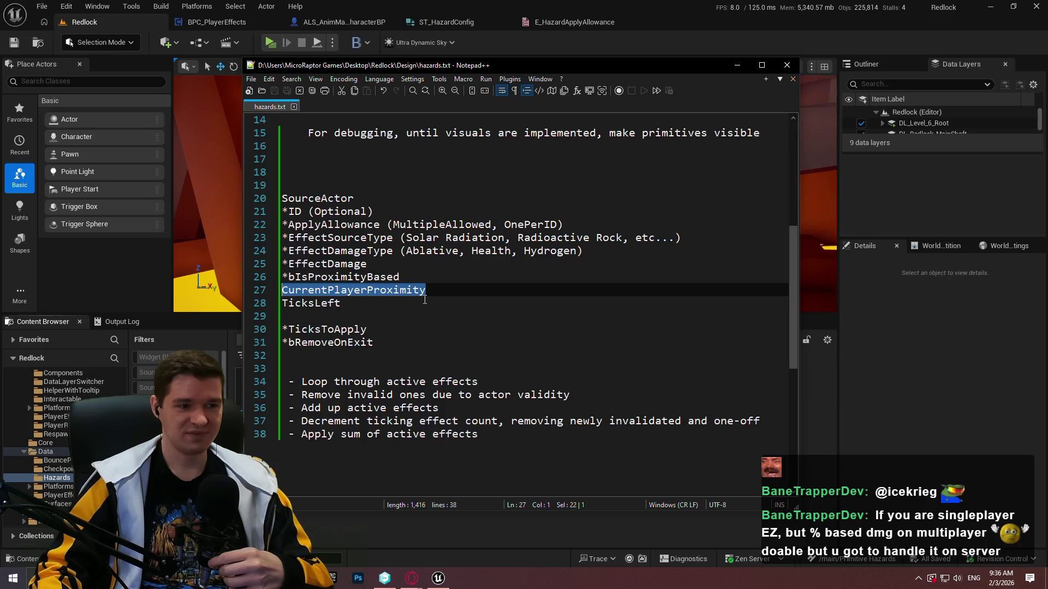
click(424, 300)
click(445, 282)
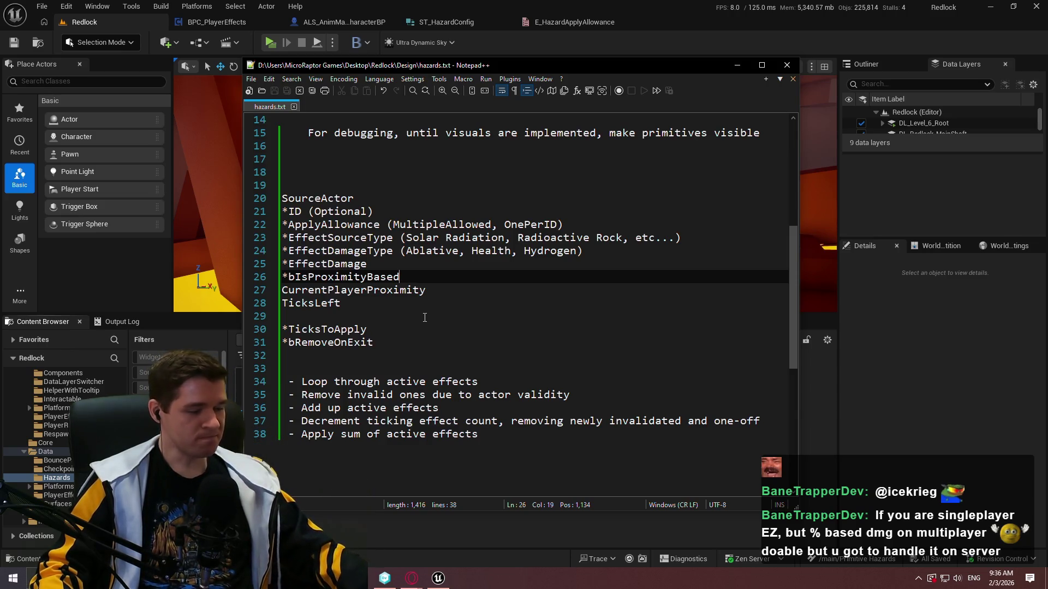
click(924, 350)
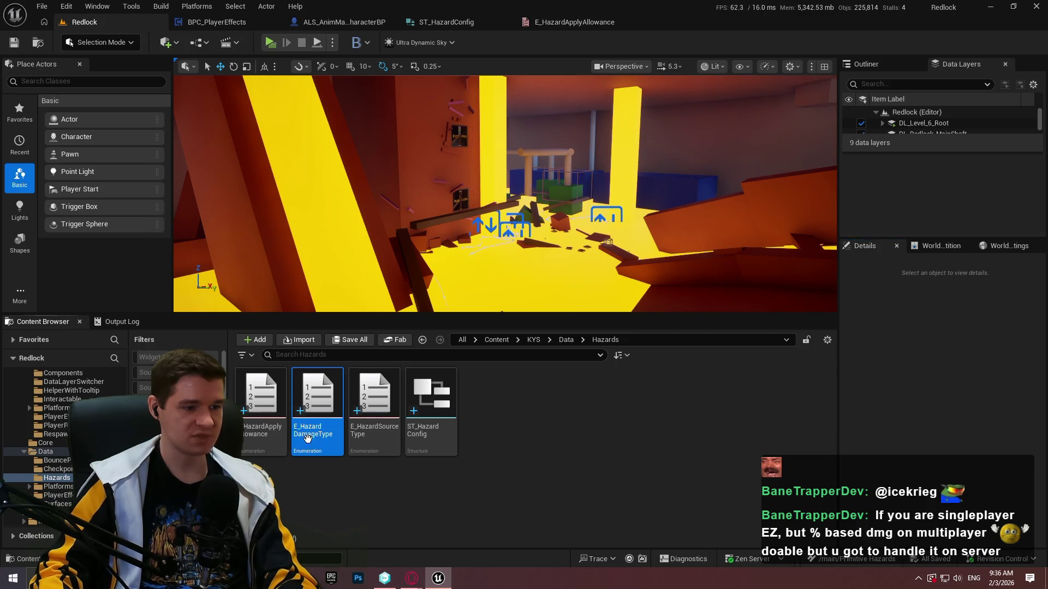
- Open the E_HazardDamageType and E_HazardSourceType enums from the Content Browser
double_click(307, 438)
click(70, 26)
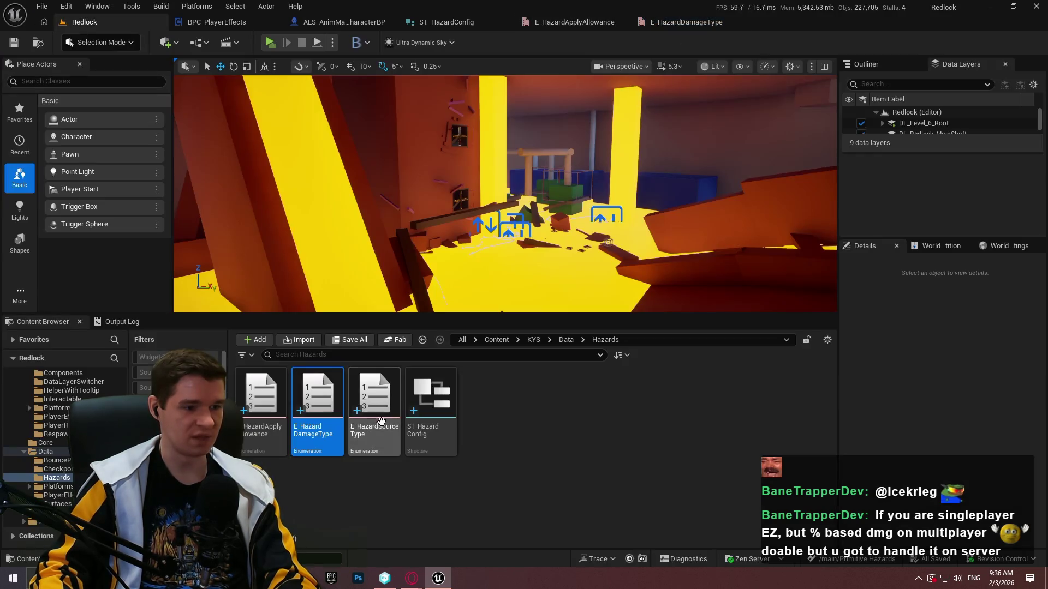
double_click(360, 456)
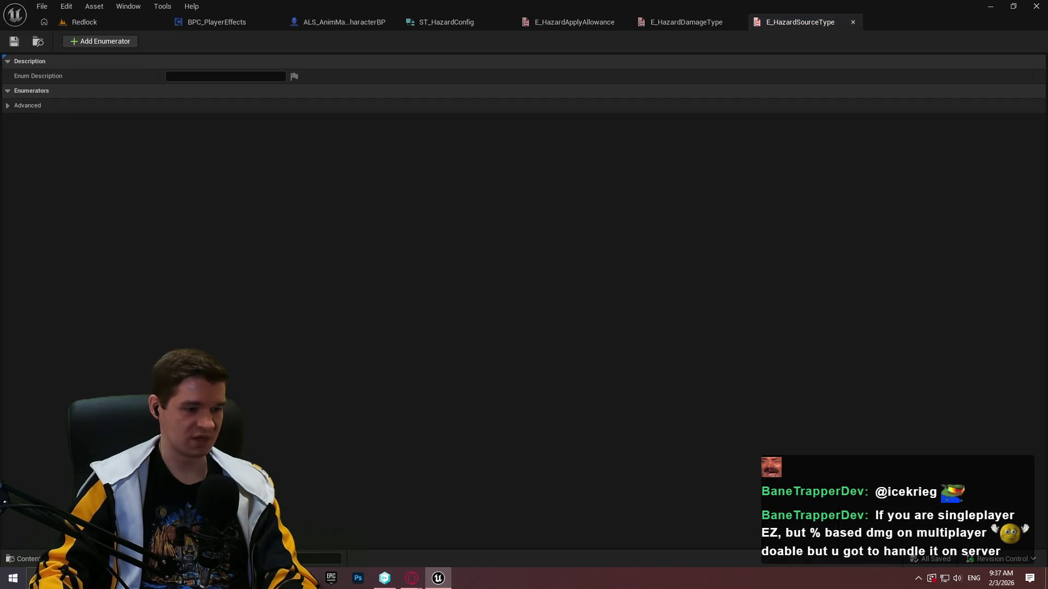
key(alt+Tab)
key(alt+Tab)
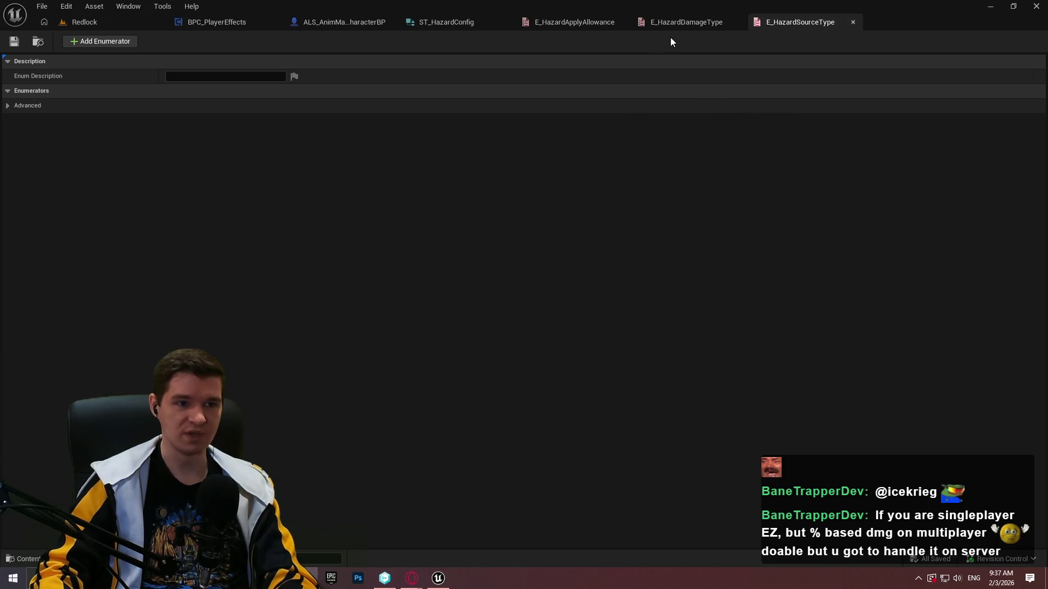
click(681, 25)
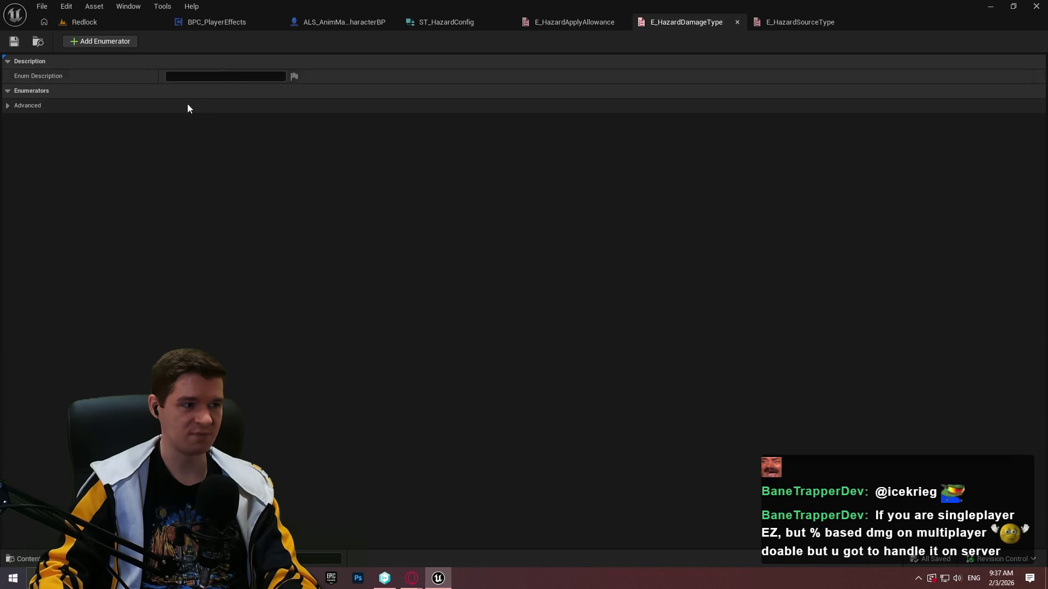
- Add three enumerators to E_HazardDamageType, naming the first two Health and Ablative
double_click(91, 41)
click(95, 41)
click(238, 105)
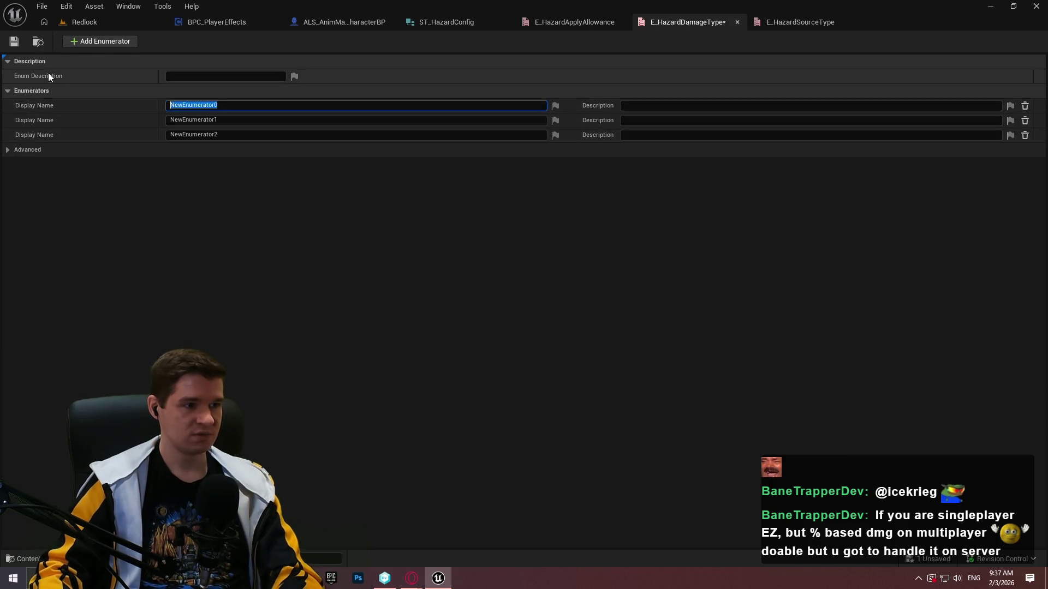
text(Health)
click(283, 120)
text(Aba)
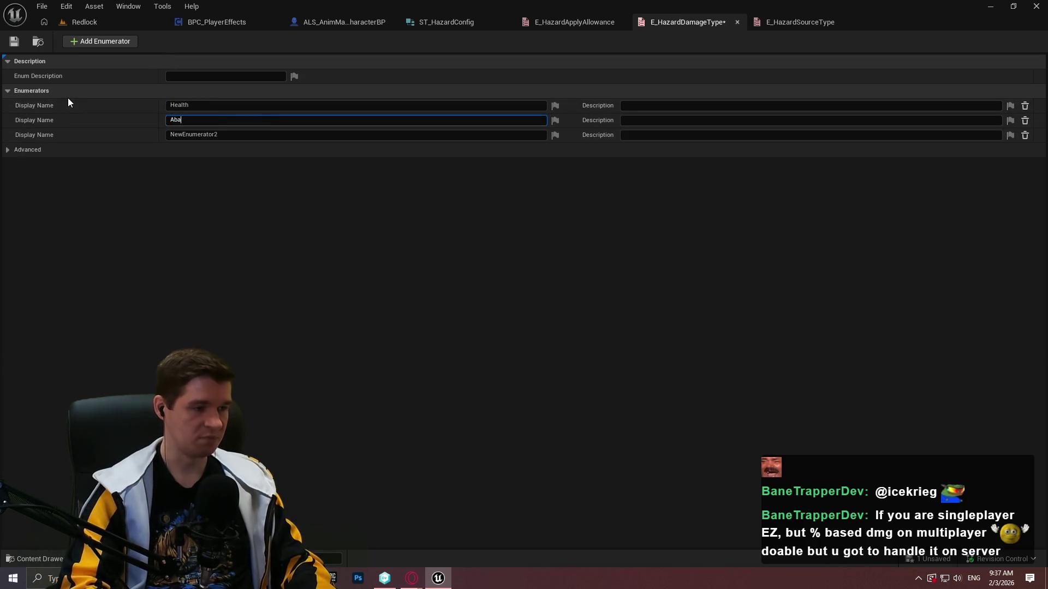
key(BackSpace)
text(lative)
key(Return)
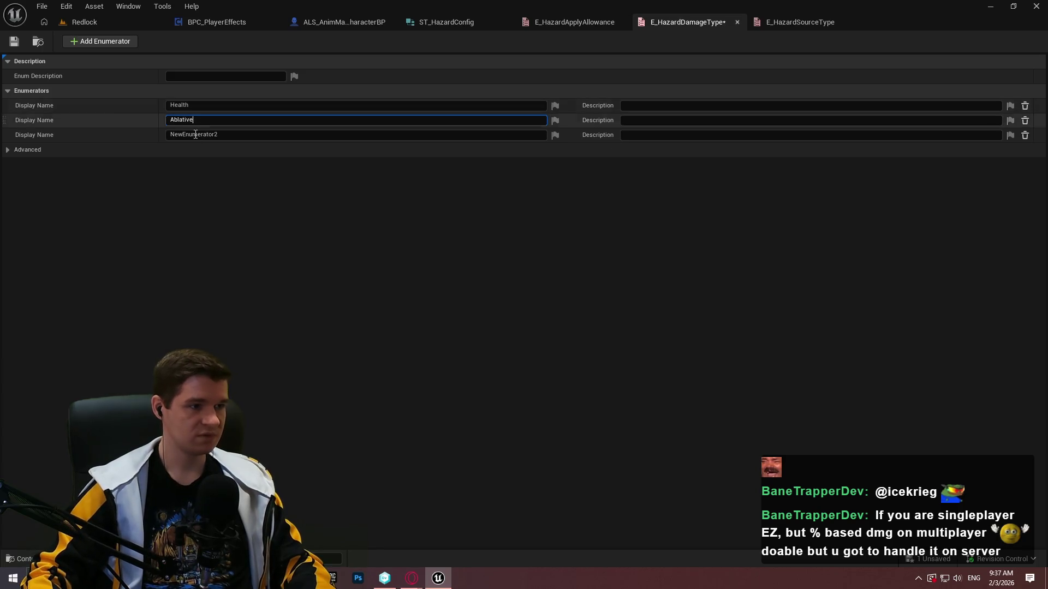
- Name the third enumerator Hydrogen, then save and close E_HazardDamageType
click(260, 137)
text(H)
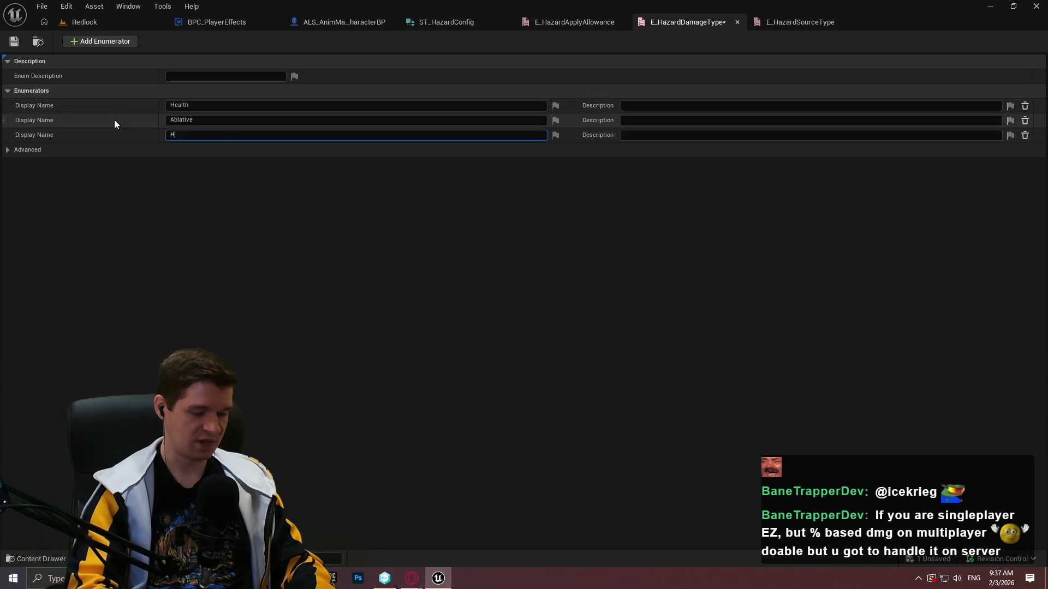
text(ydrogen)
key(Return)
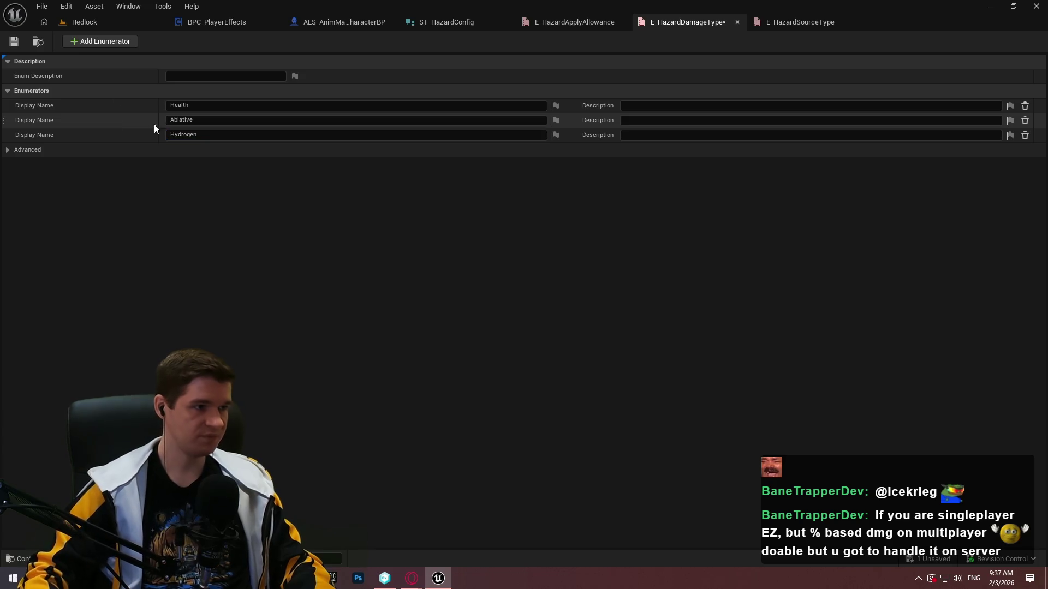
click(14, 42)
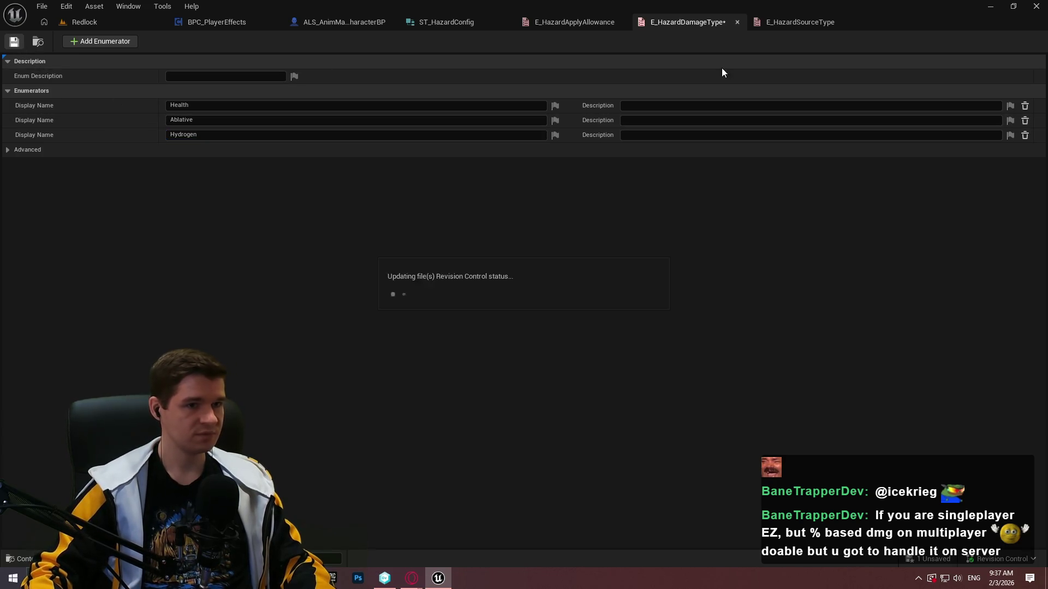
click(737, 23)
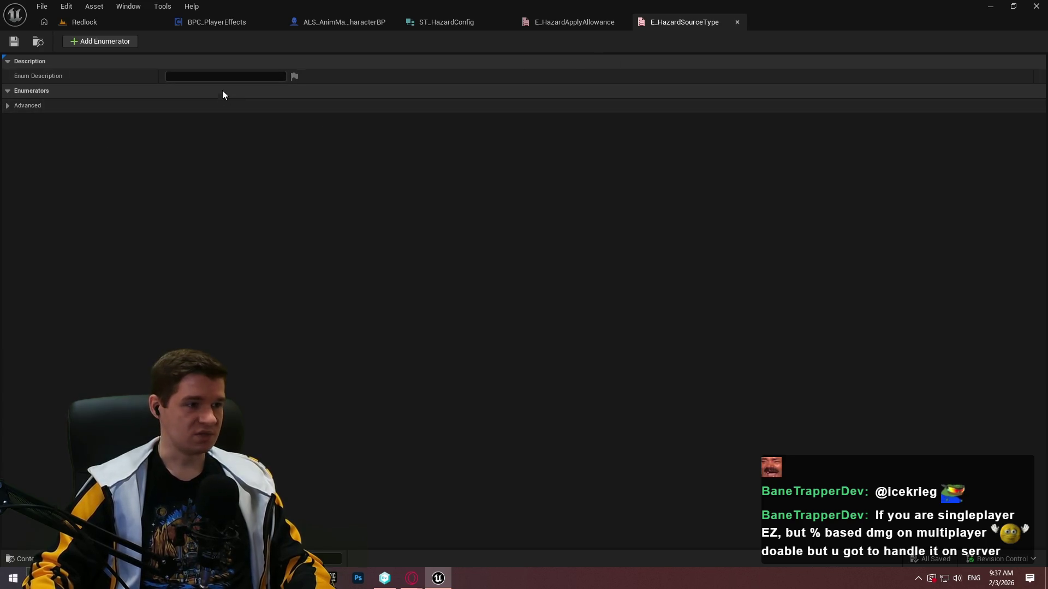
- Add four E_HazardSourceType enumerators, name the first Solar, and go back to the Redlock level
click(108, 42)
click(108, 43)
click(108, 42)
click(108, 43)
click(251, 105)
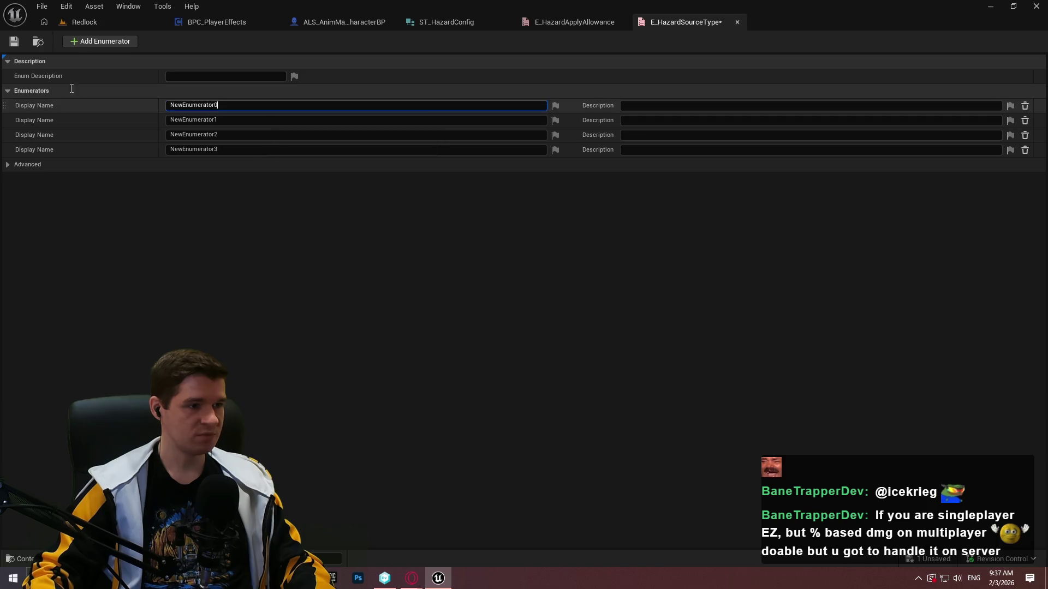
text(Solar)
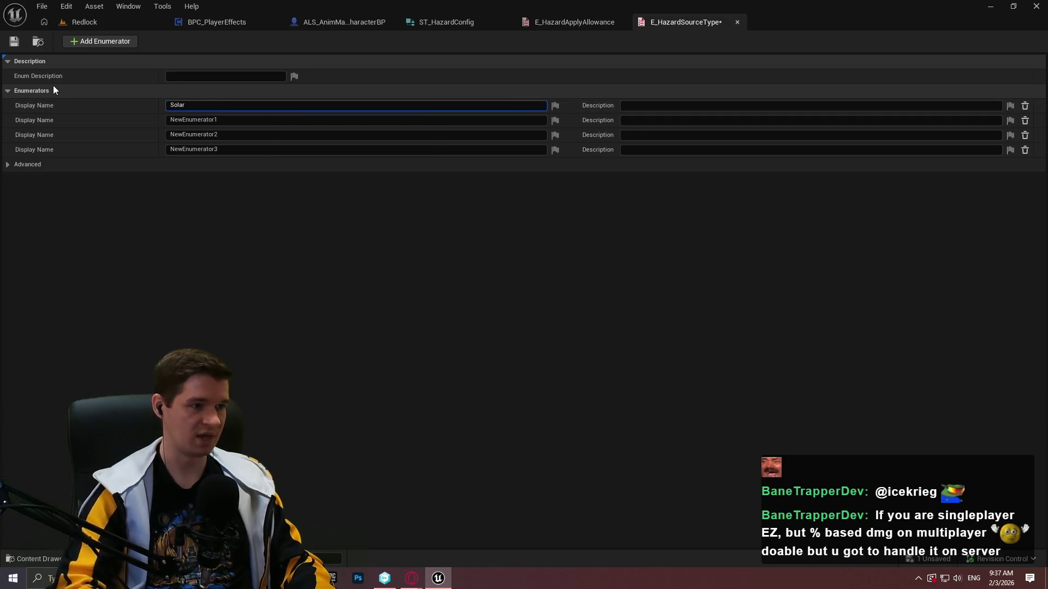
click(215, 120)
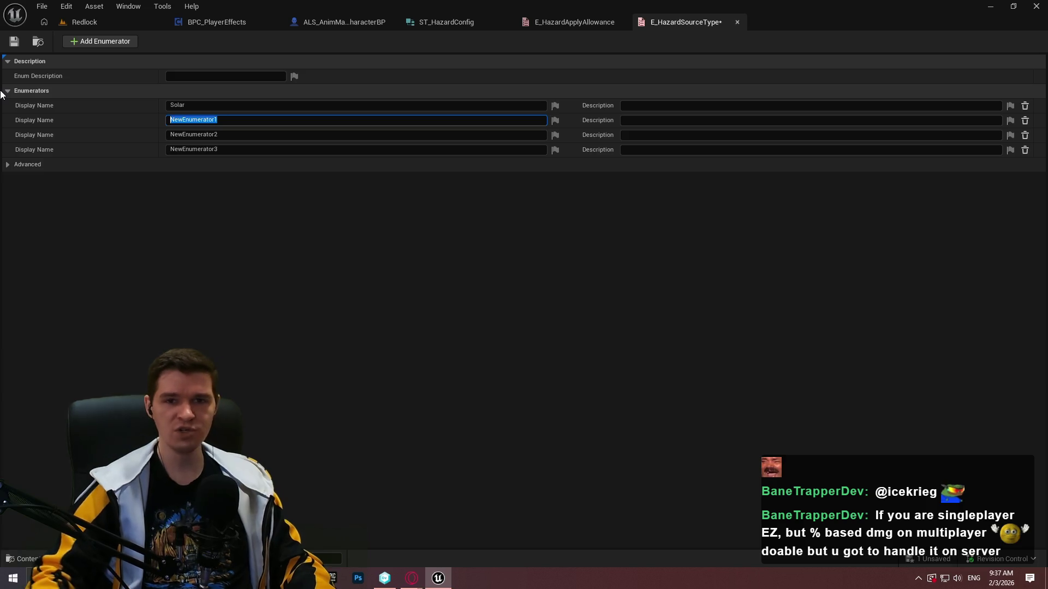
click(101, 21)
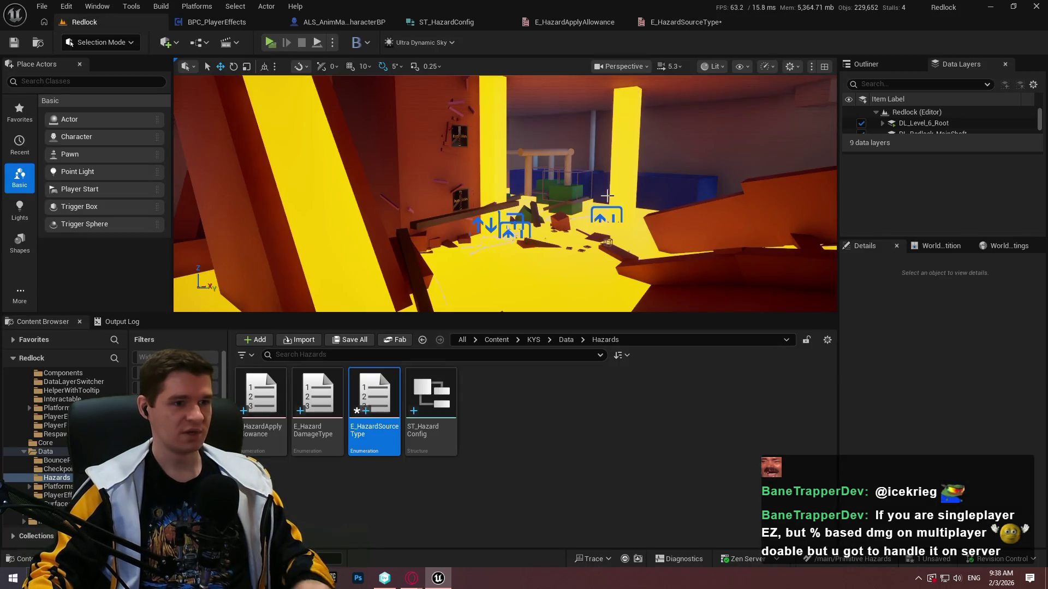
key(F11)
scroll(605, 192, up, 3)
key(w)
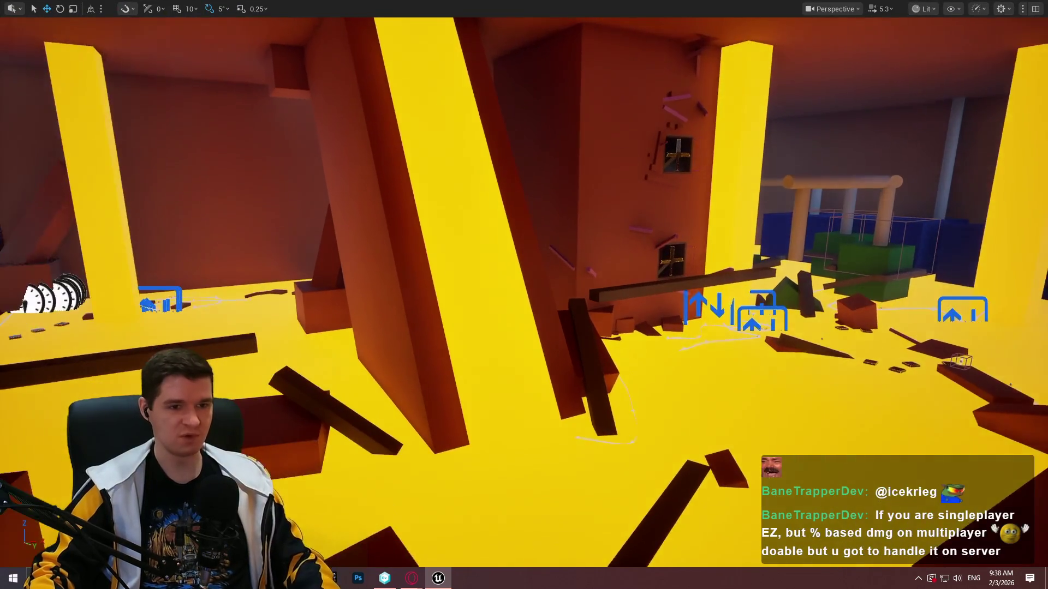
scroll(524, 295, up, 2)
key(s)
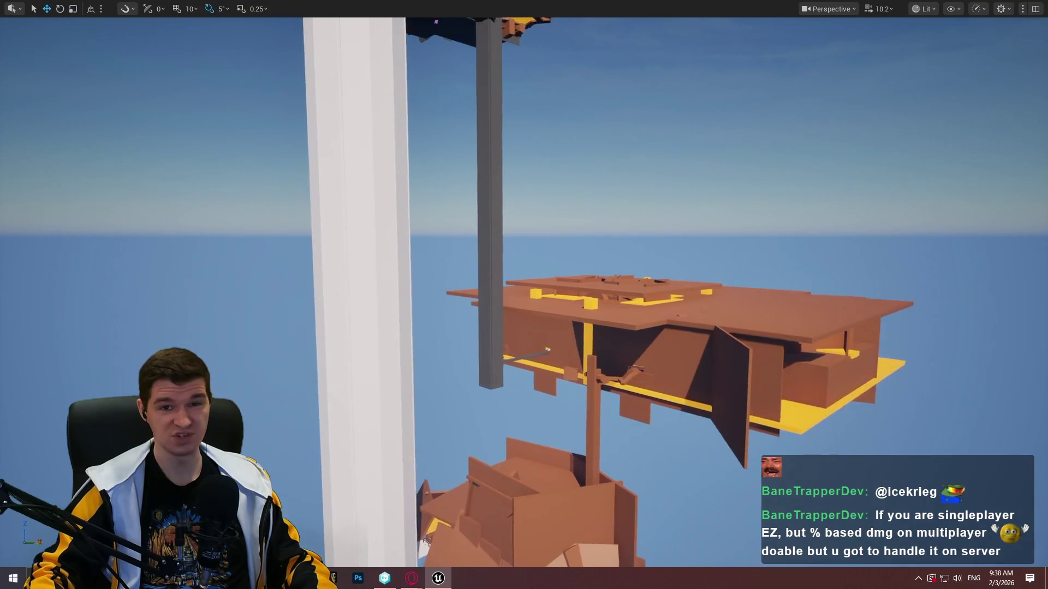
mouse_move(474, 495)
mouse_down()
mouse_move(473, 208)
mouse_move(502, 99)
mouse_up()
drag(520, 273, 697, 187)
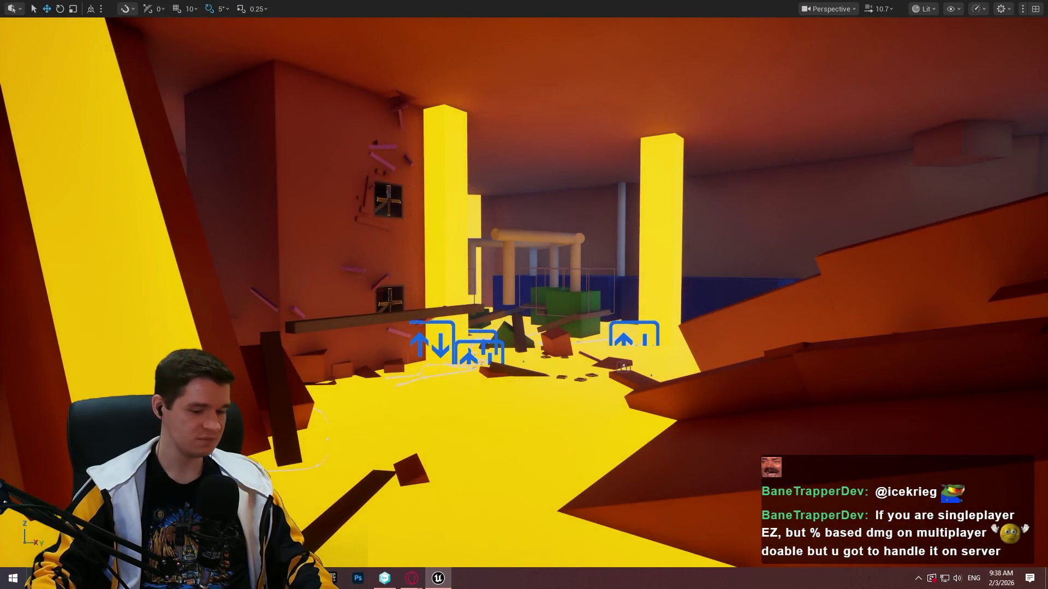
key(F11)
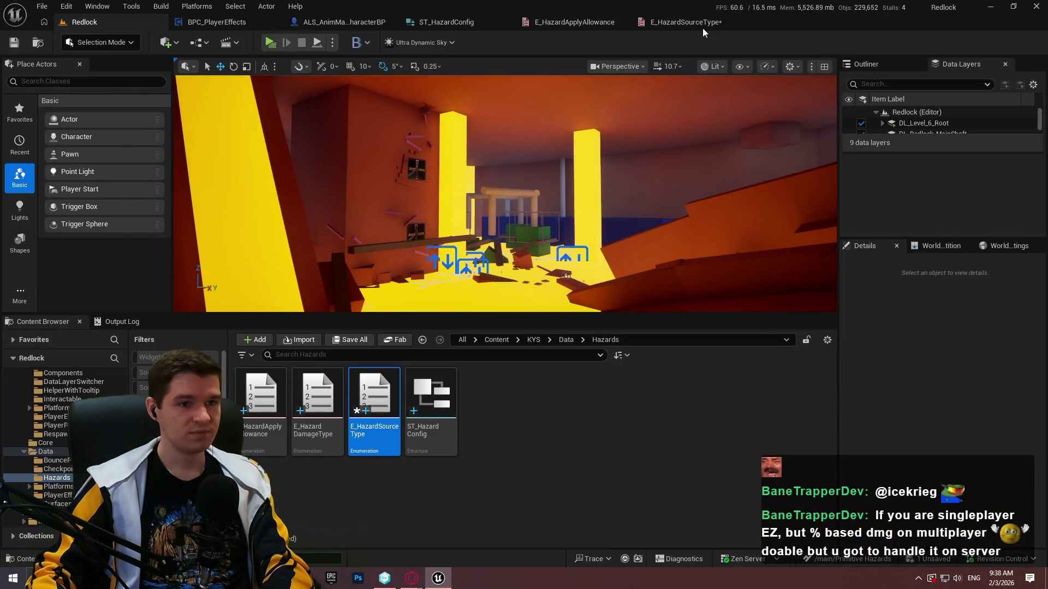
- Rename the E_HazardSourceType entries to GenericRadiation, MineralRadiation and ToxicGas
click(703, 24)
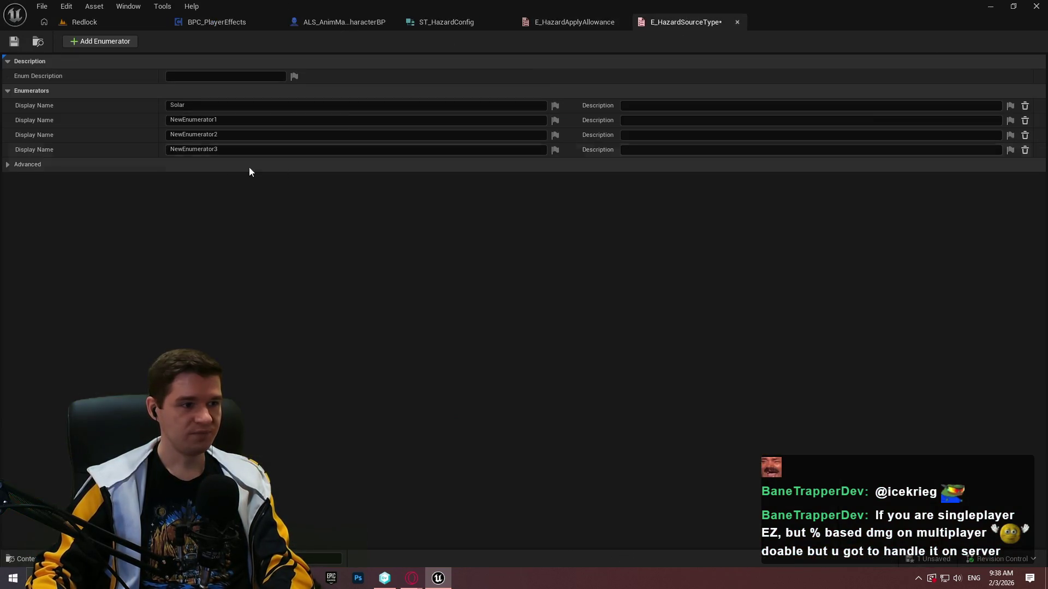
click(247, 121)
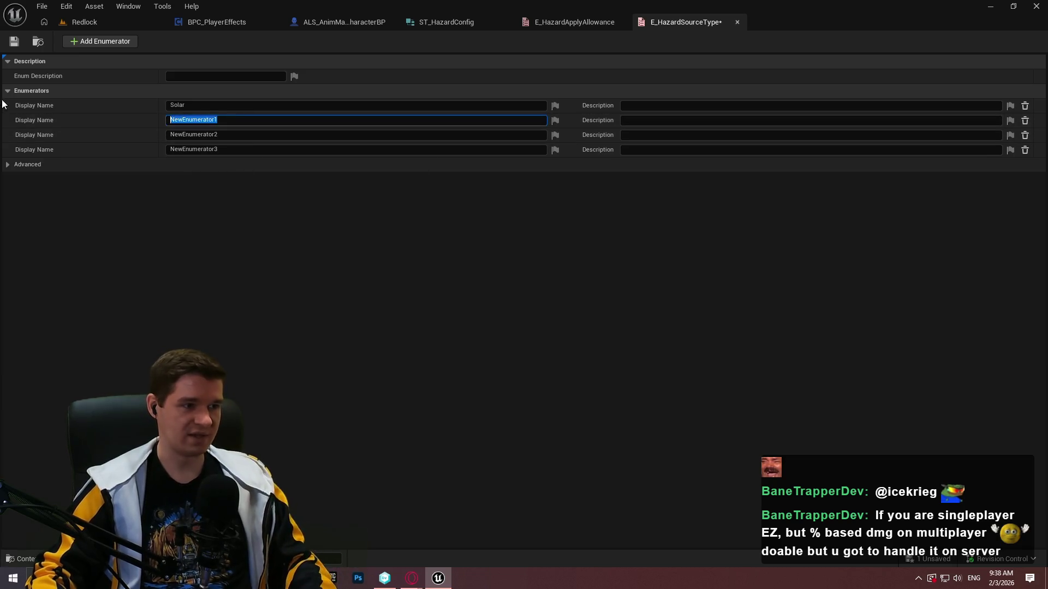
text(G)
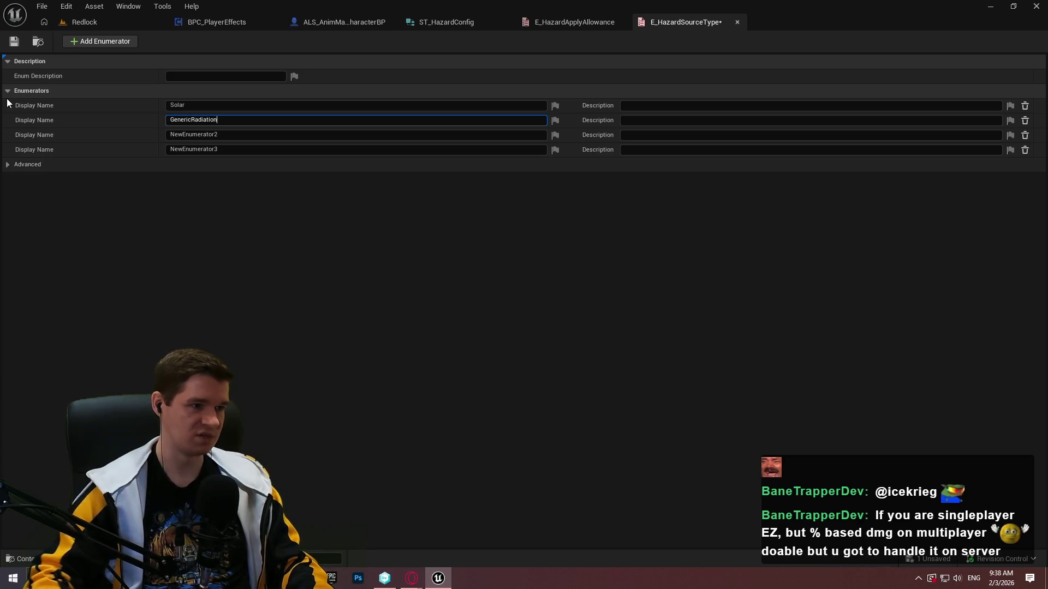
click(236, 137)
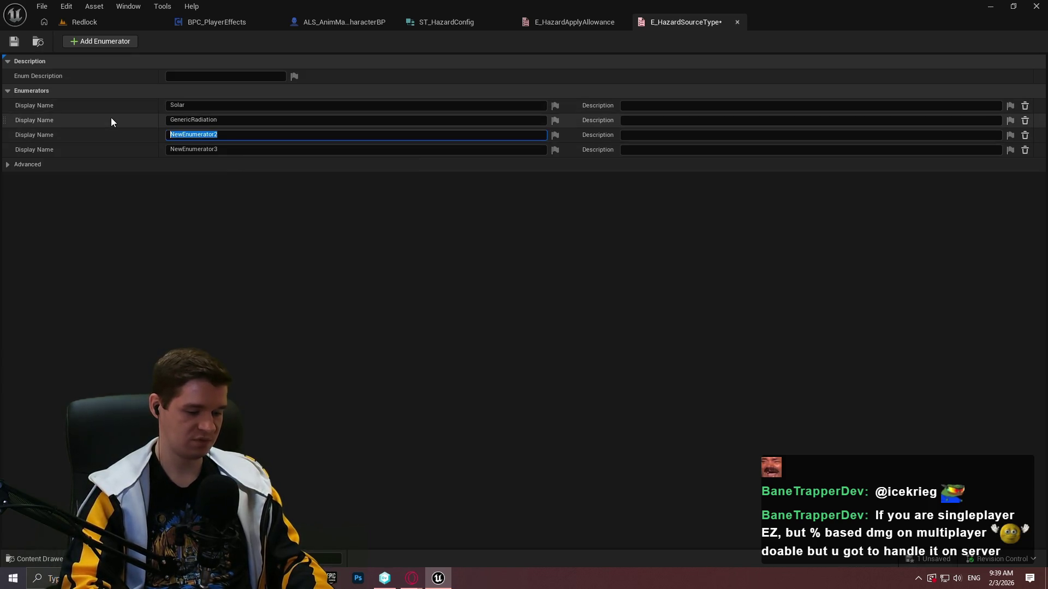
text(Mi)
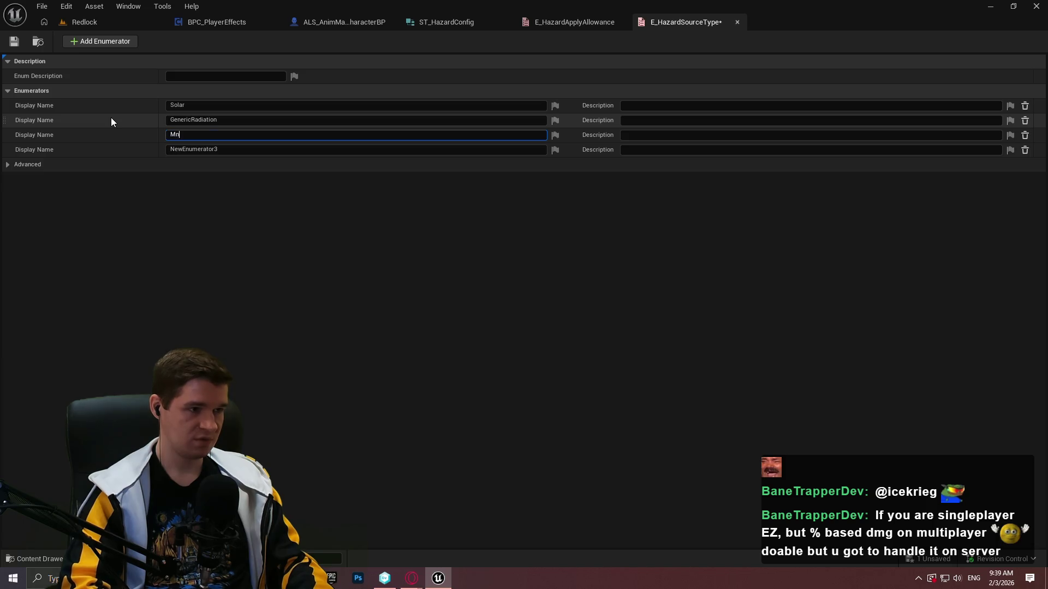
text(neralRadiation)
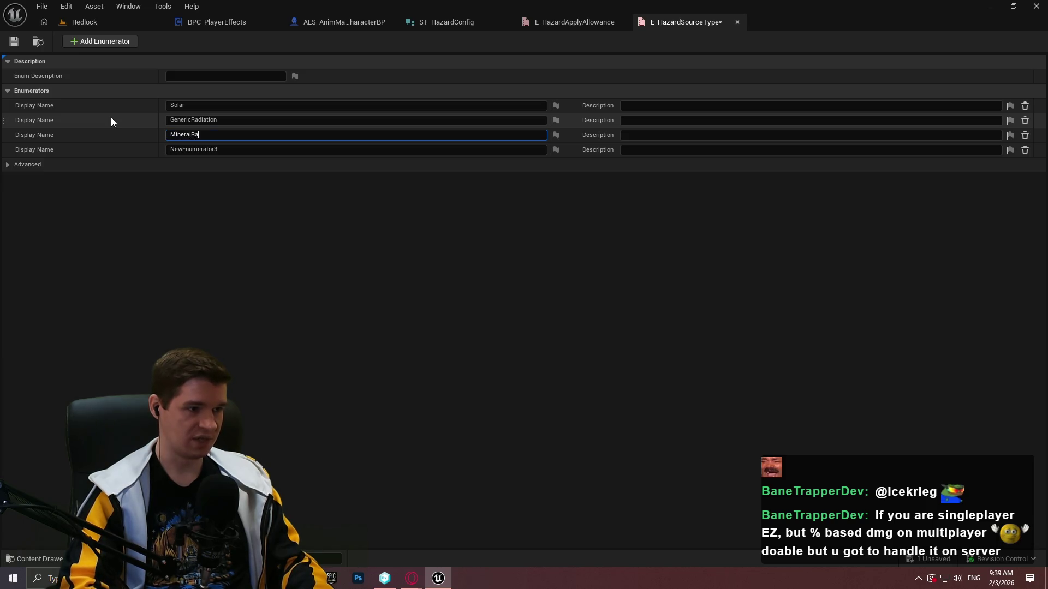
click(236, 151)
key(ctrl+a)
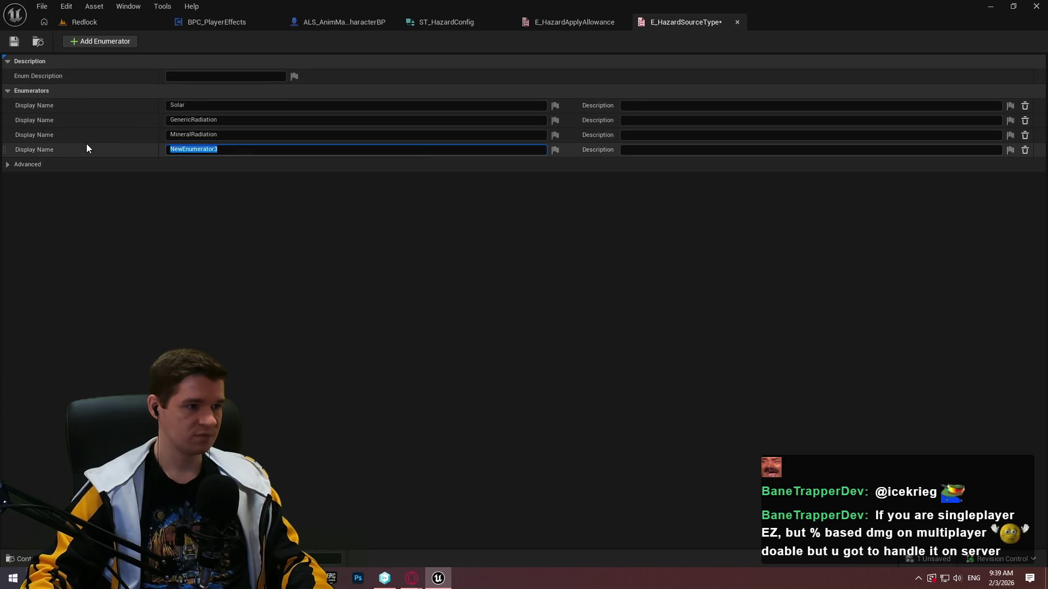
key(BackSpace)
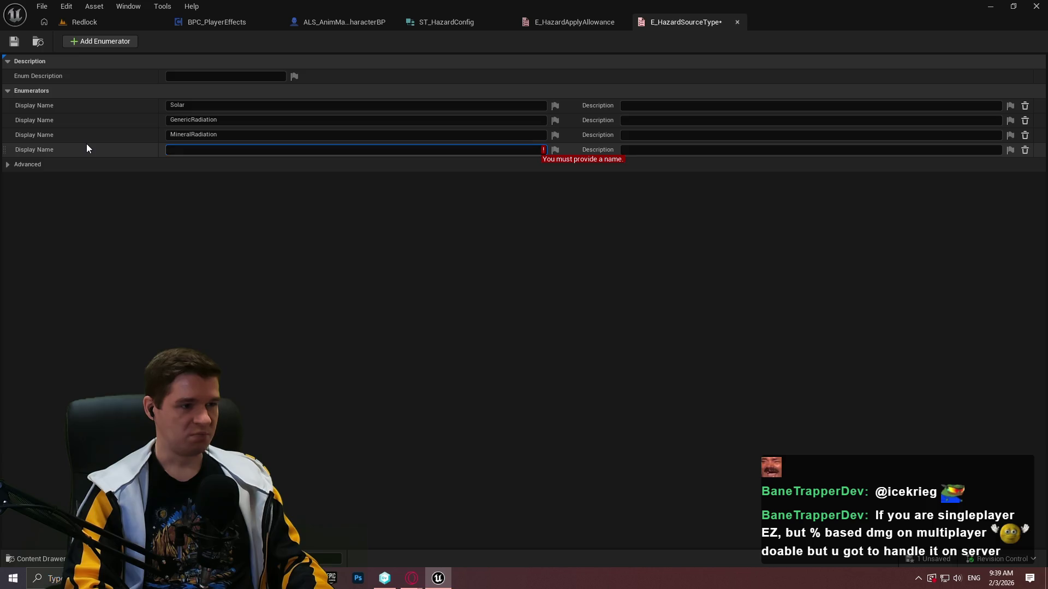
text(Toxic)
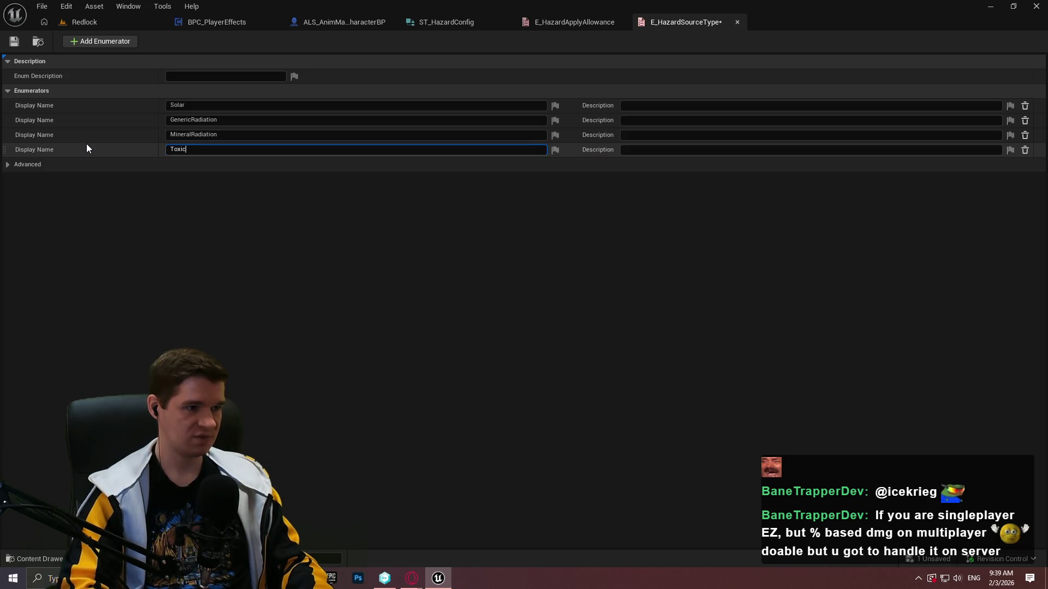
text(Gas)
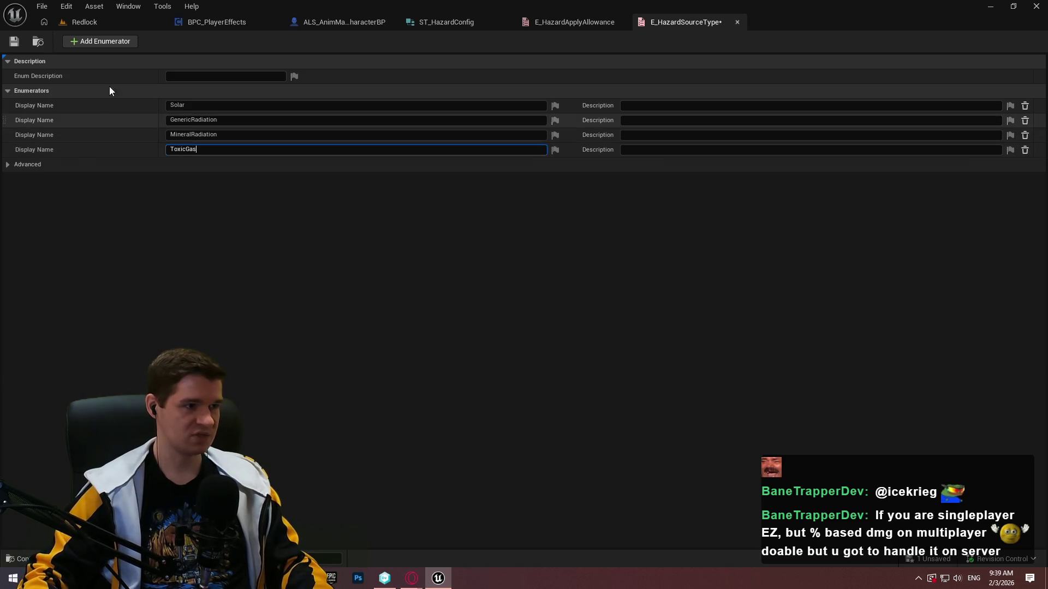
- Add a fifth enumerator named HallucinogenicGas
click(99, 43)
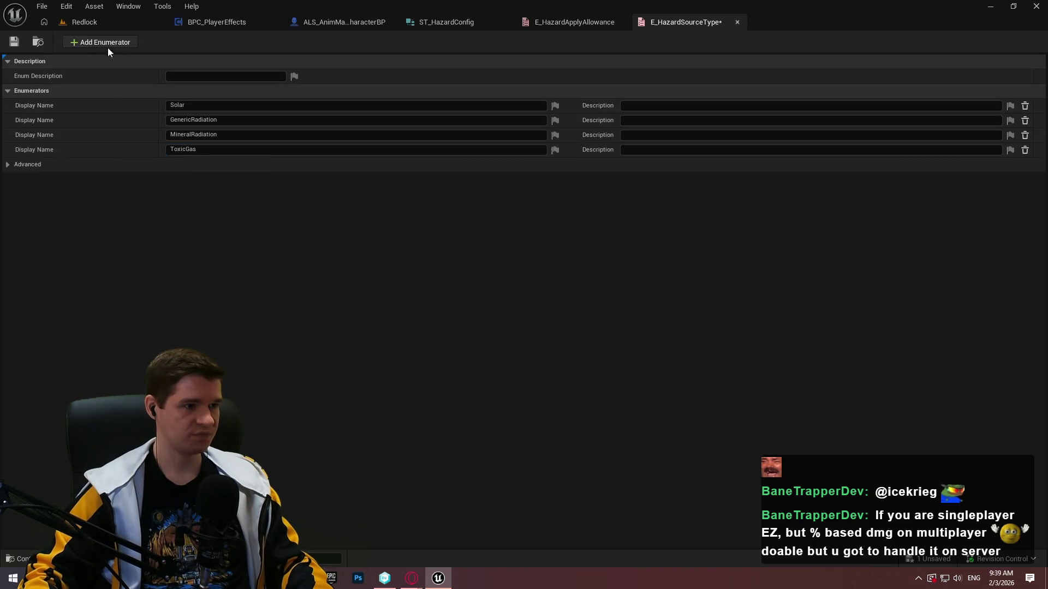
click(221, 166)
text(Hall)
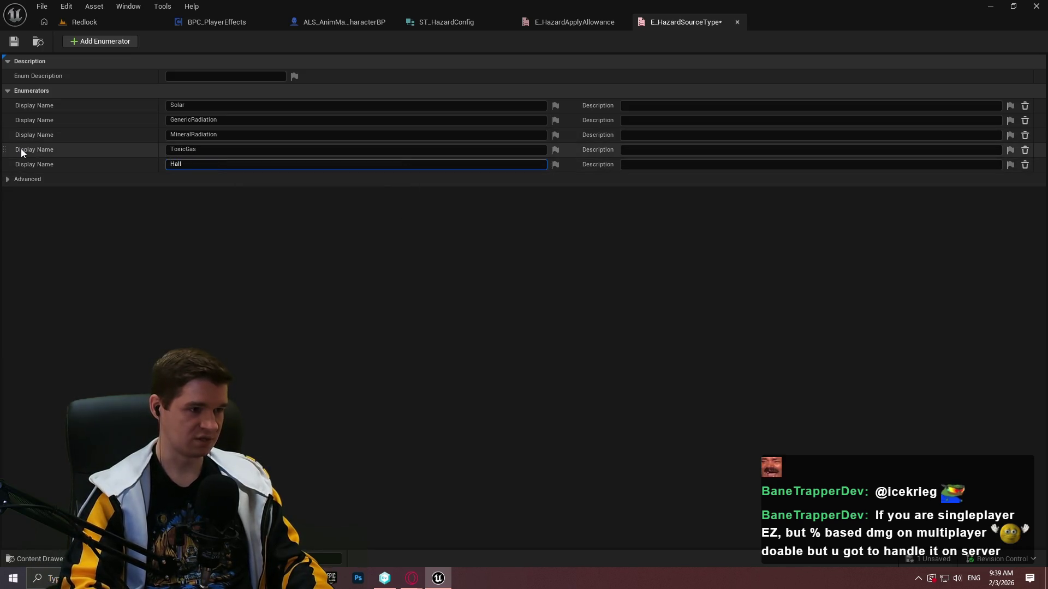
text(uico)
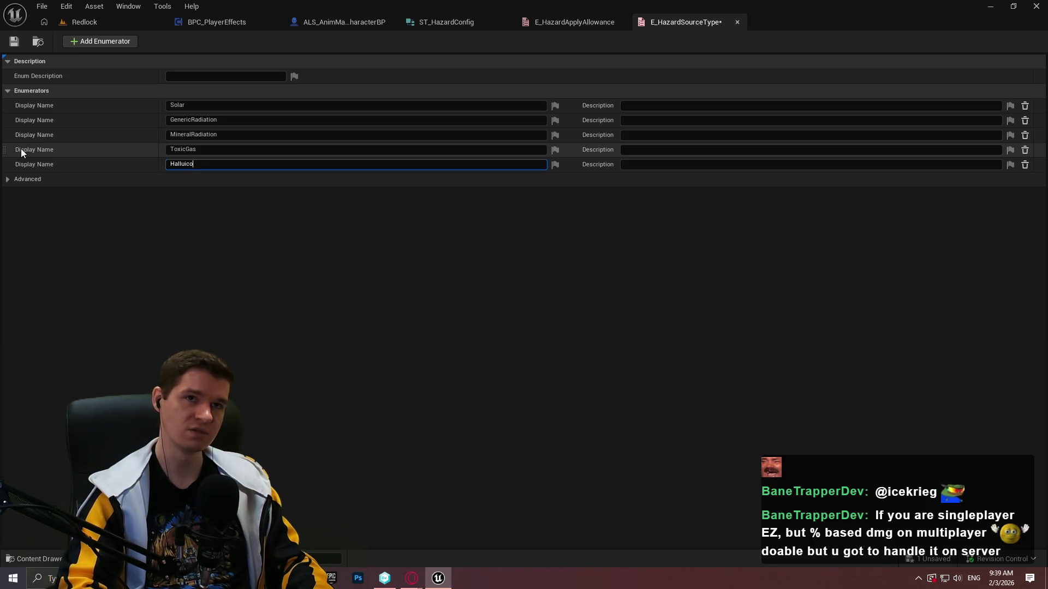
key(BackSpace)
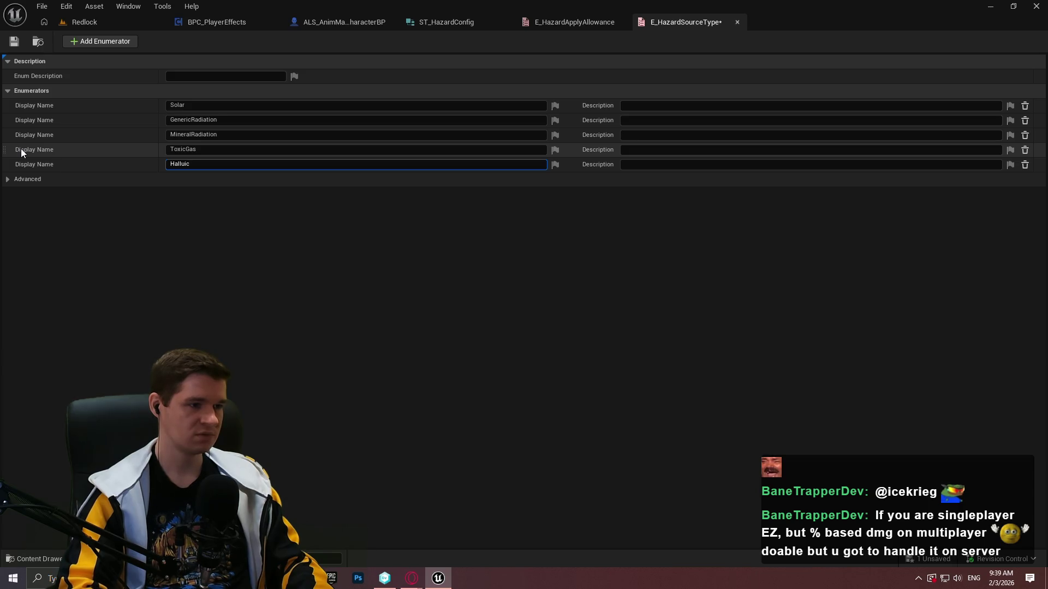
text(nageni)
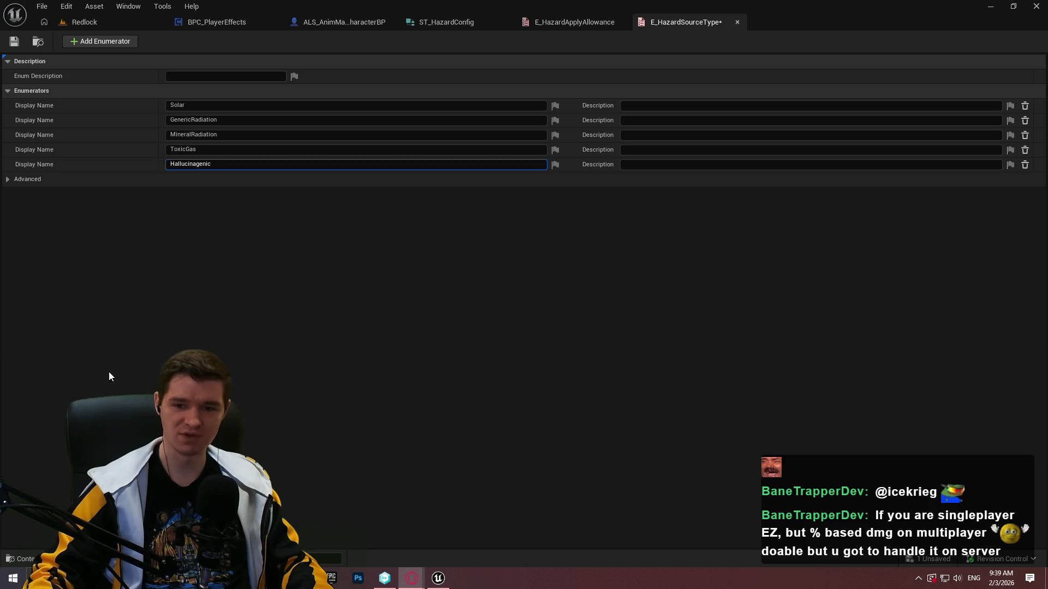
drag(192, 164, 196, 163)
text(o)
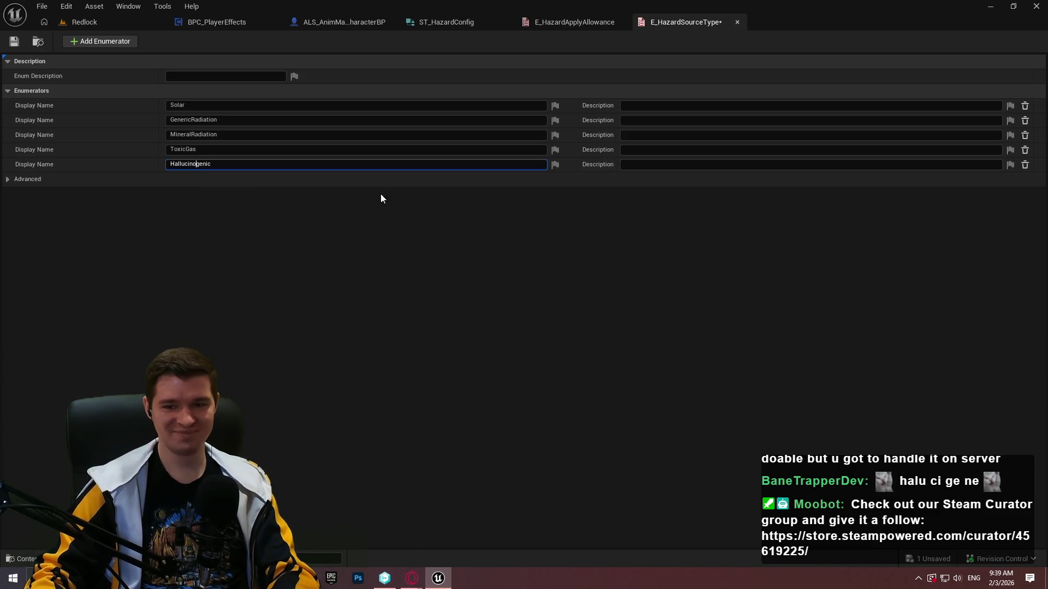
click(271, 163)
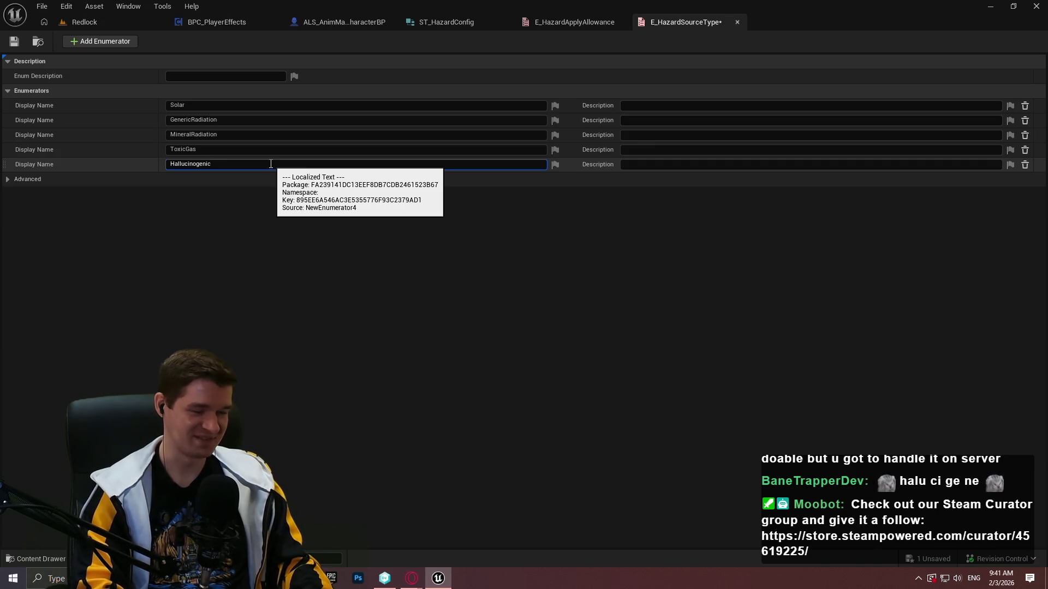
text(Gas)
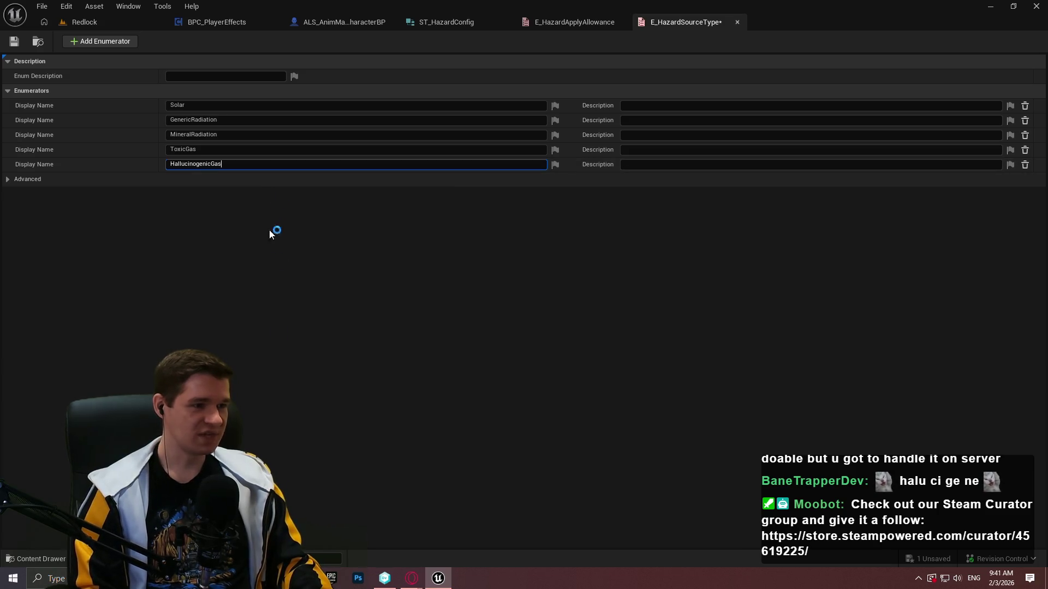
mouse_move(422, 582)
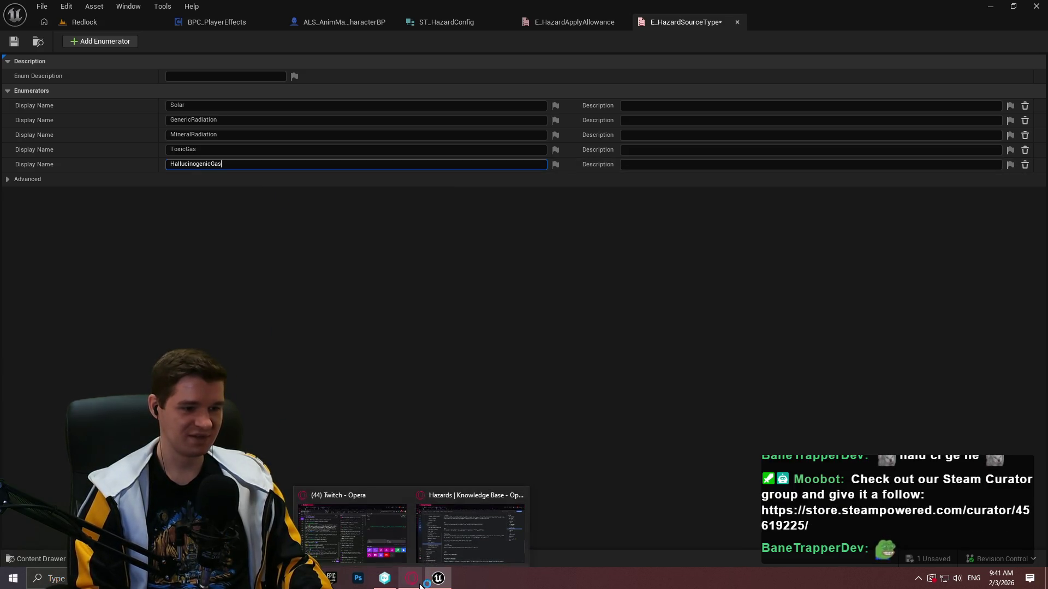
click(470, 524)
scroll(327, 243, down, 5)
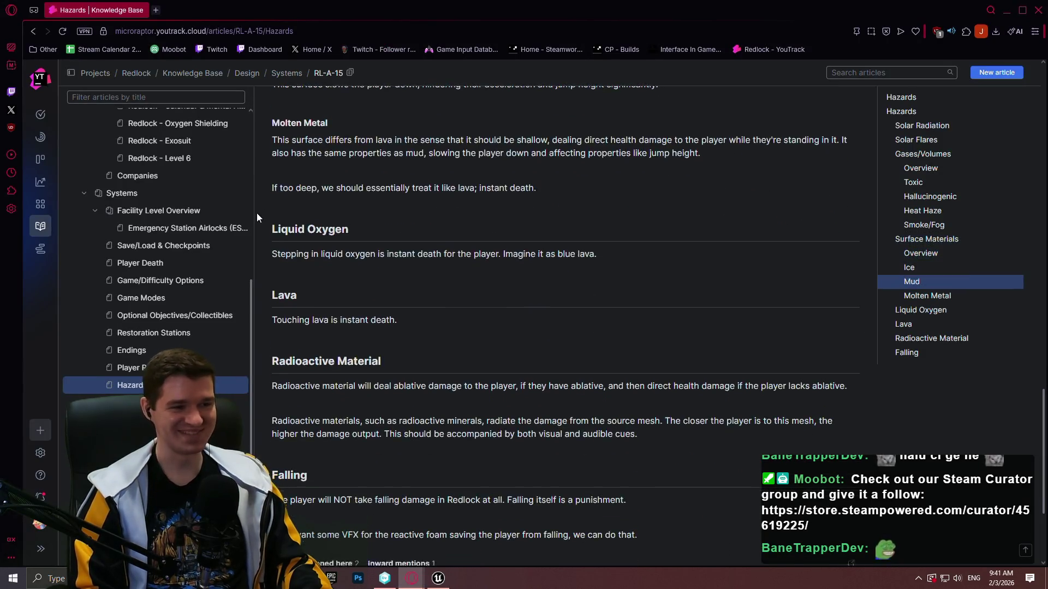
scroll(327, 243, up, 4)
scroll(331, 240, up, 6)
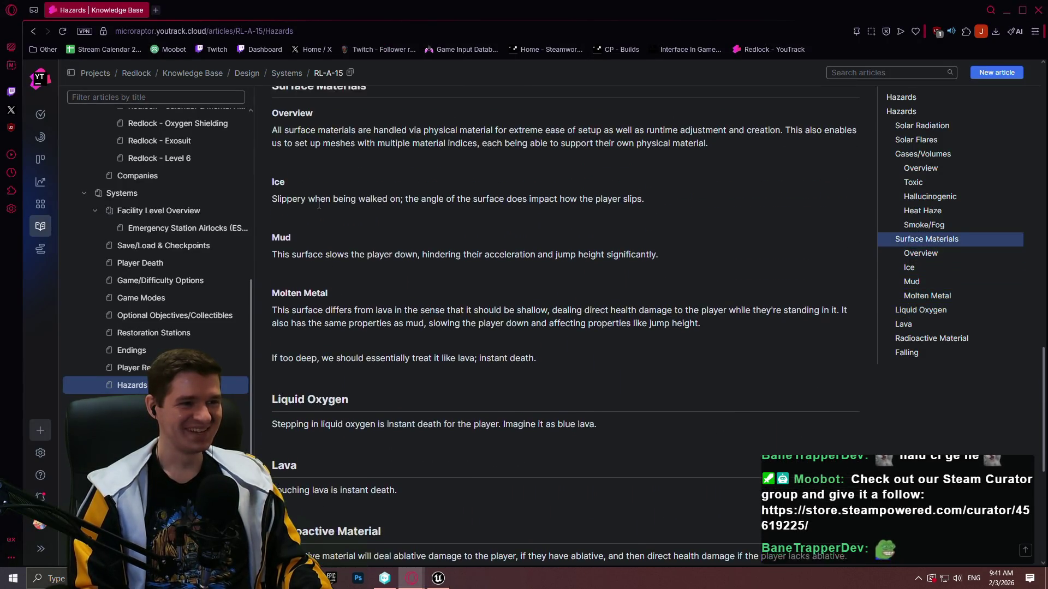
scroll(511, 275, down, 5)
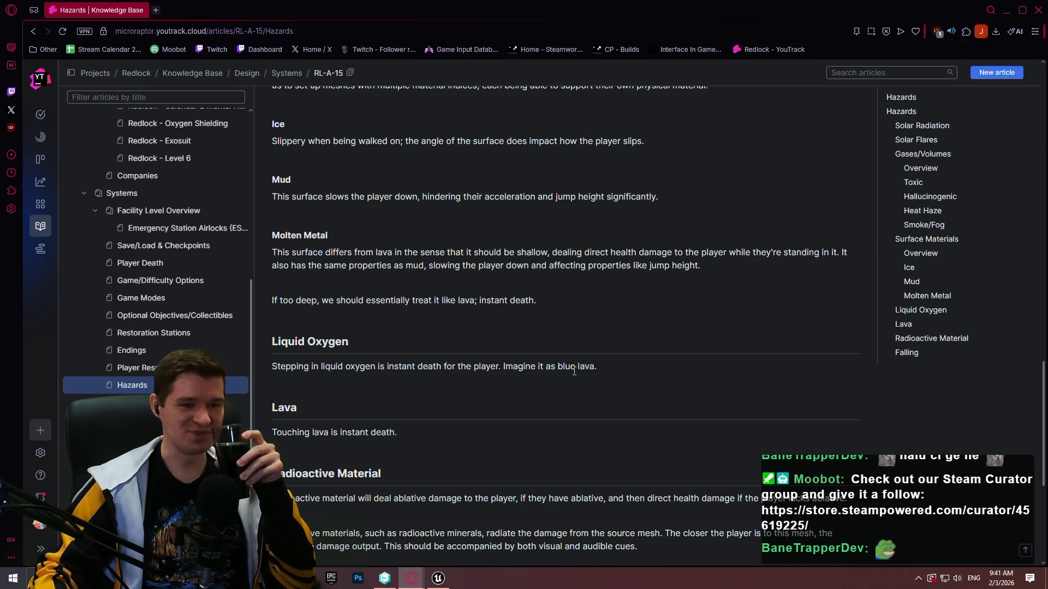
drag(1045, 381, 1040, 413)
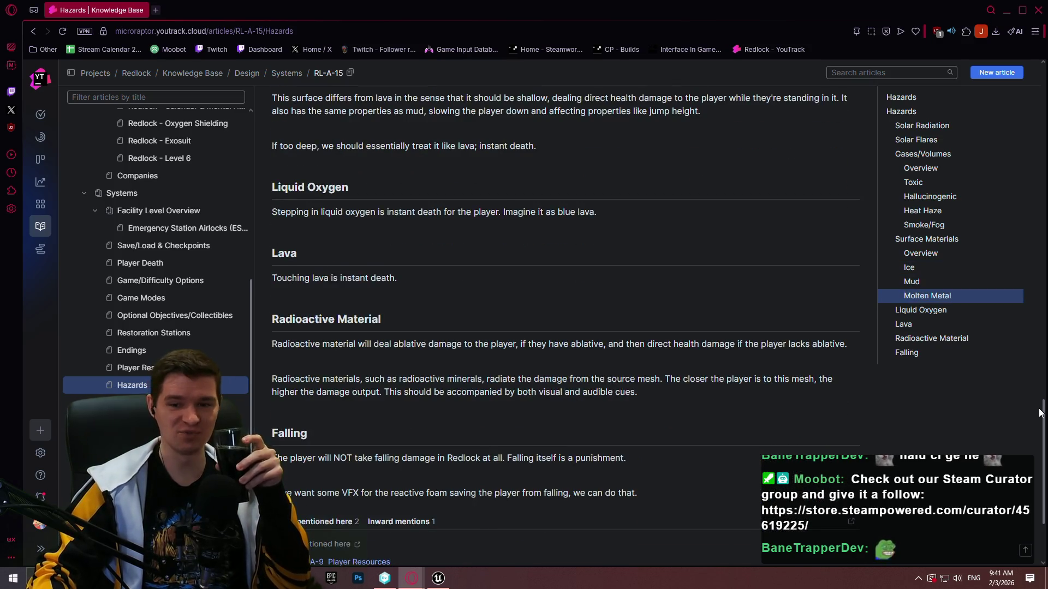
mouse_move(1046, 414)
mouse_down()
mouse_move(1044, 431)
mouse_move(1031, 97)
mouse_move(1043, 165)
mouse_move(1040, 424)
mouse_up()
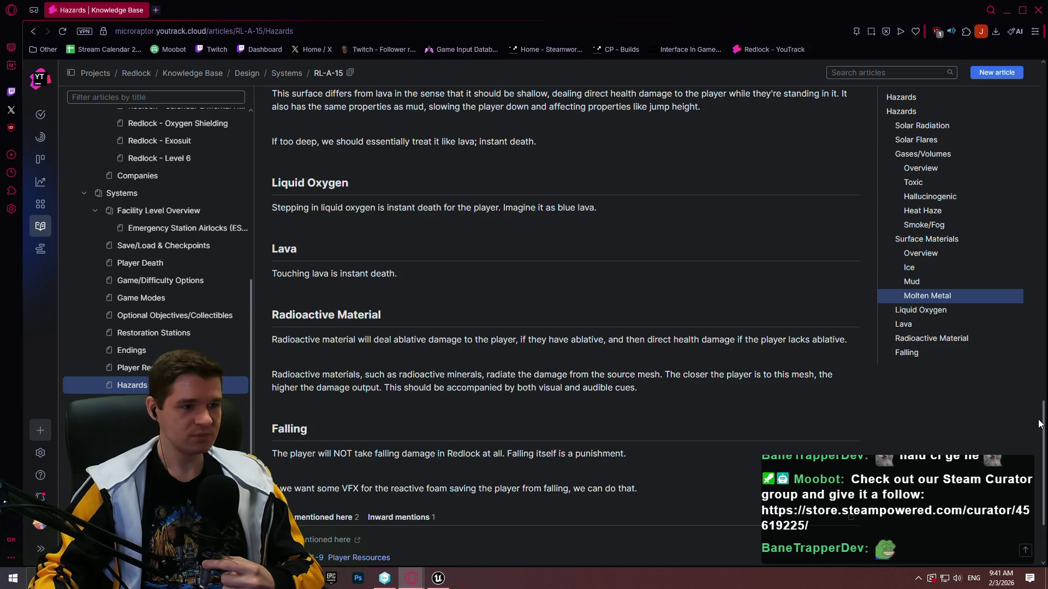
mouse_move(1040, 424)
mouse_down()
mouse_move(1028, 405)
mouse_move(1028, 449)
mouse_move(1026, 438)
mouse_up()
key(alt+Tab)
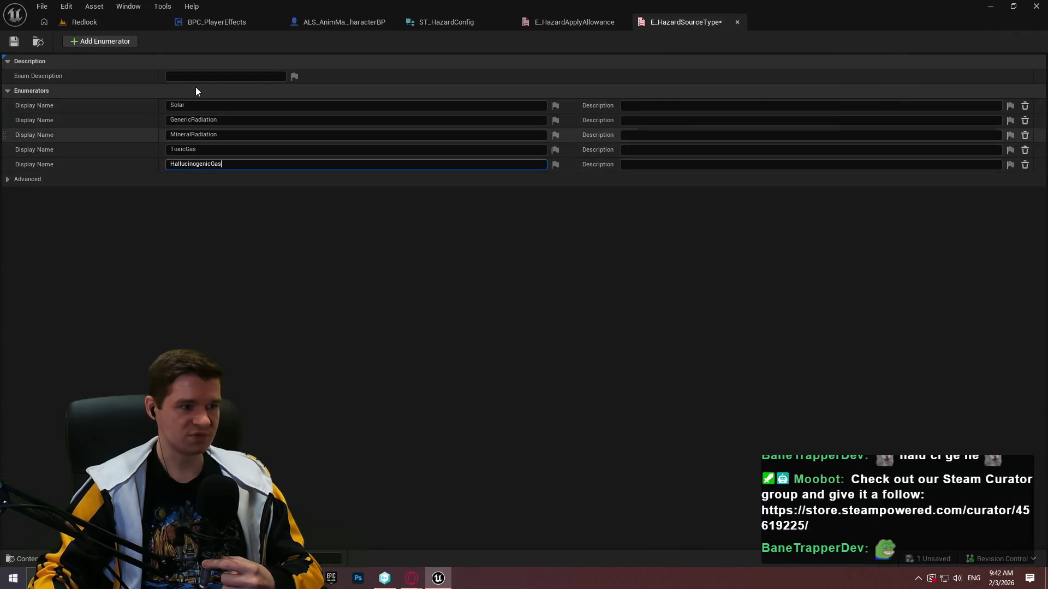
- Add MoltenMetal and Fire entries to E_HazardSourceType, then save and close it
click(111, 43)
click(111, 43)
click(95, 170)
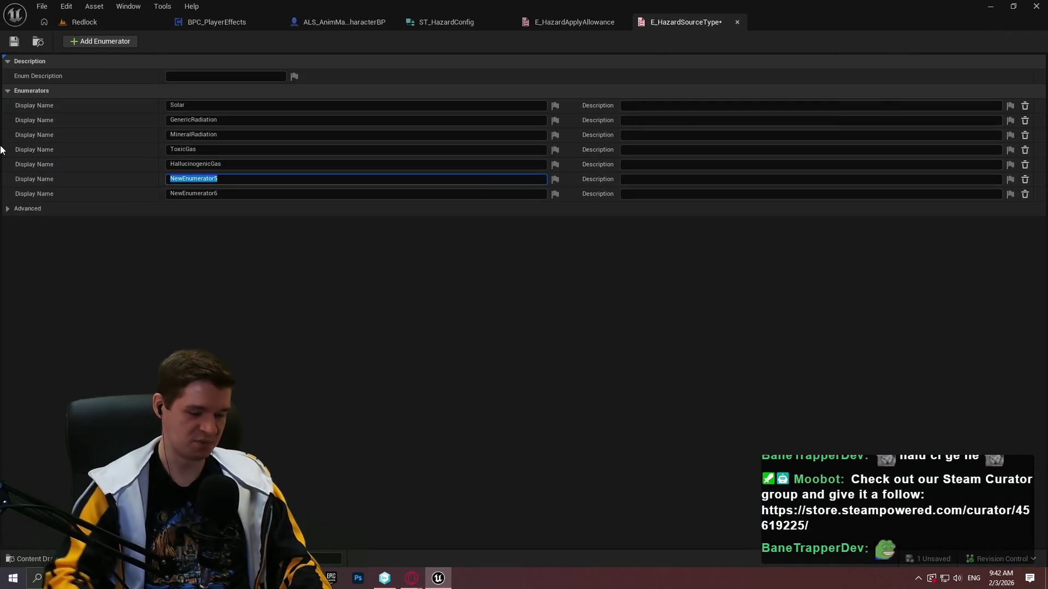
text(MoltenMetal)
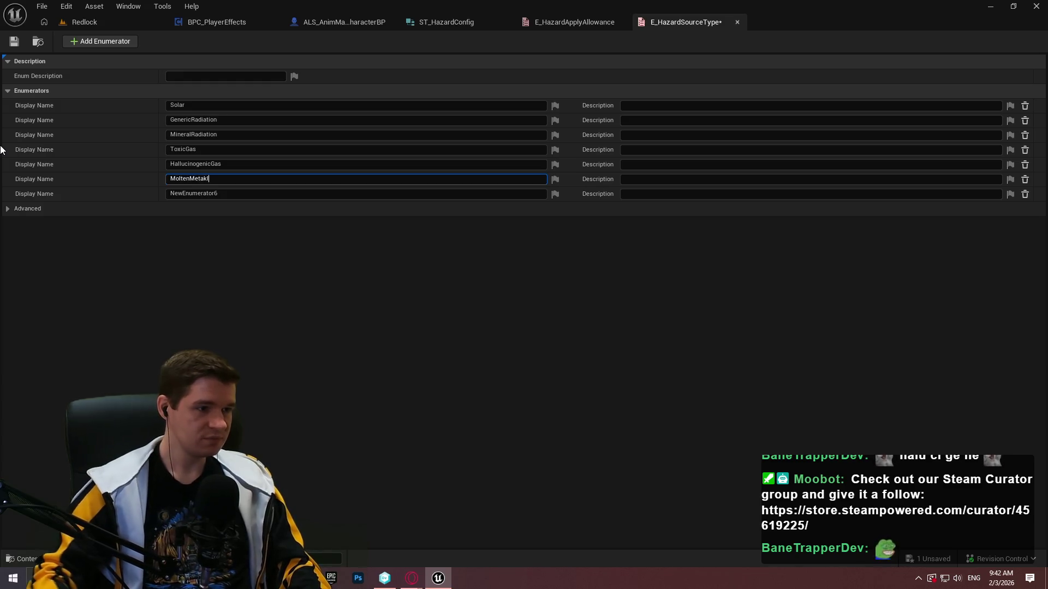
click(247, 198)
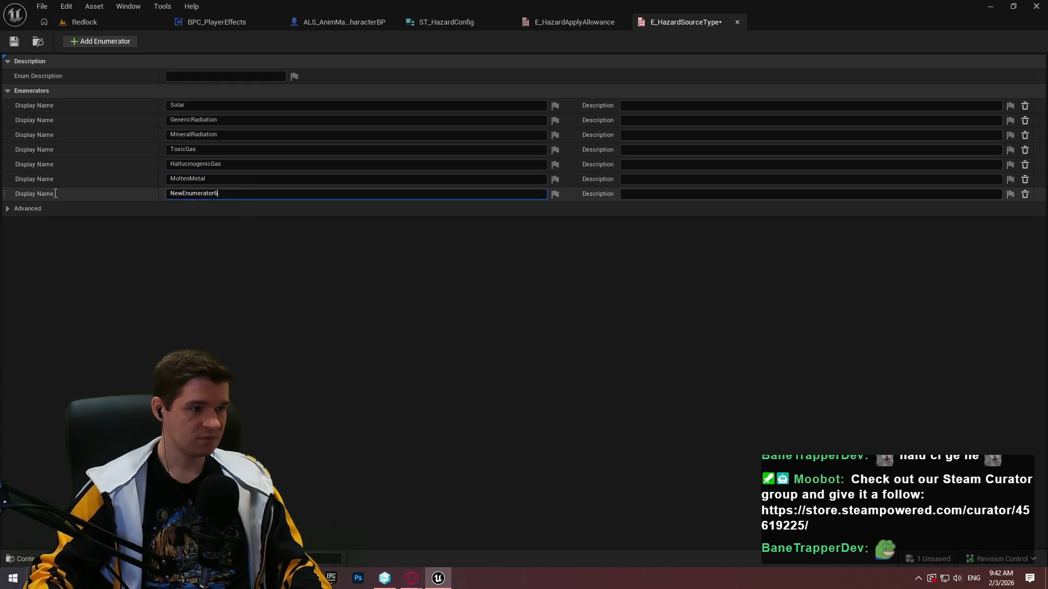
text(Fire)
key(Return)
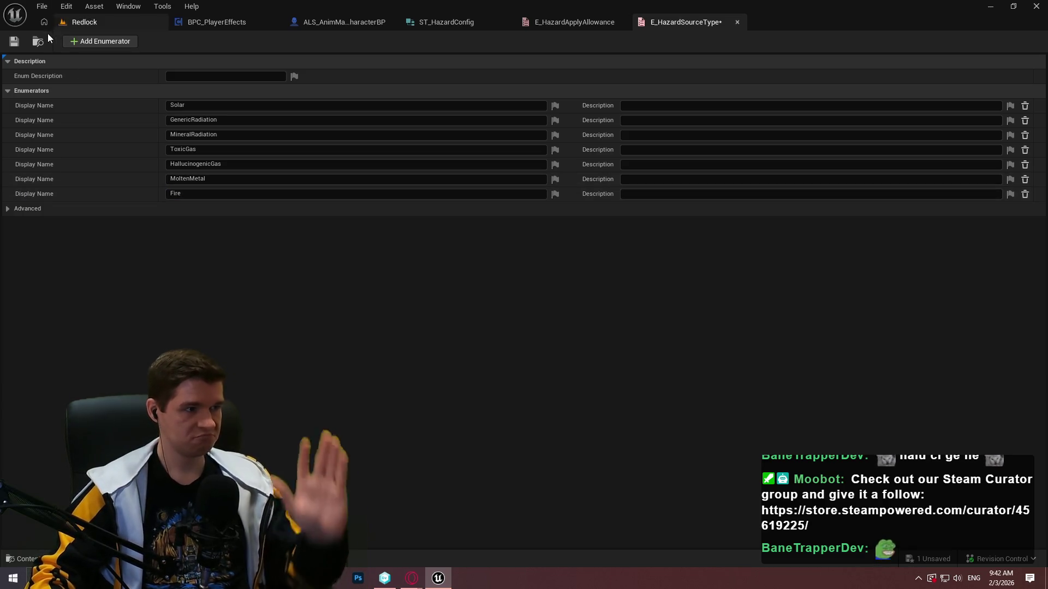
click(14, 41)
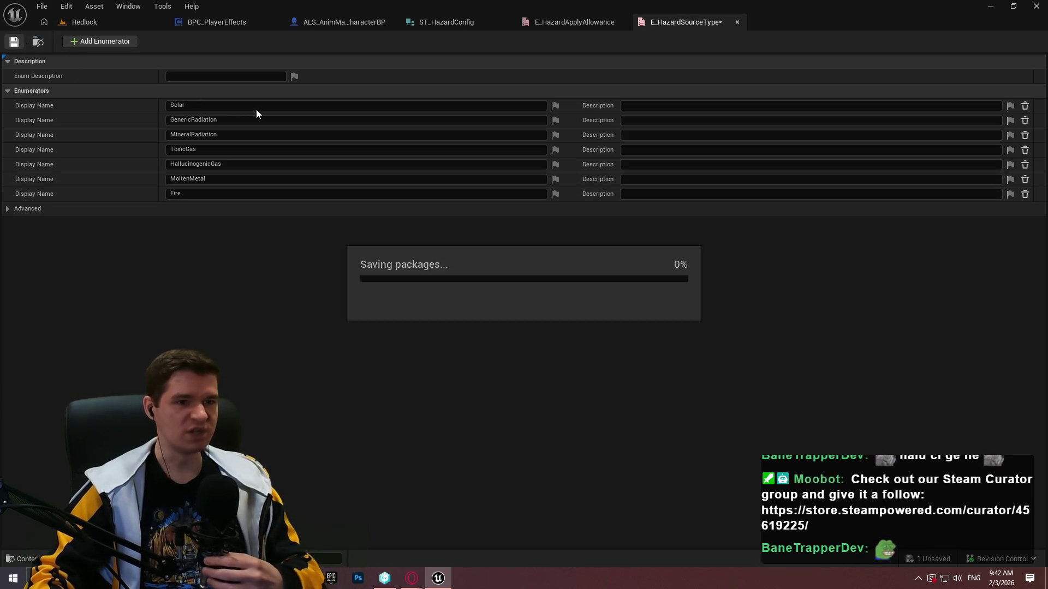
click(737, 22)
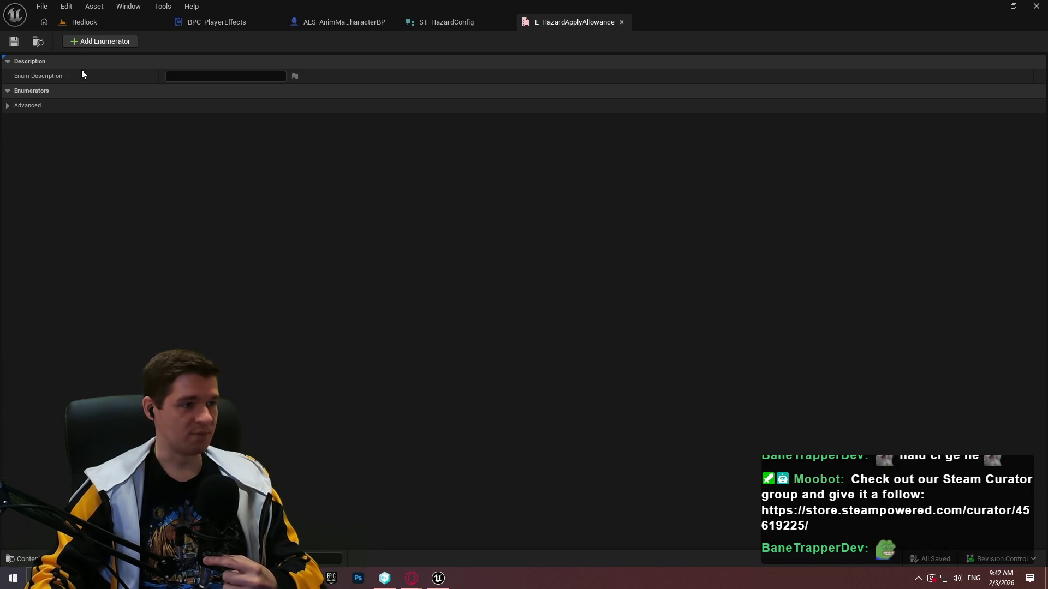
- Give E_HazardApplyAllowance the values MultipleAllowed and OnePerID, then save and close it
click(104, 42)
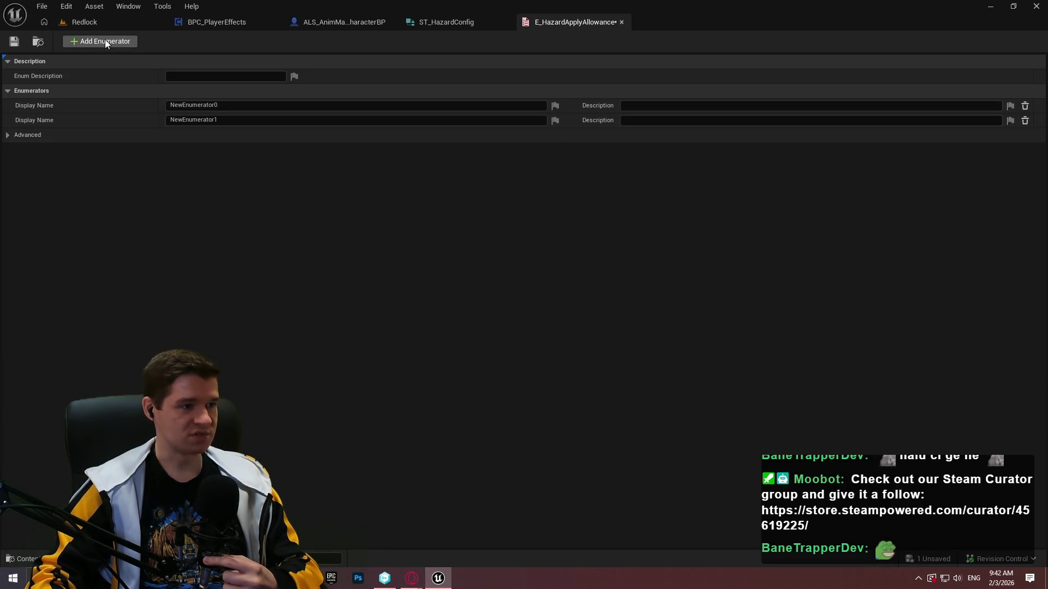
click(212, 94)
click(32, 90)
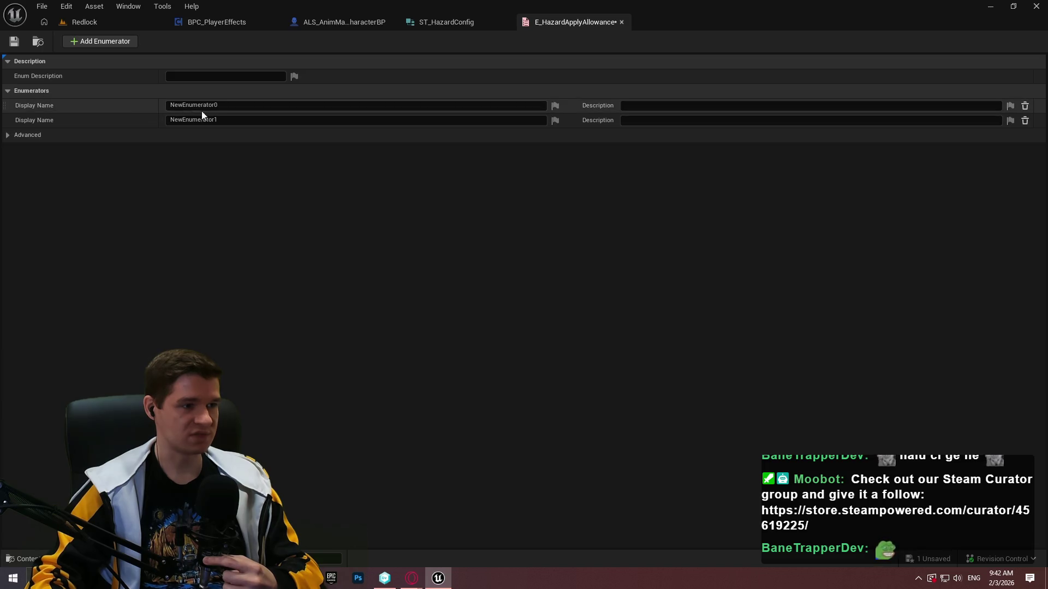
double_click(240, 107)
text(MultipleAllowed)
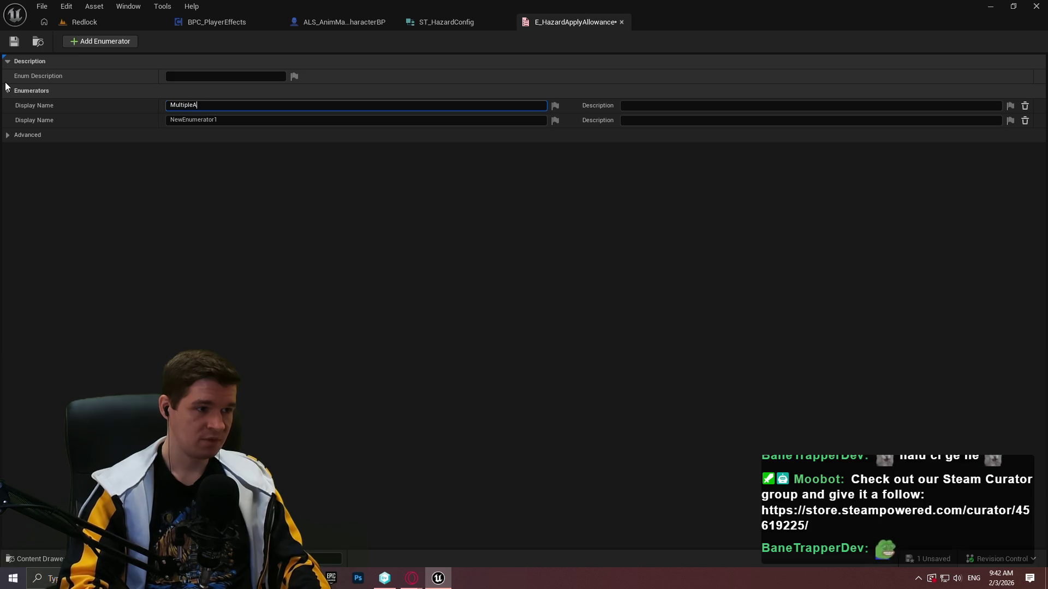
key(Return)
double_click(232, 121)
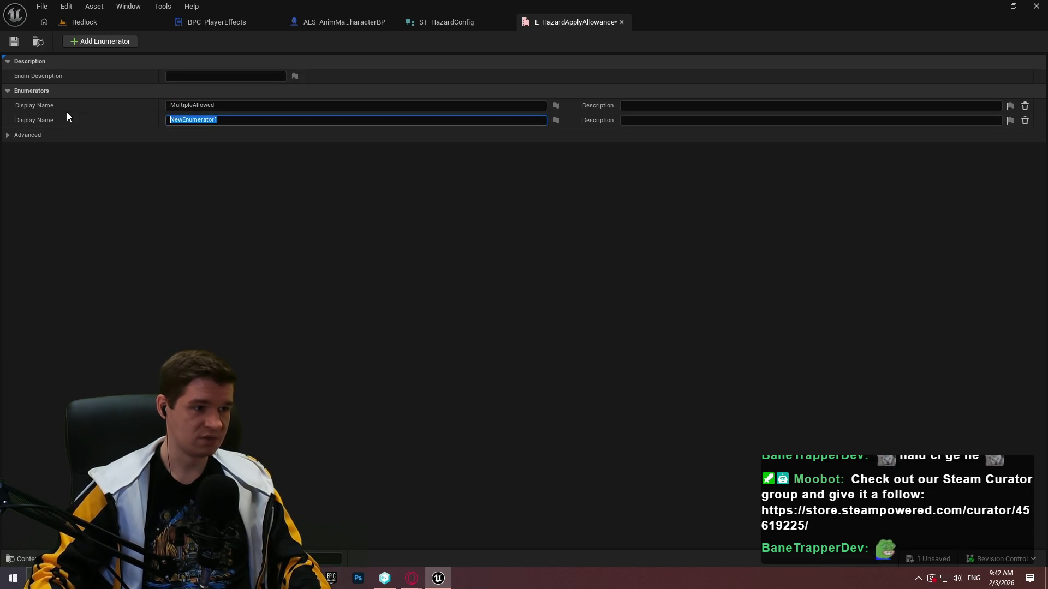
text(OnePerID)
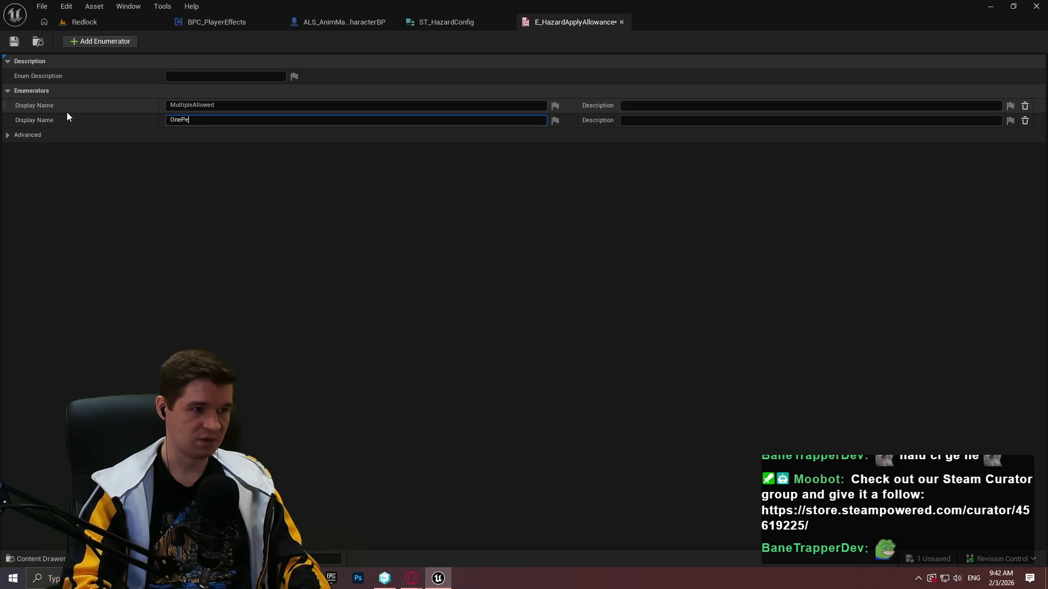
click(18, 46)
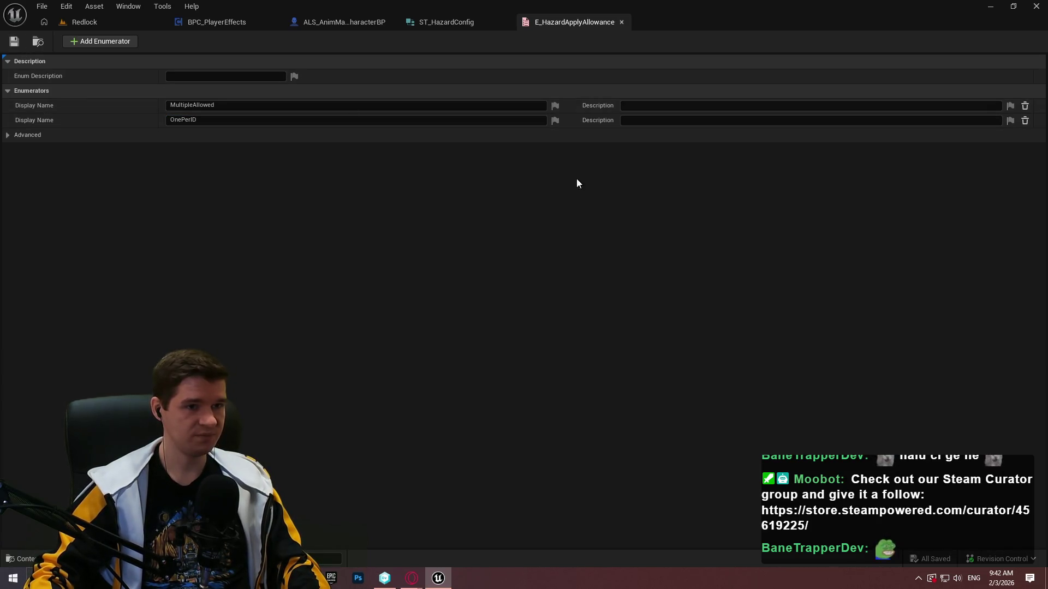
click(621, 21)
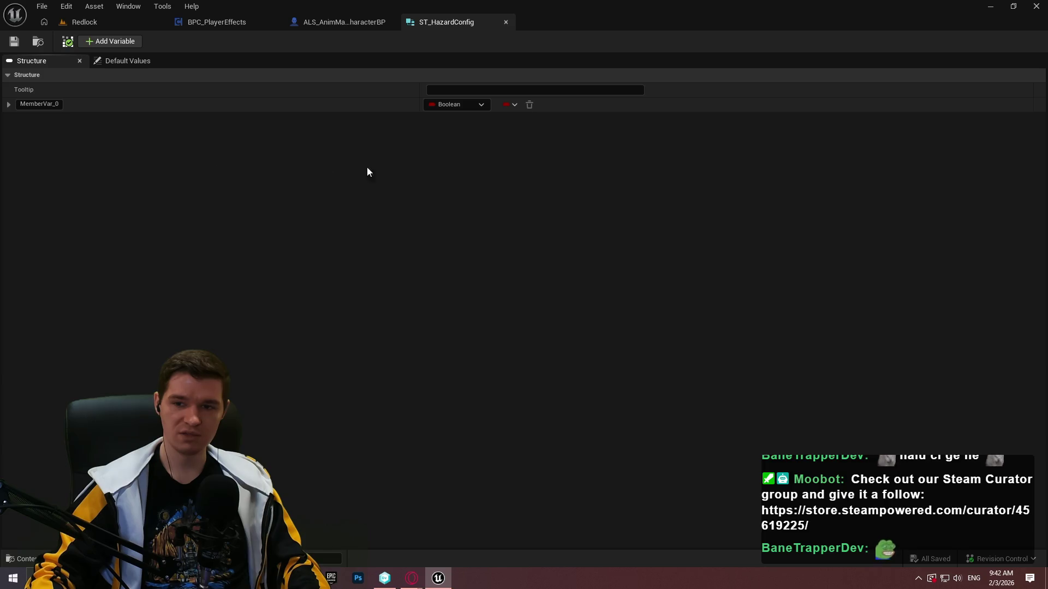
- Make the first ST_HazardConfig member a Name variable called ID
click(450, 104)
click(457, 191)
click(39, 104)
text(ID)
key(Return)
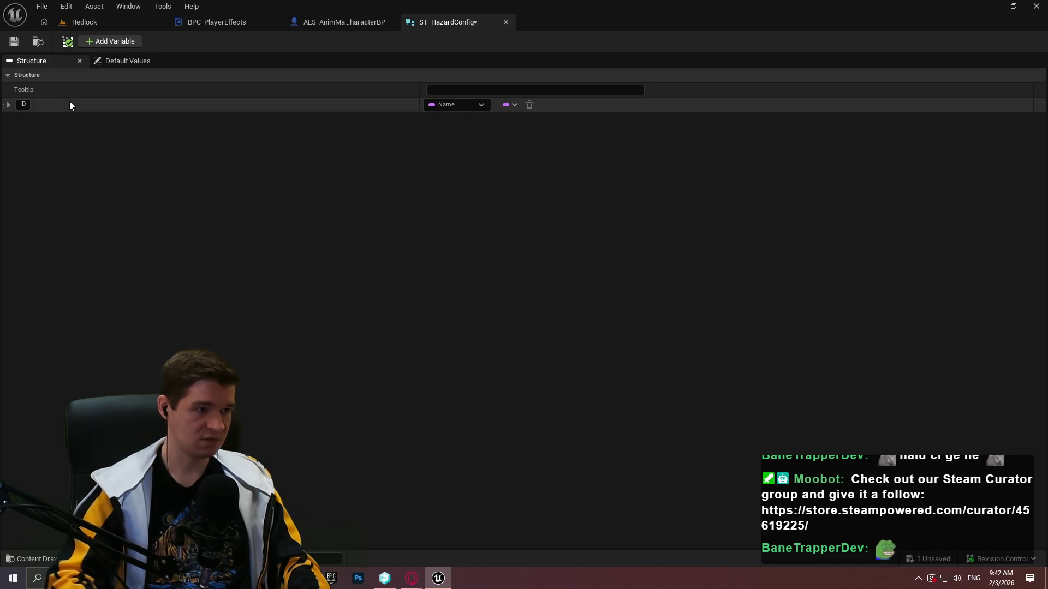
- Add an E_HazardApplyAllowance member named ApplyAllowance
click(90, 42)
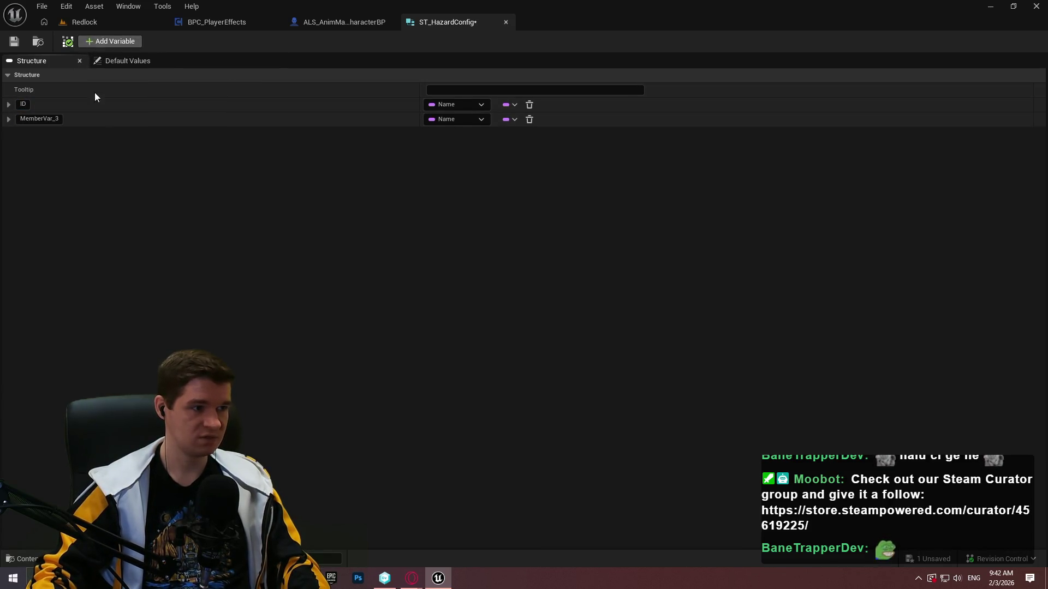
click(467, 119)
text(applyall)
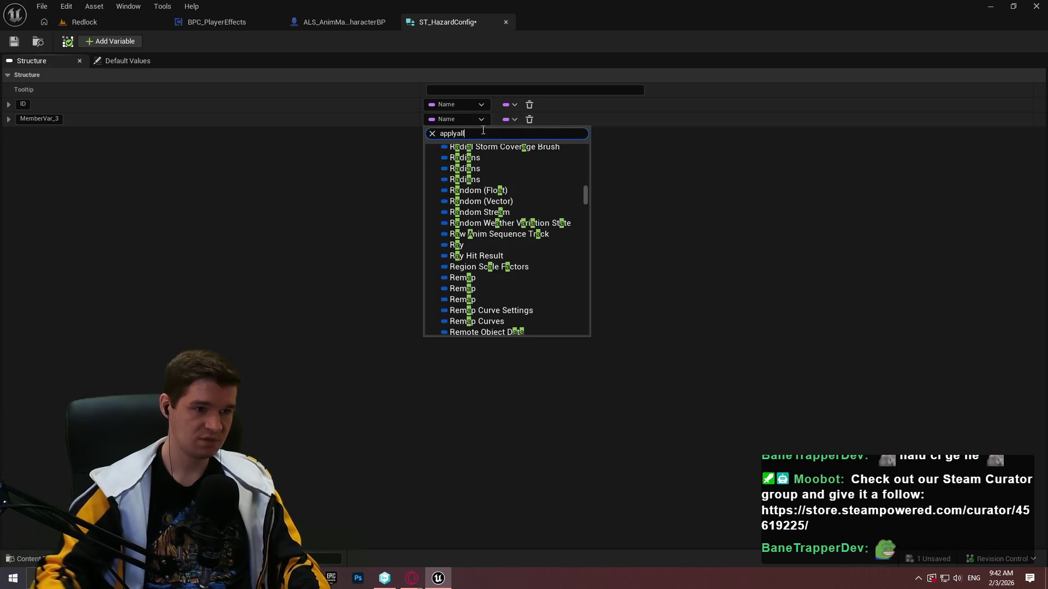
click(481, 164)
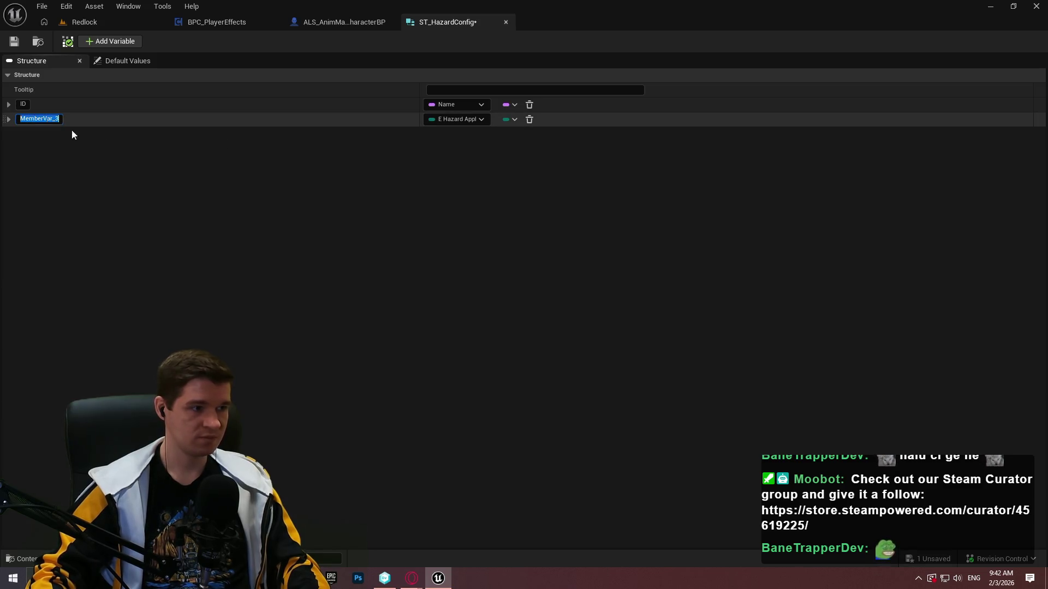
text(ApplyAlo)
key(BackSpace)
text(lowance)
key(Return)
- Add an E_HazardSourceType member and an E_HazardDamageType member named DamageType
click(116, 43)
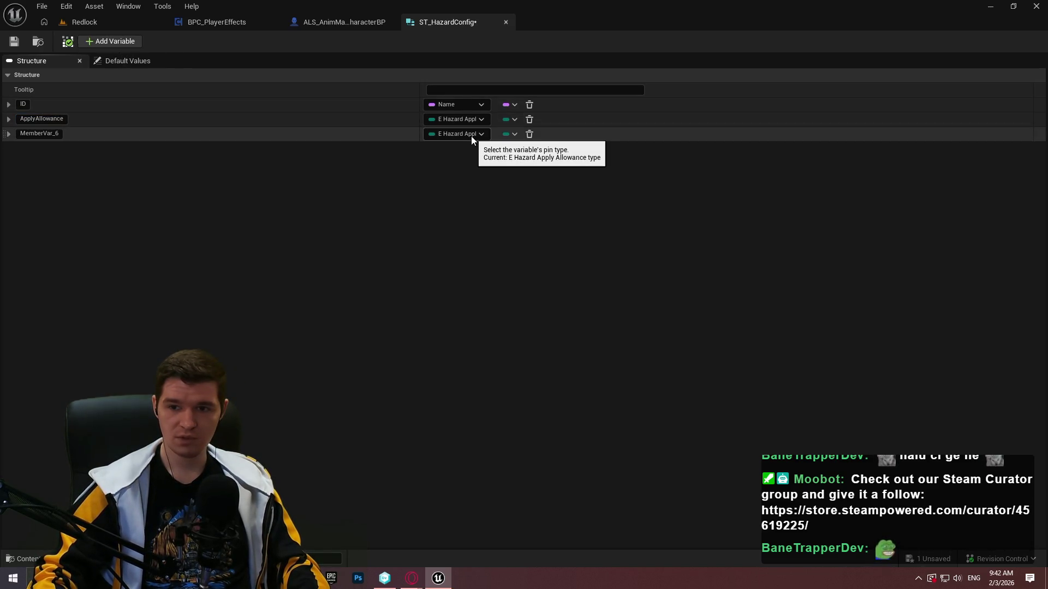
click(471, 137)
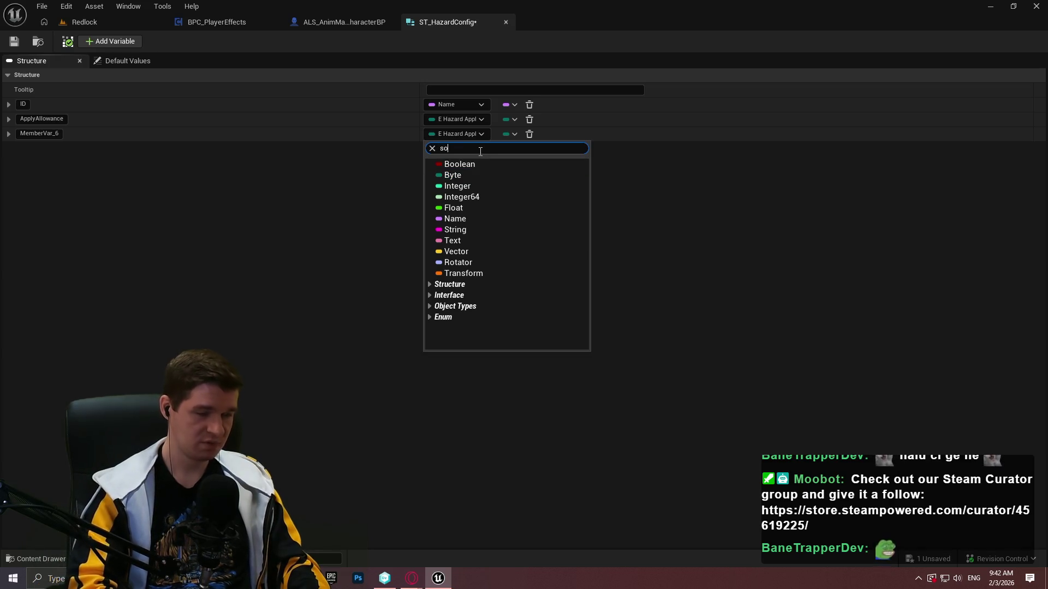
click(486, 172)
double_click(28, 129)
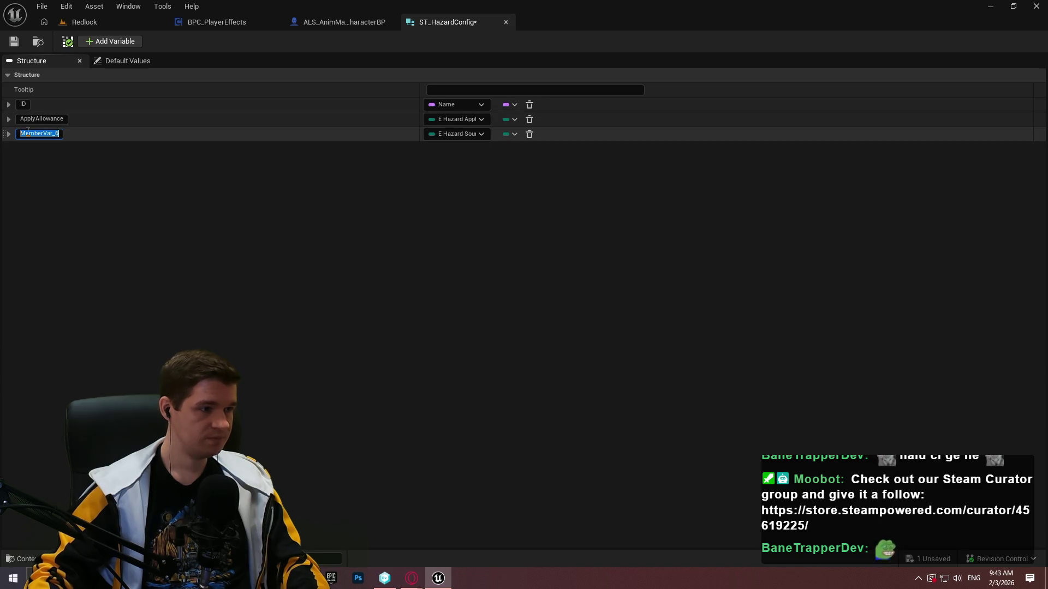
text(SourceType)
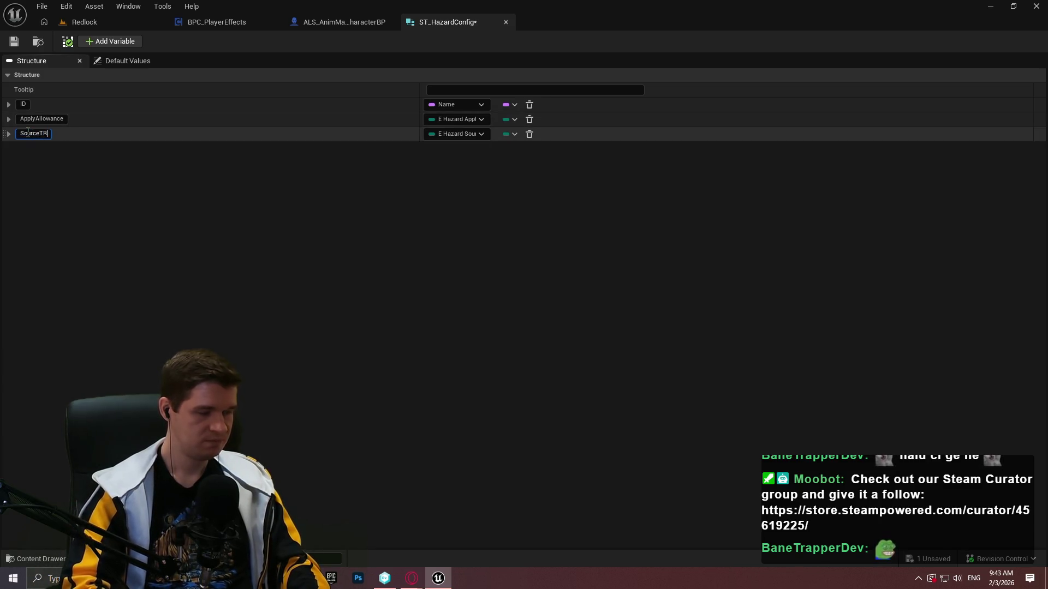
click(110, 41)
click(455, 153)
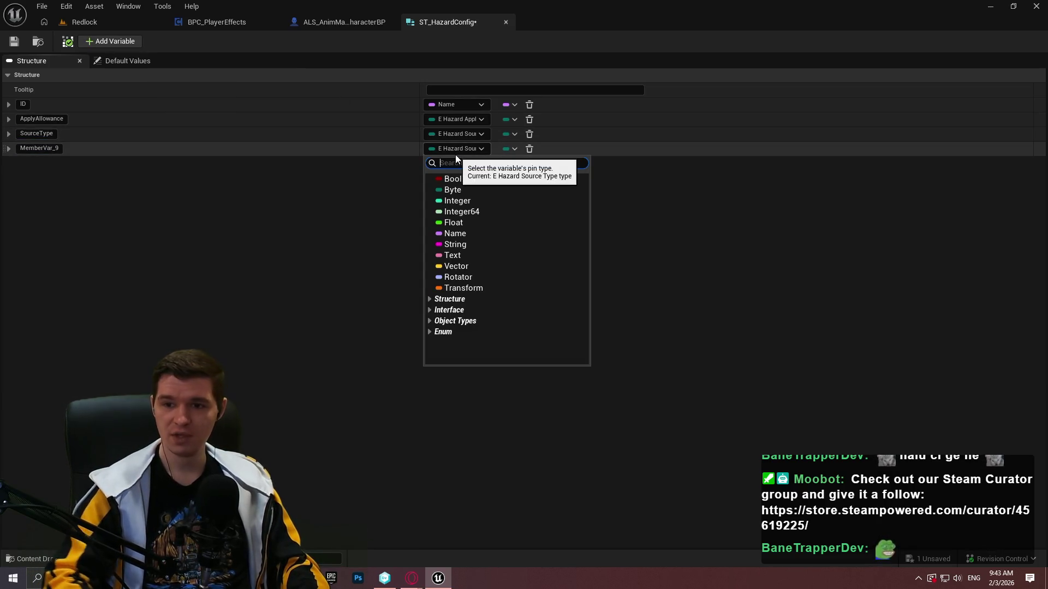
text(damagetyp)
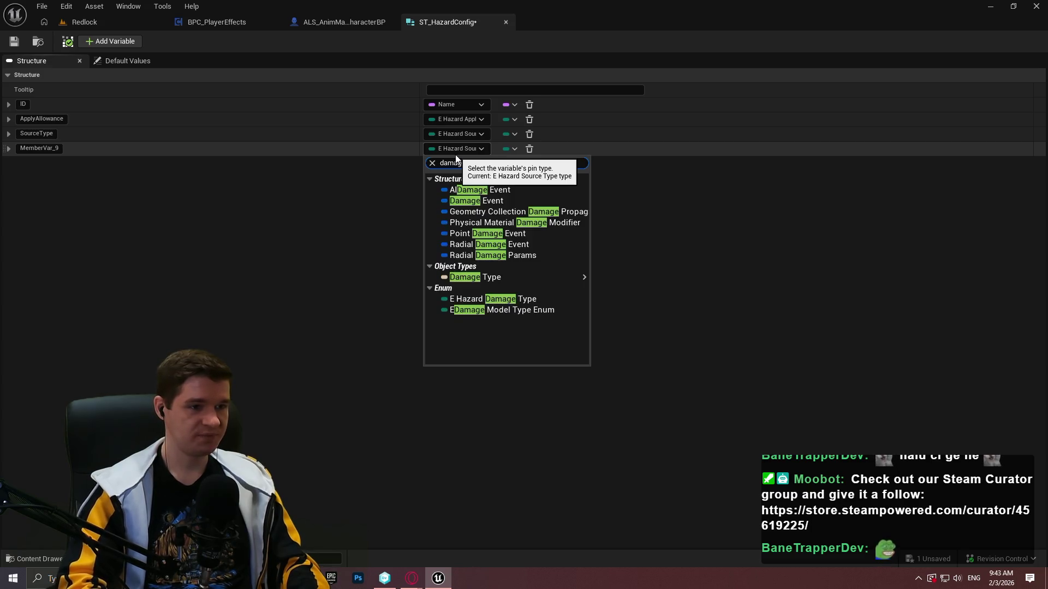
click(539, 211)
click(44, 148)
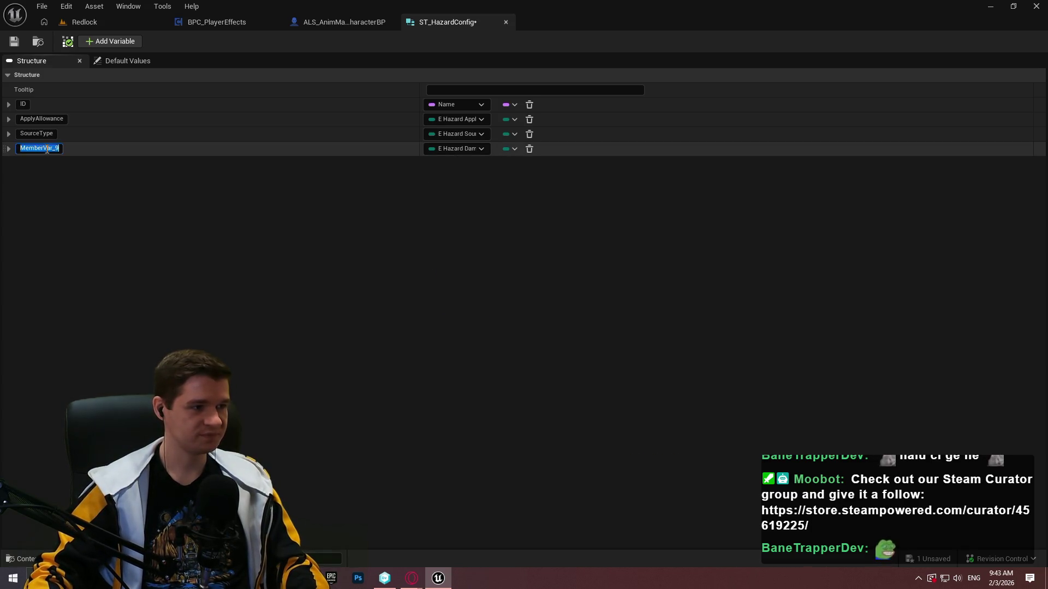
text(DamageType)
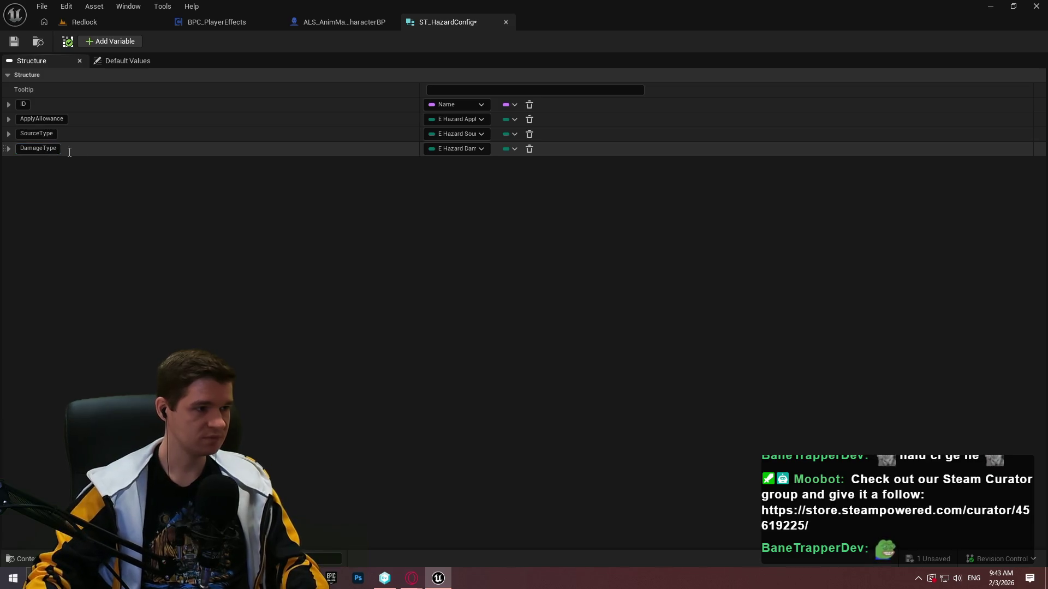
- Add a Float member DamagePerTick and a Boolean member bIsProximityBased
click(88, 42)
click(443, 162)
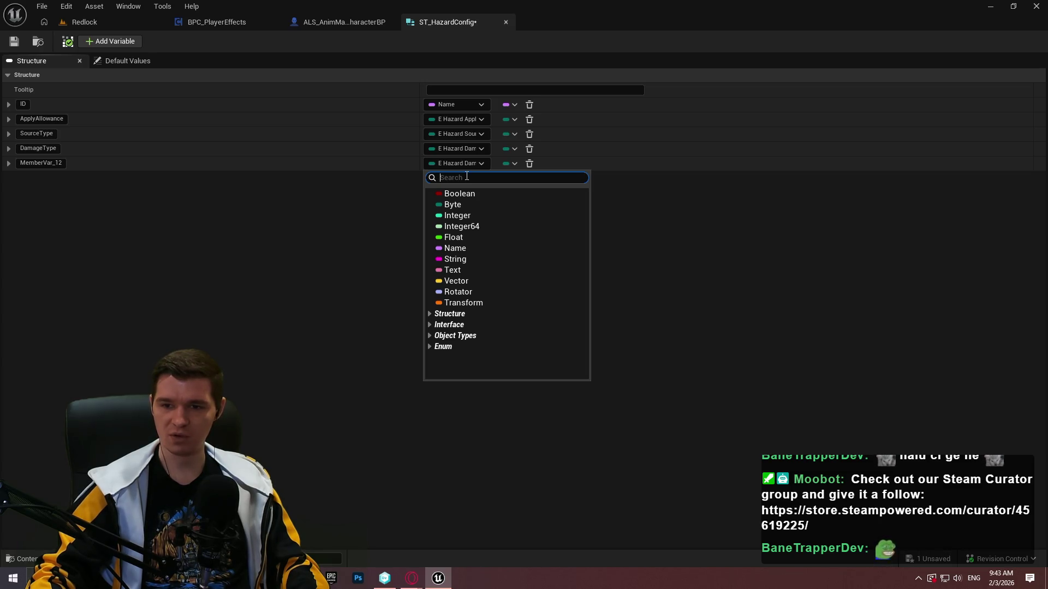
click(469, 238)
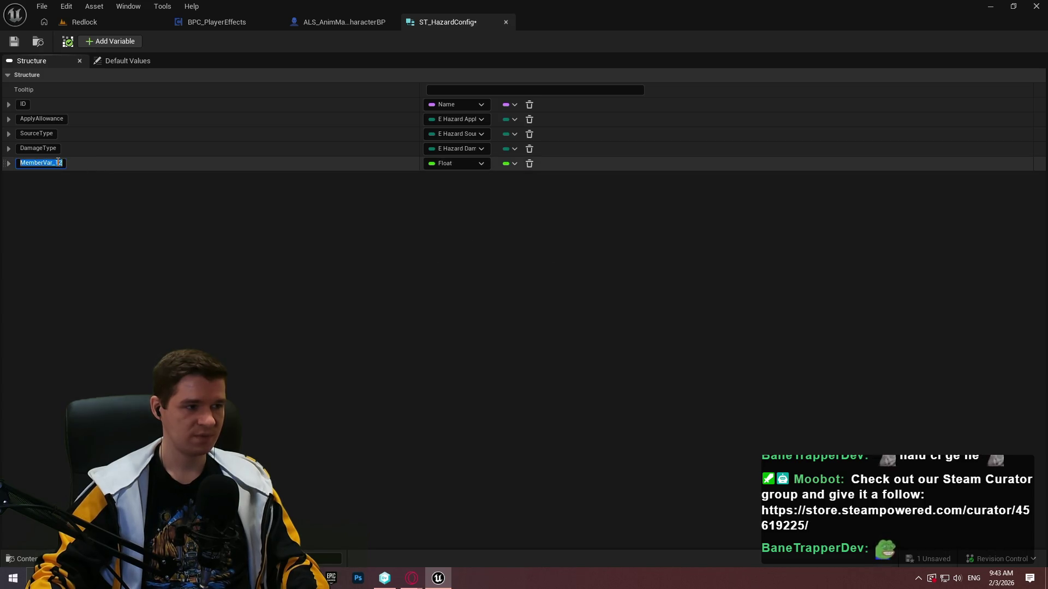
text(Effe)
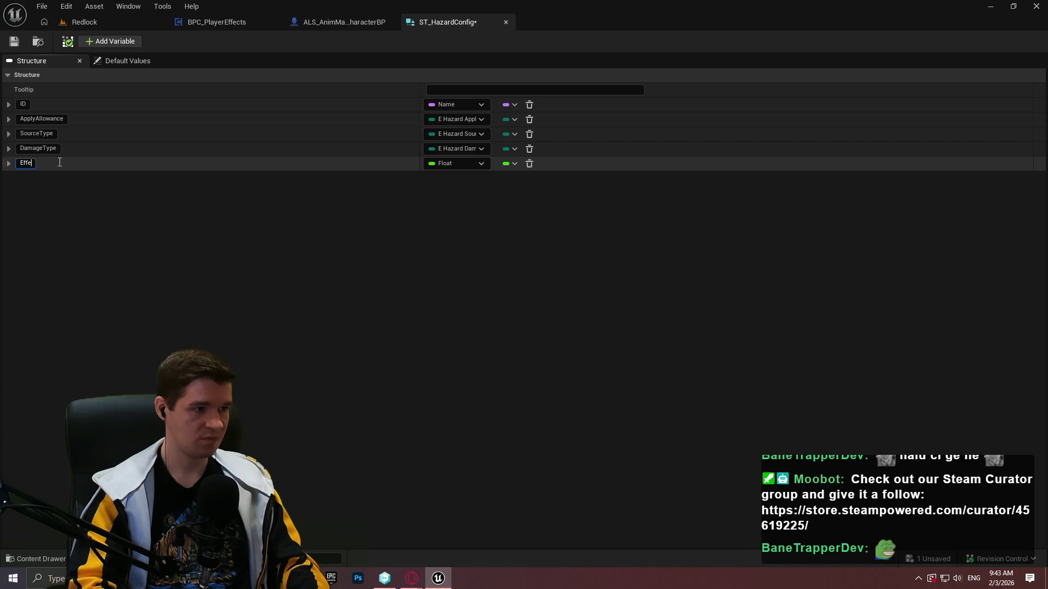
key(BackSpace)
key(BackSpace)
key(BackSpace)
text(DamagePerTick)
click(112, 41)
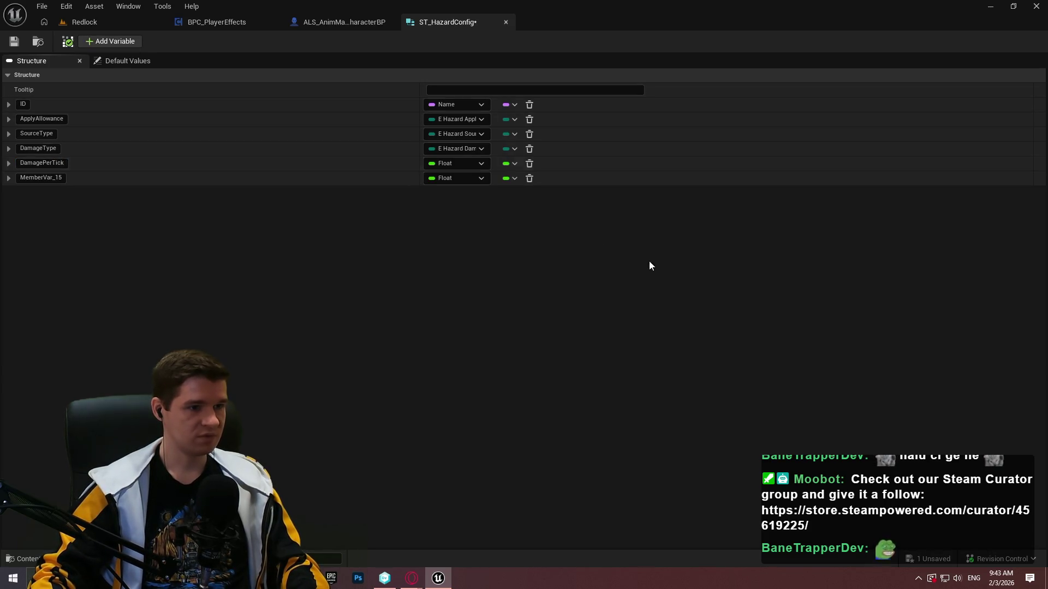
click(437, 178)
click(447, 208)
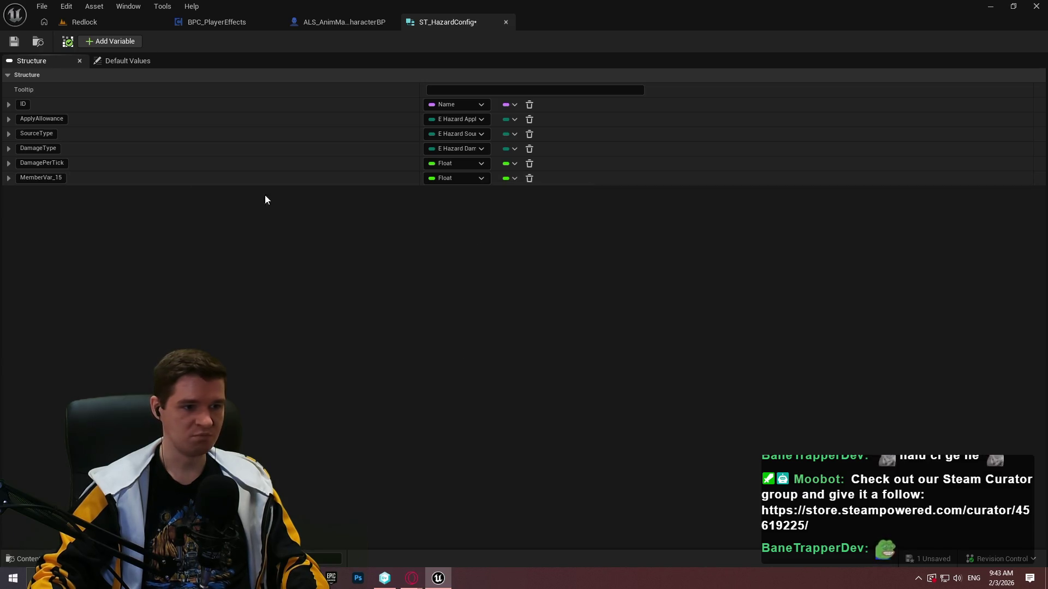
text(b)
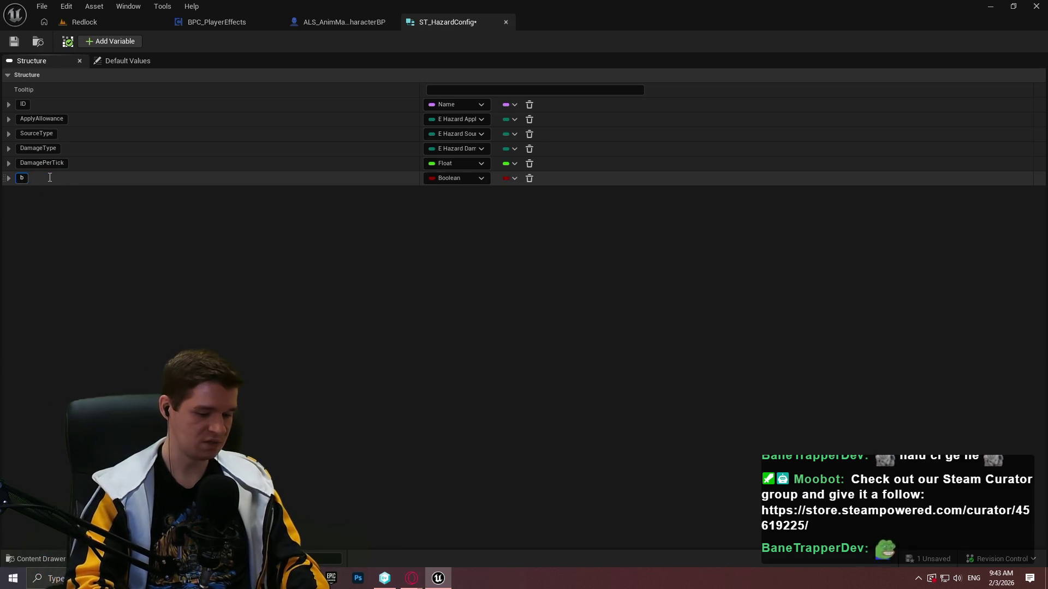
text(IsProximityBased)
key(Return)
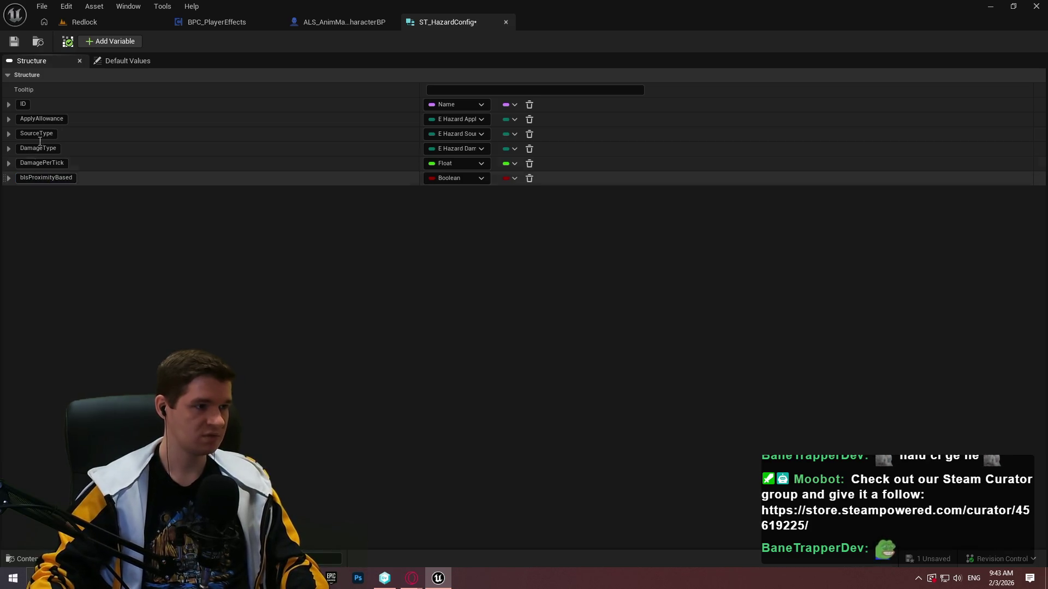
- Add an Integer member named TicksToApply
click(106, 43)
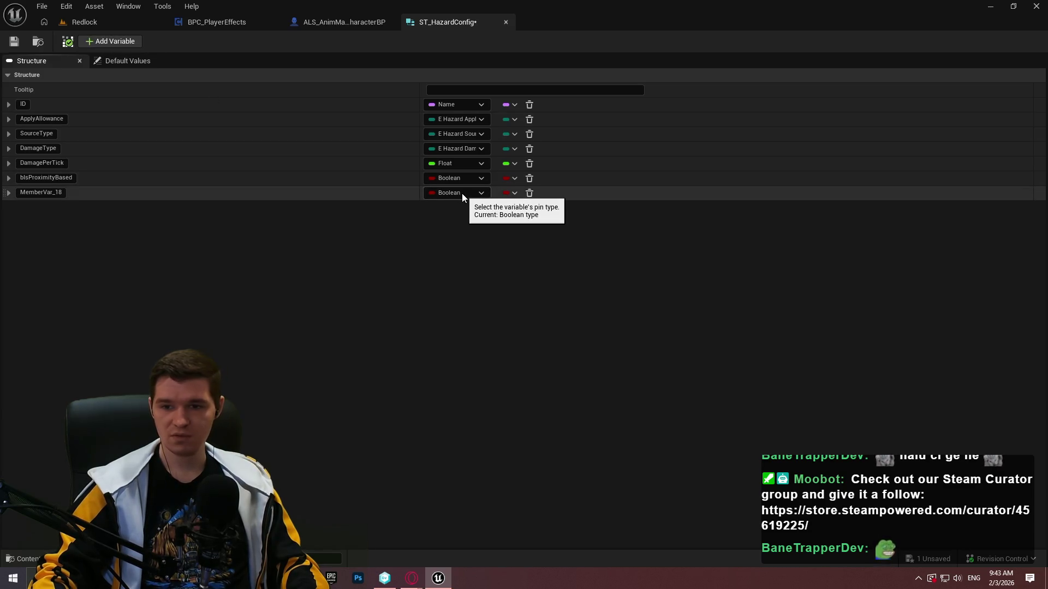
click(462, 193)
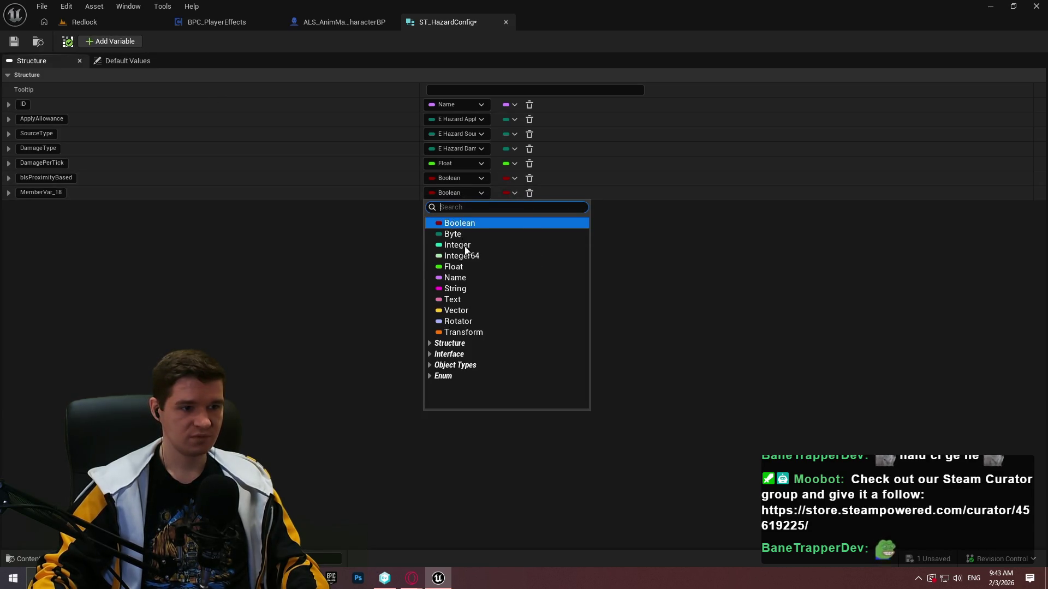
click(474, 271)
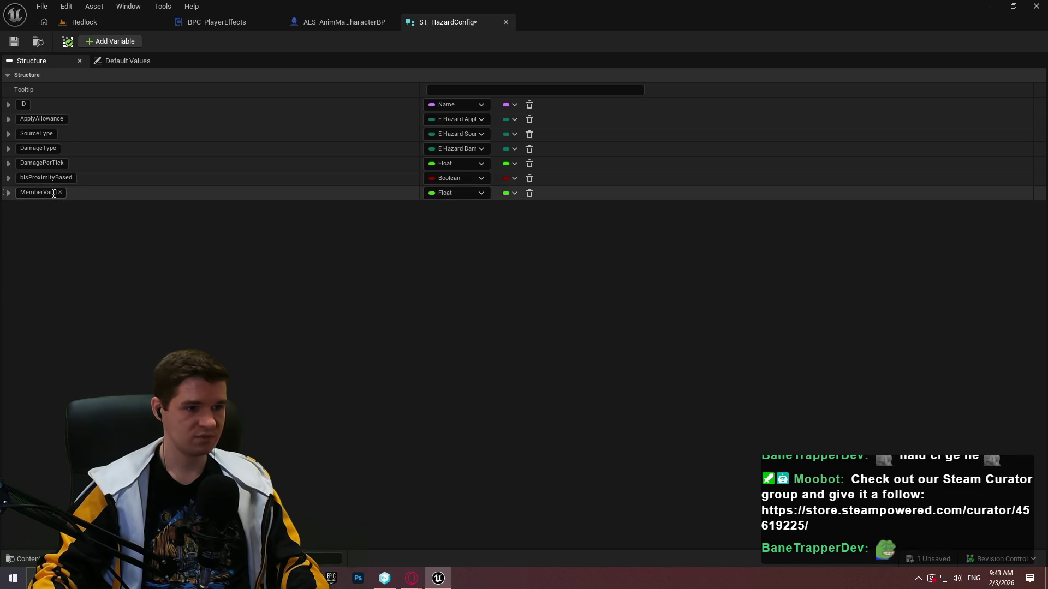
click(456, 194)
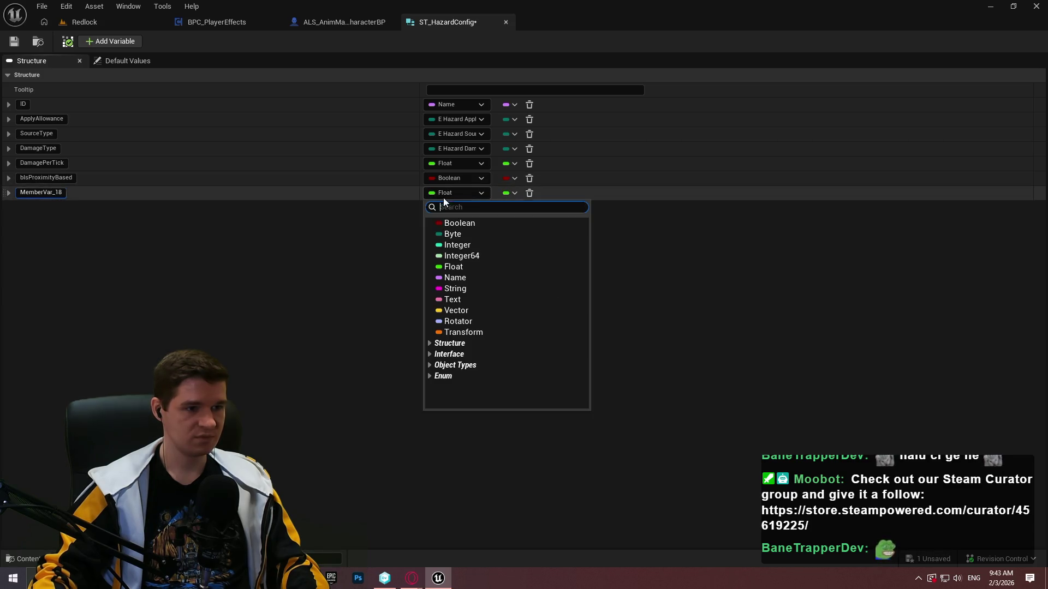
click(449, 244)
double_click(54, 194)
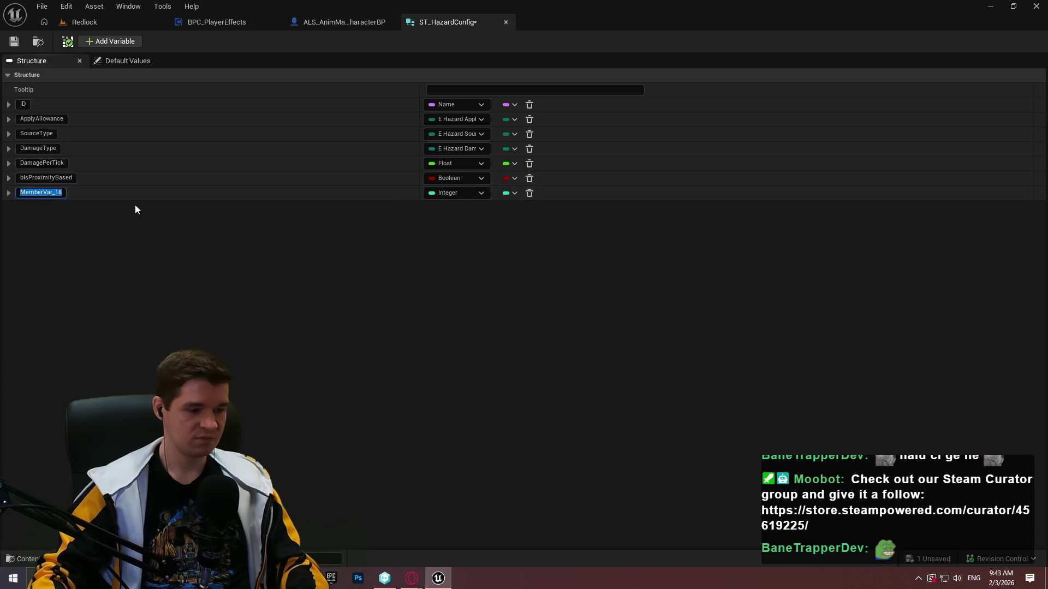
text(TicksToApply)
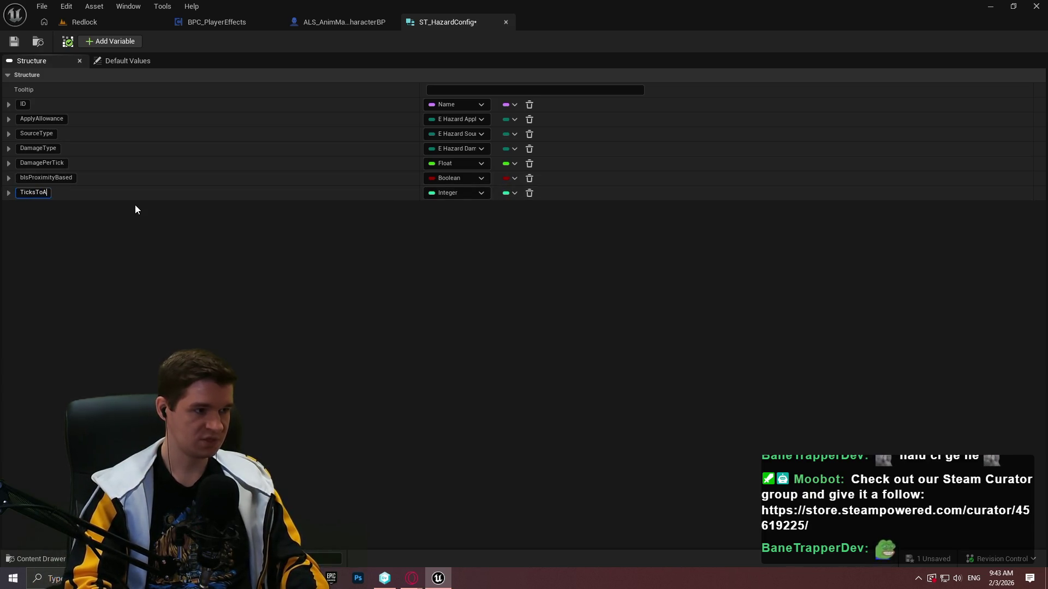
key(Return)
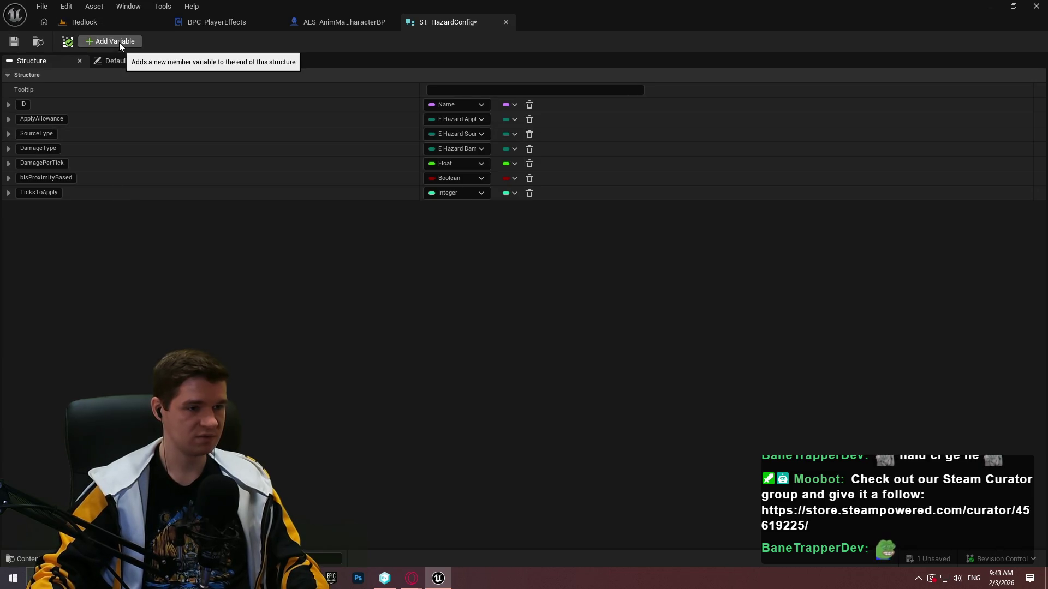
- Add a Boolean member named bRemoveOnExist
click(119, 42)
click(456, 208)
click(449, 240)
text(bRemoveOnE)
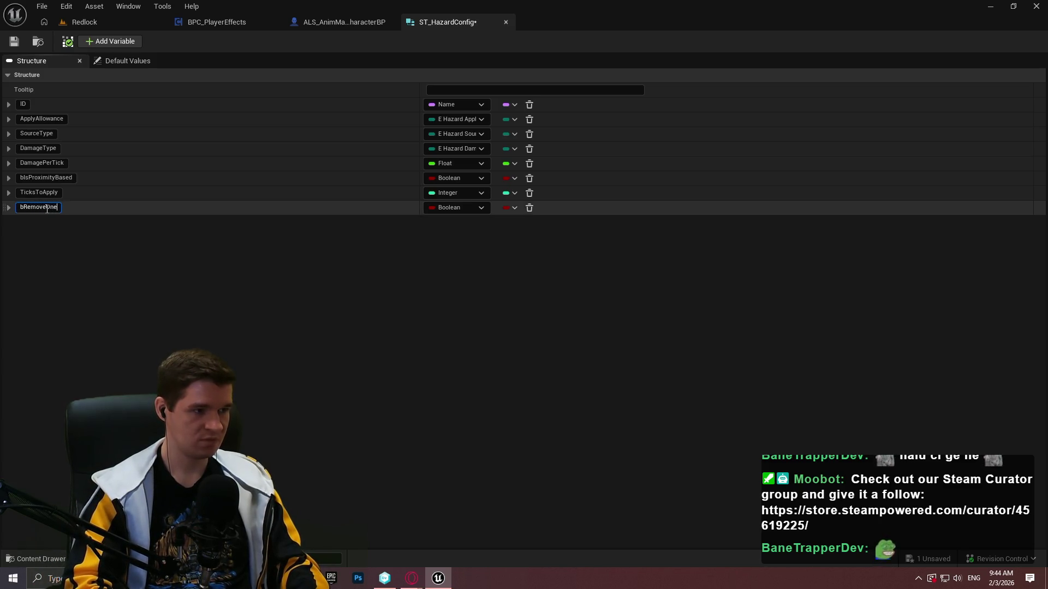
text(xist)
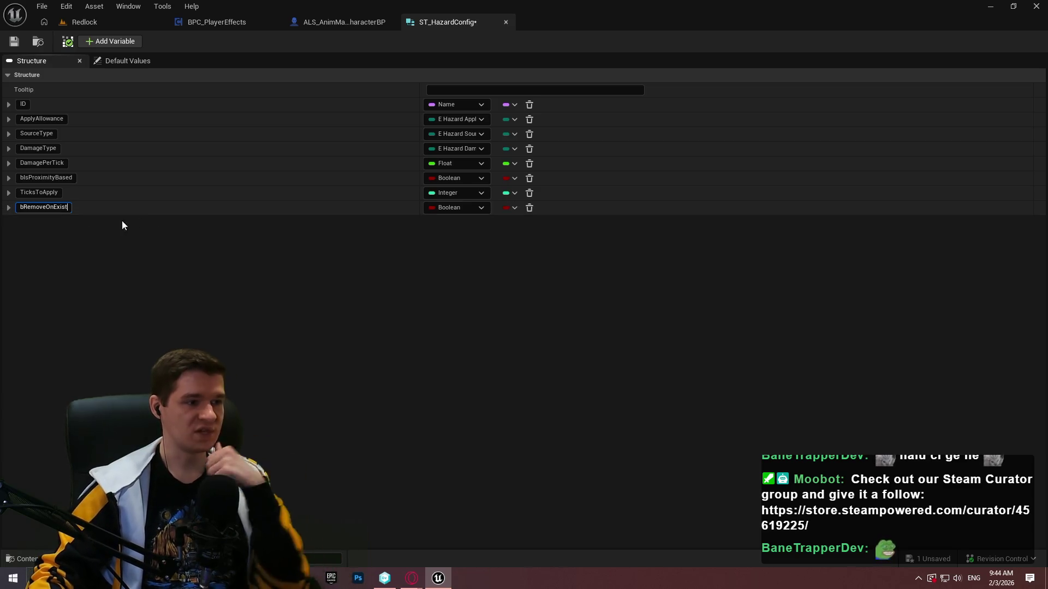
key(Return)
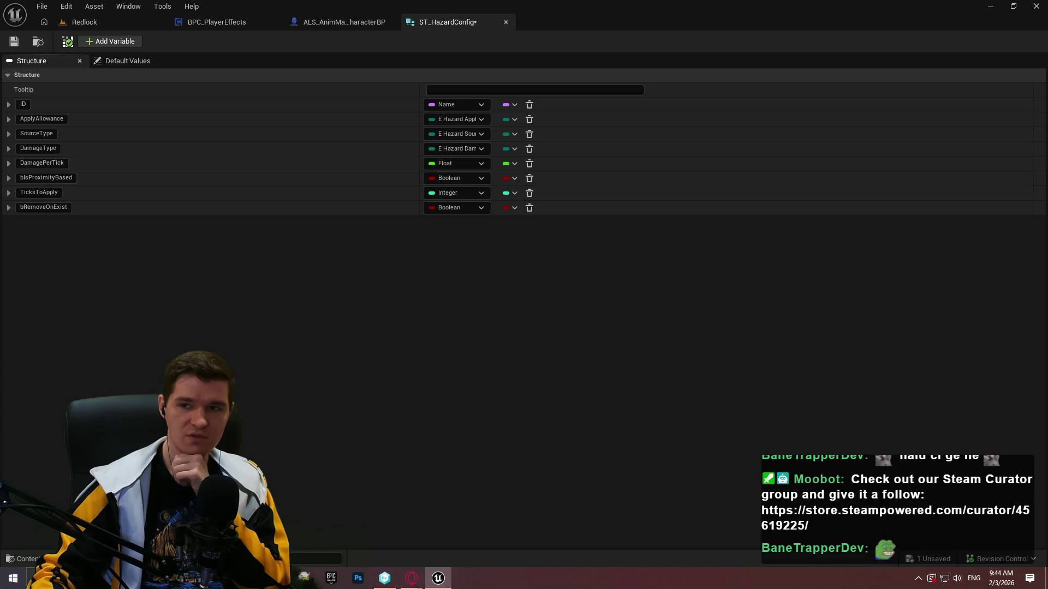
key(alt+Tab)
click(458, 308)
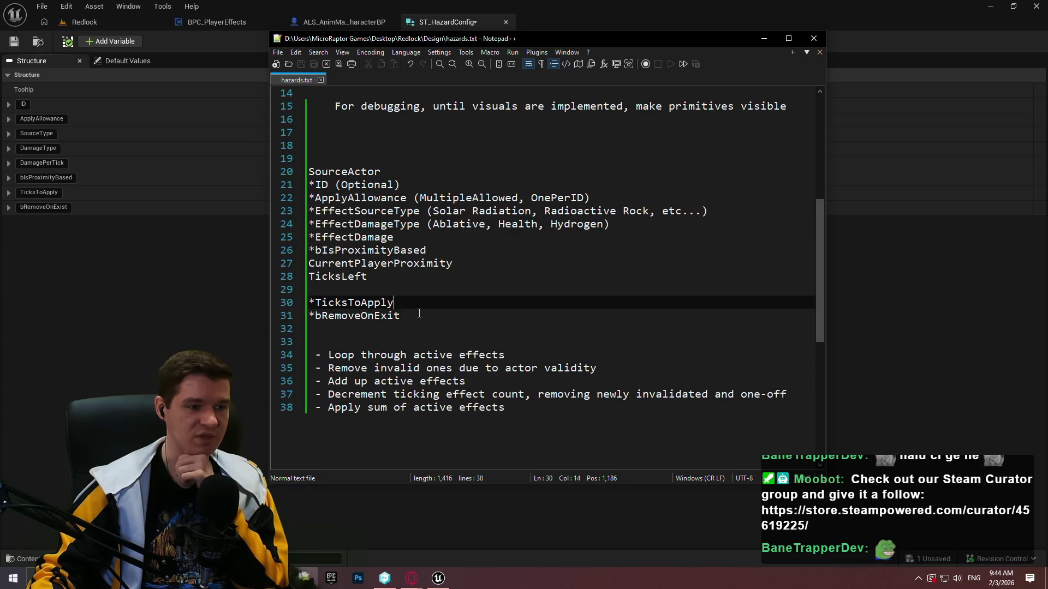
drag(421, 320, 271, 299)
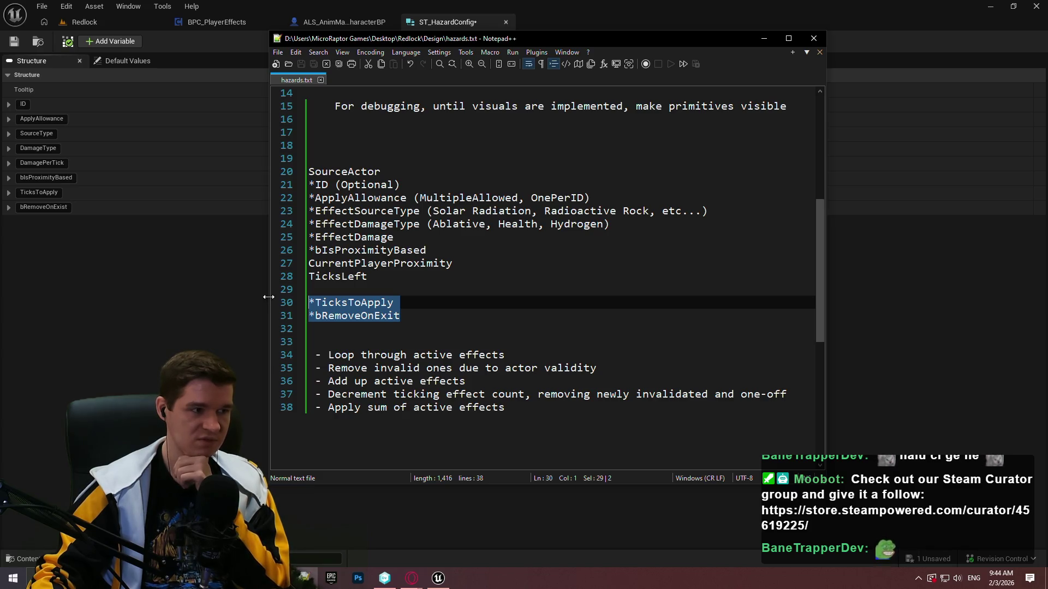
click(234, 295)
- Delete the TicksToApply and bRemoveOnExist members and save ST_HazardConfig
click(529, 207)
click(529, 193)
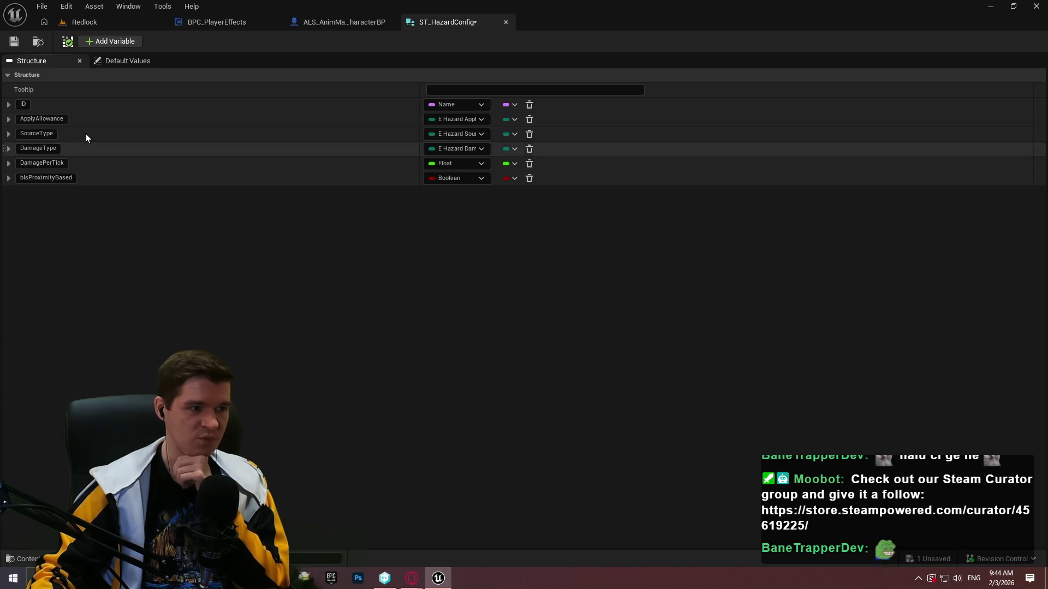
click(20, 44)
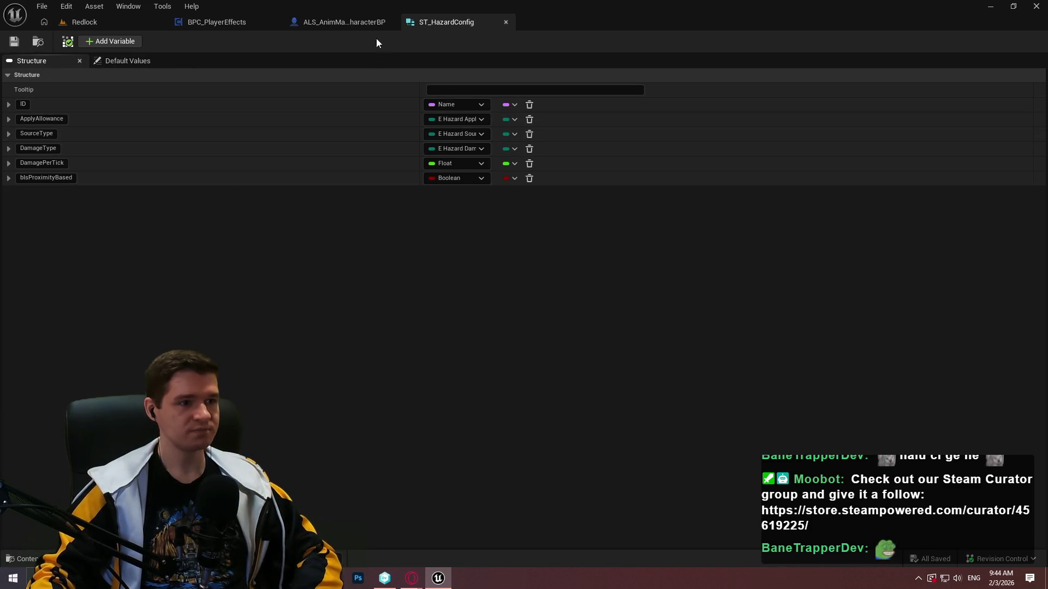
- Create a Hazards folder inside the KYS Blueprints folder
click(100, 21)
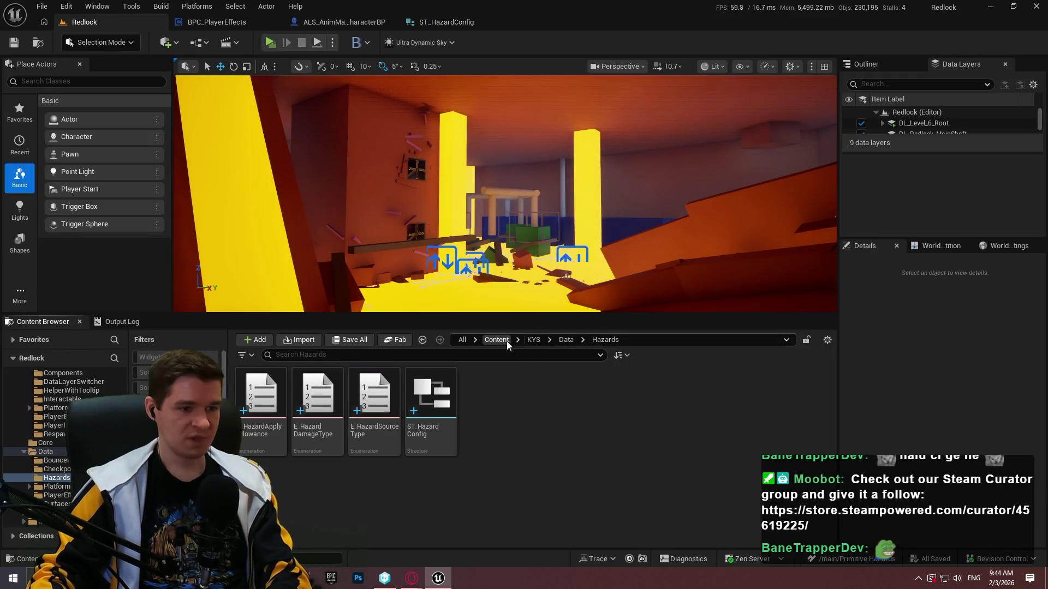
click(533, 339)
double_click(332, 422)
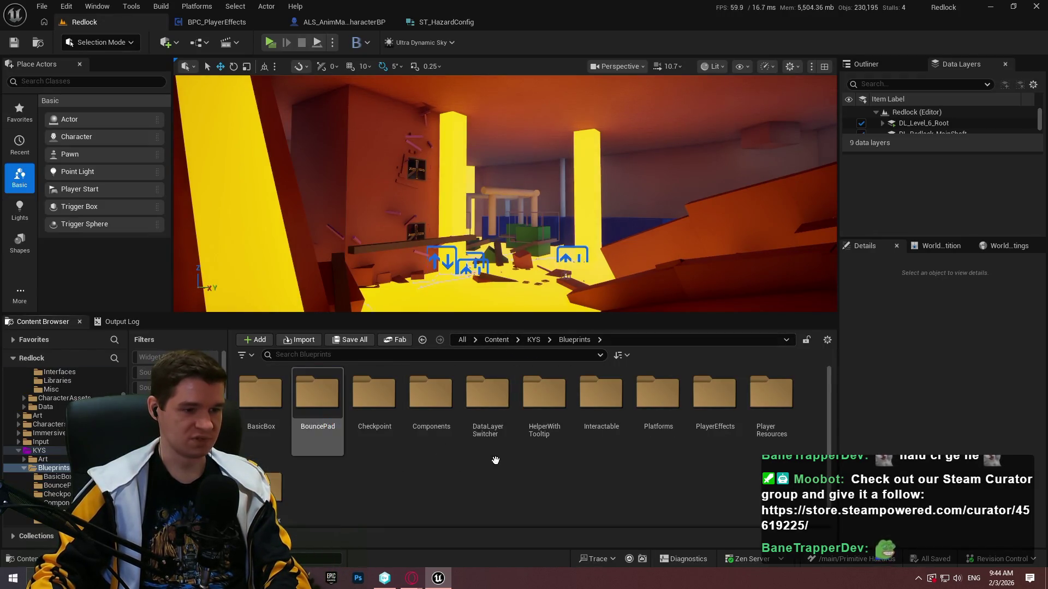
right_click(604, 495)
click(660, 136)
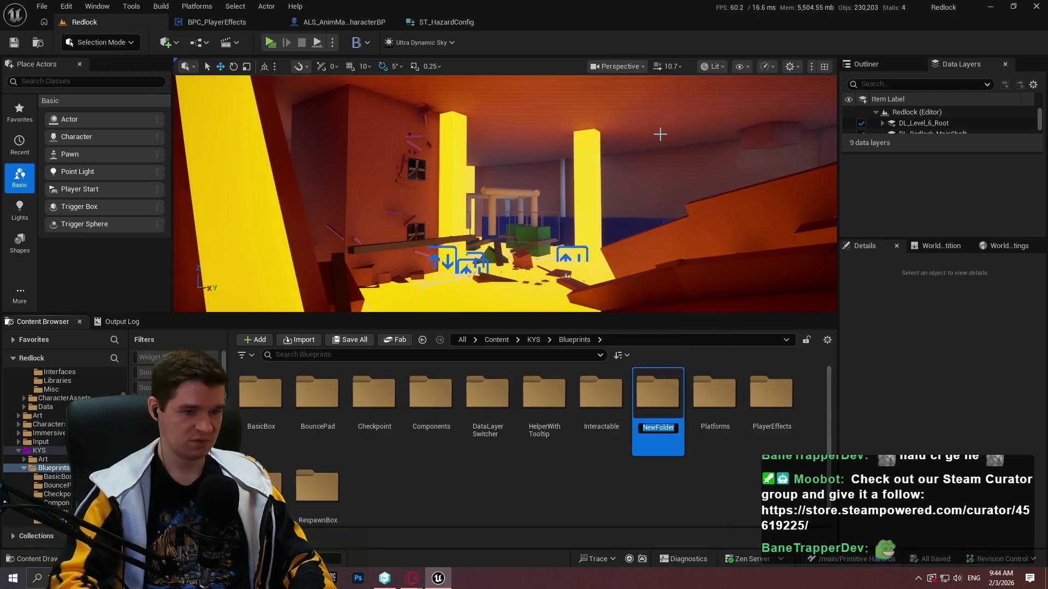
text(Hazards)
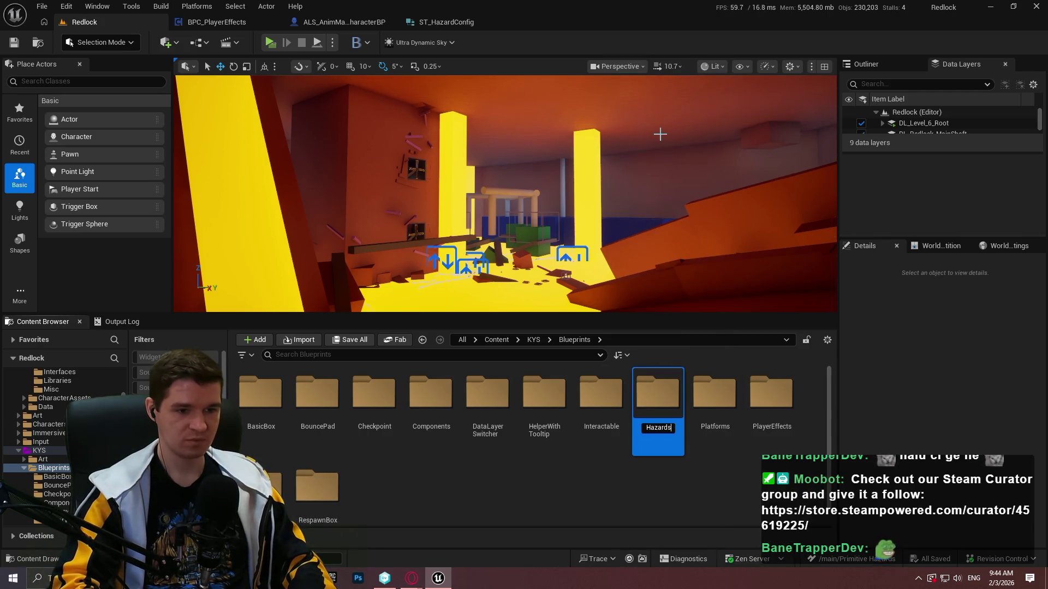
key(Return)
double_click(535, 382)
- Create an Actor Blueprint named BP_HazardBase in Hazards and open it
right_click(467, 436)
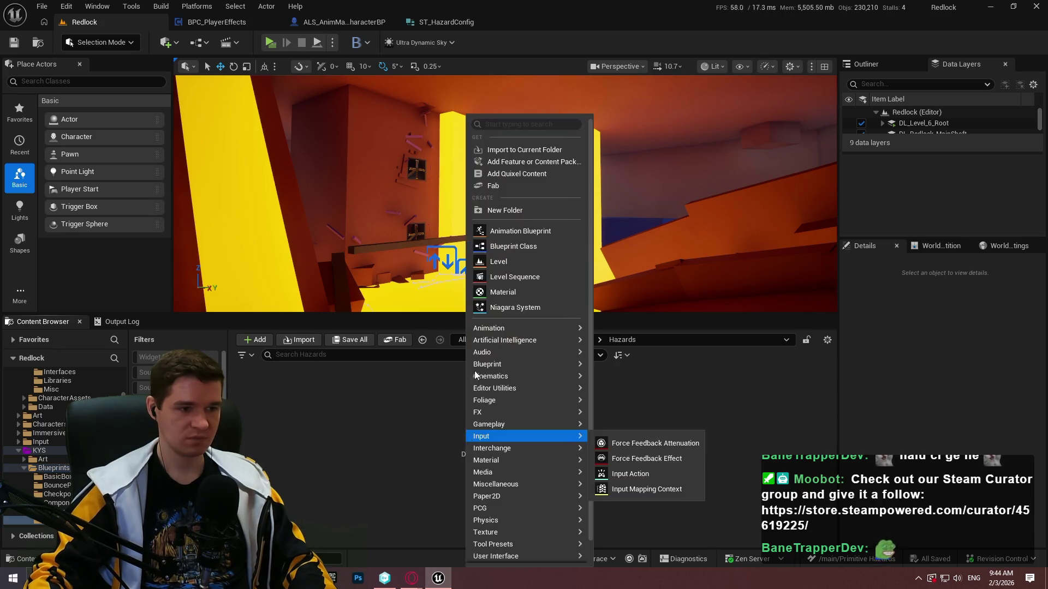
click(506, 247)
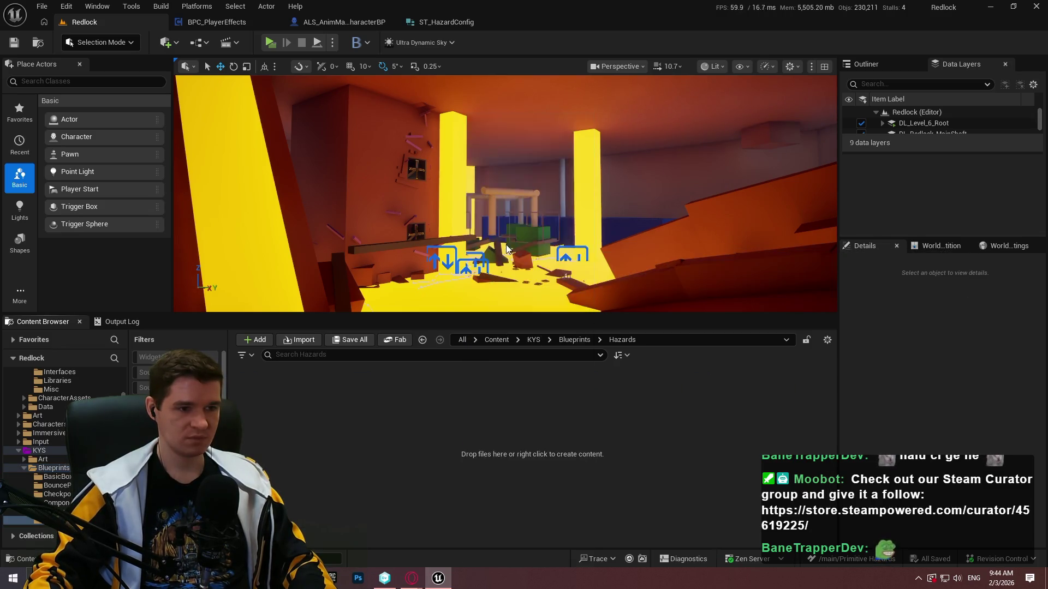
click(414, 192)
text(BP_Hazard)
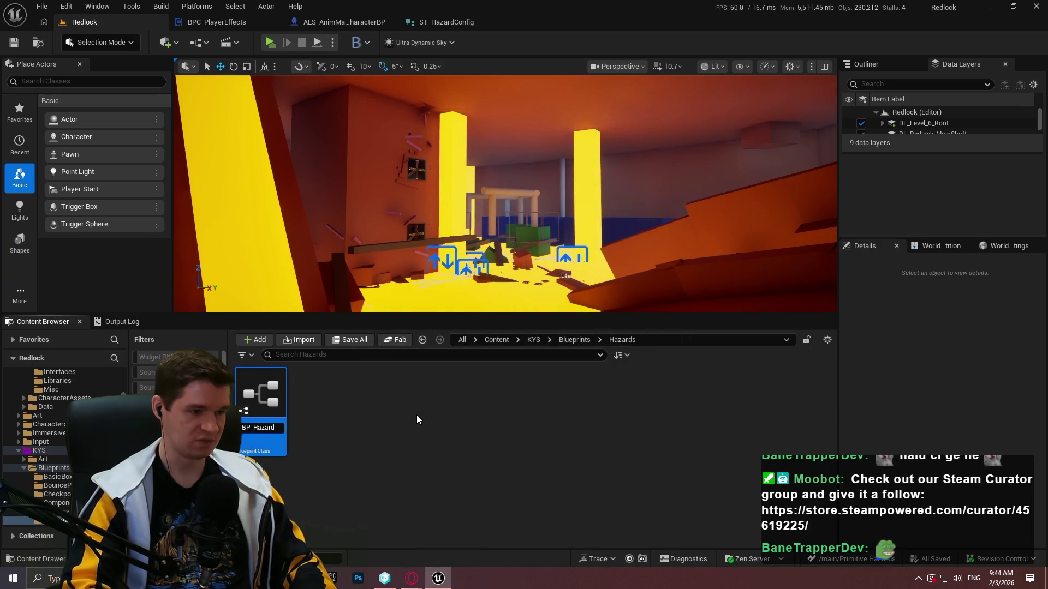
text(Base)
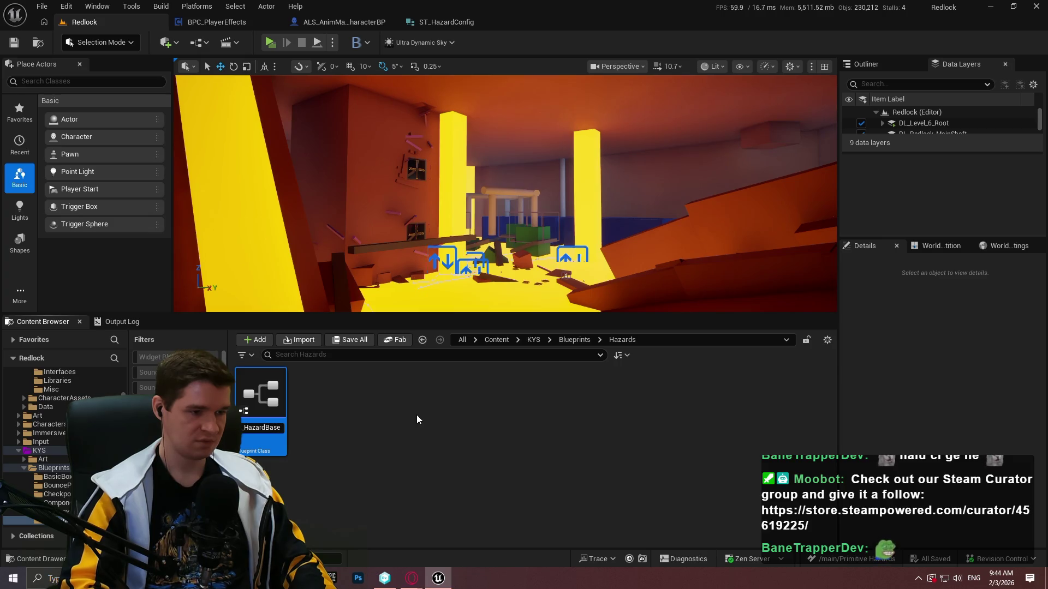
click(417, 419)
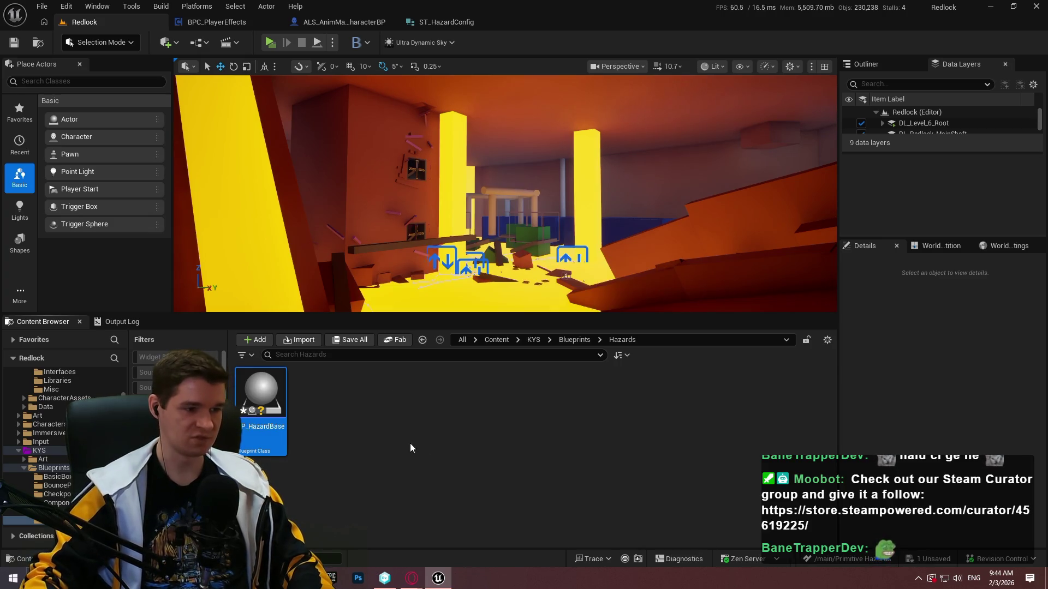
double_click(248, 438)
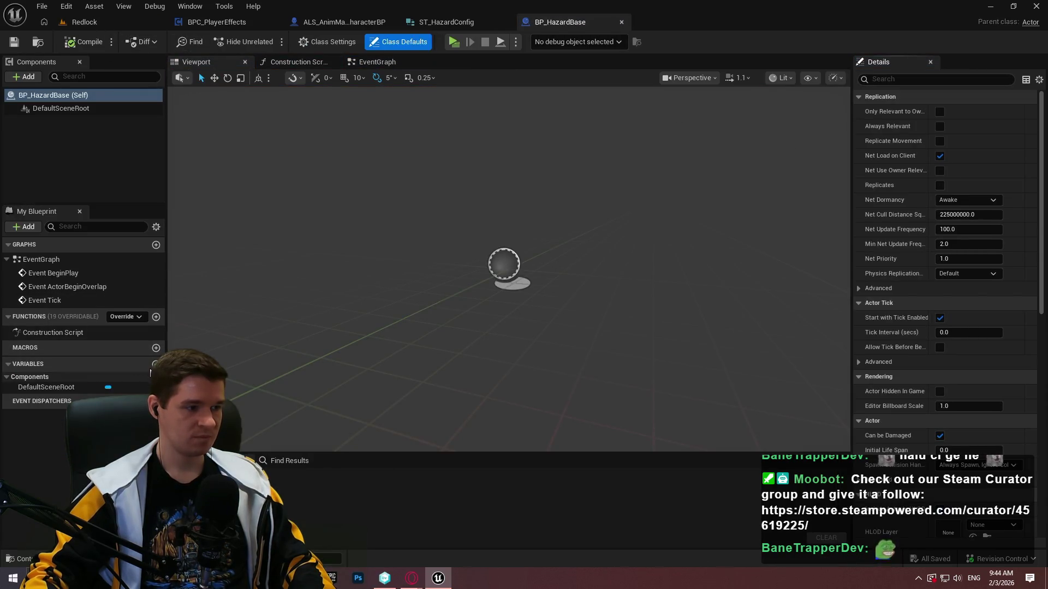
- Add a variable named HazardConfig of type ST Hazard Config to BP_HazardBase
click(155, 365)
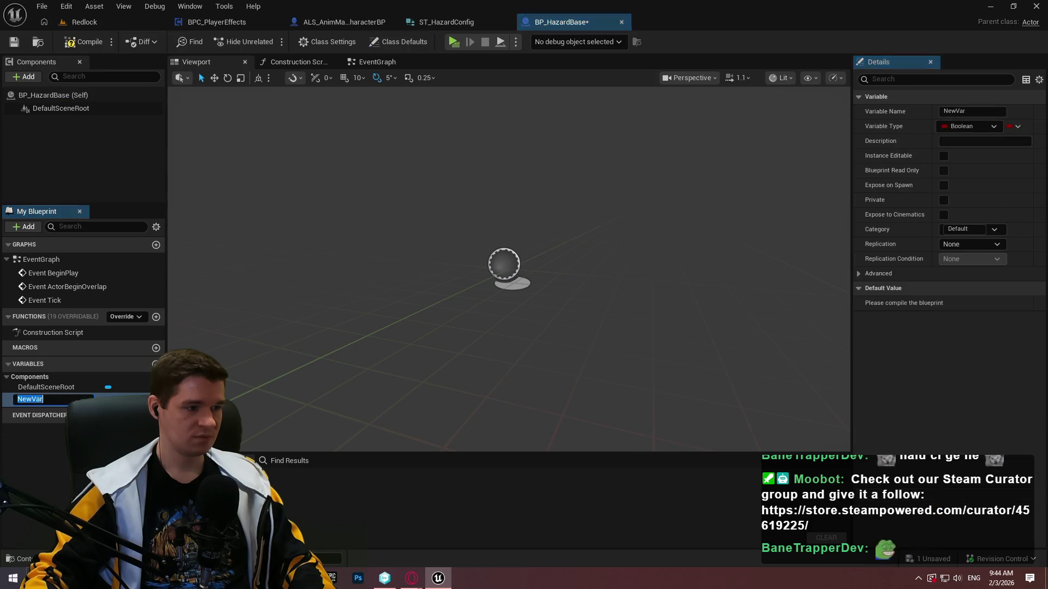
text(hazaa)
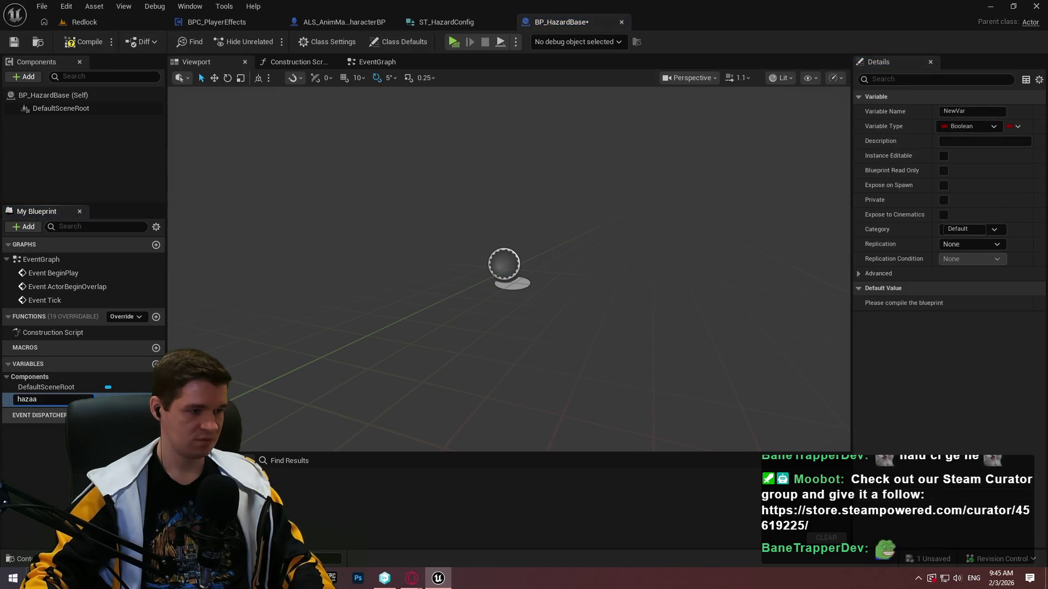
key(ctrl+a)
text(Haz)
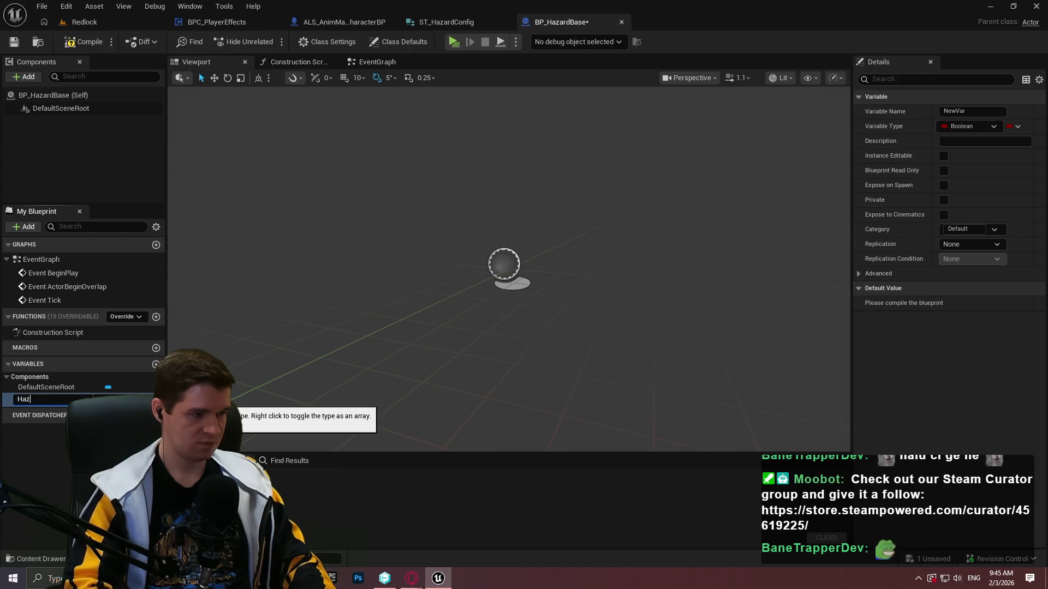
text(ardConfig)
key(Return)
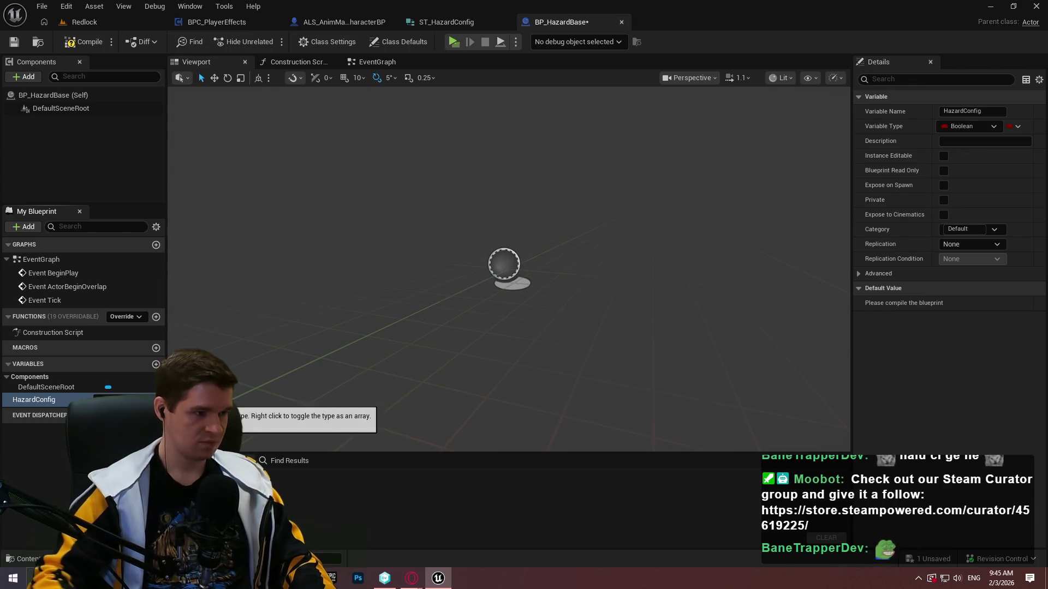
click(108, 400)
text(hazardco)
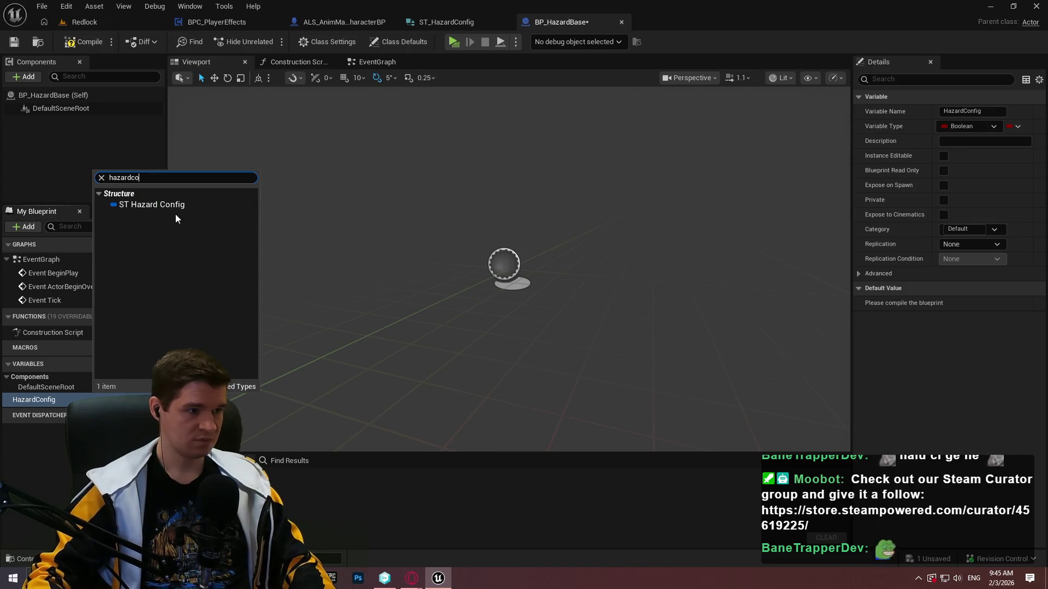
click(168, 206)
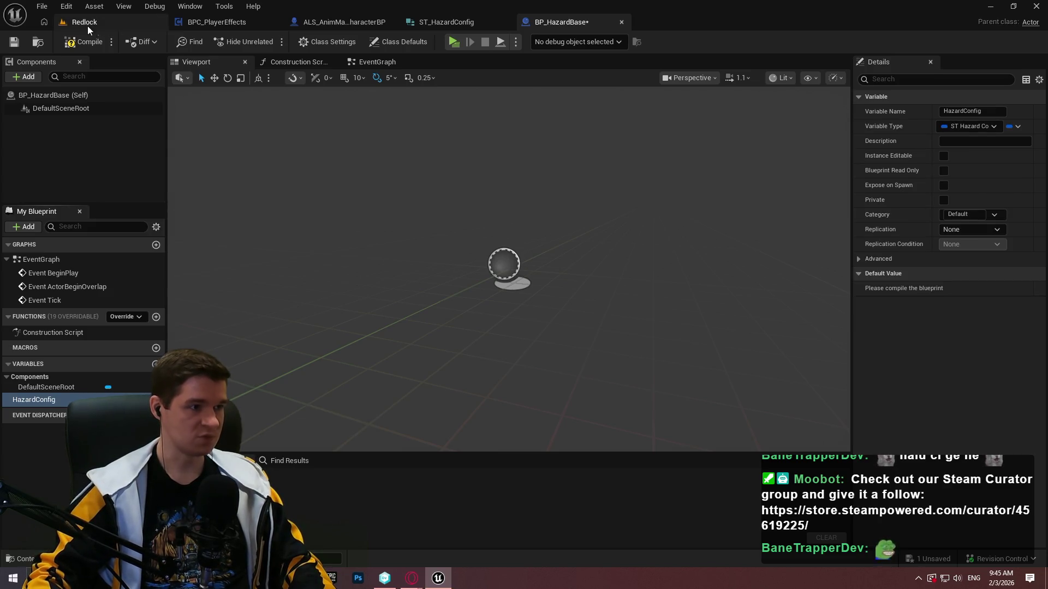
- Make HazardConfig Instance Editable, then compile and save the blueprint
click(83, 42)
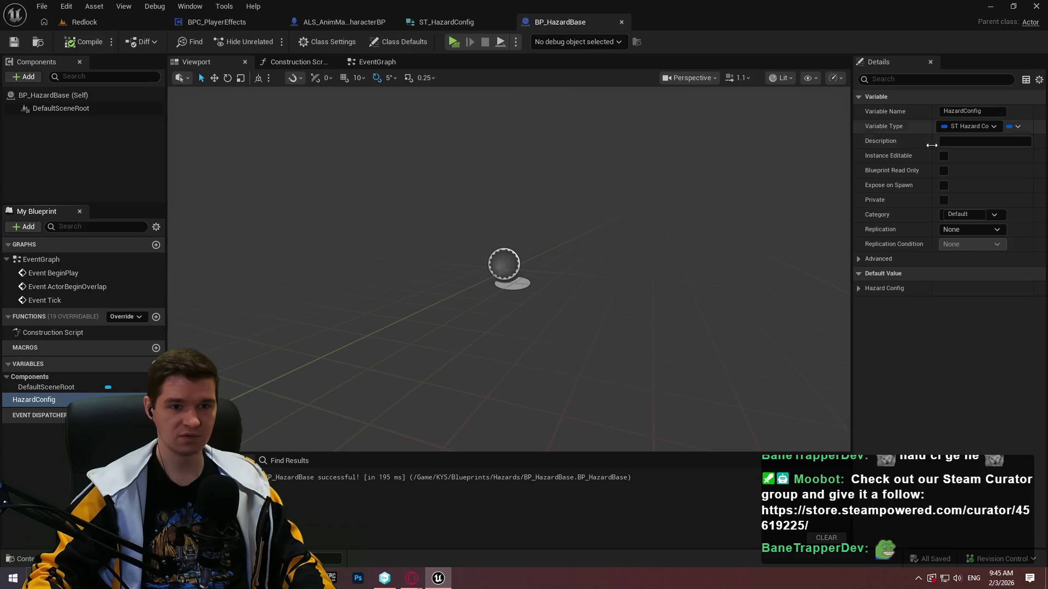
click(943, 156)
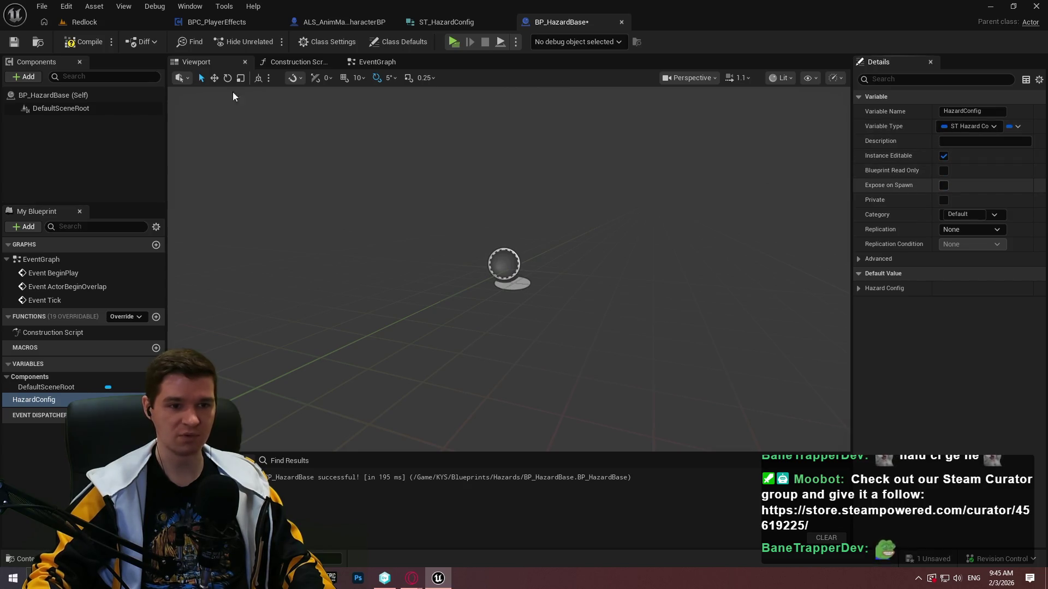
click(71, 42)
click(13, 41)
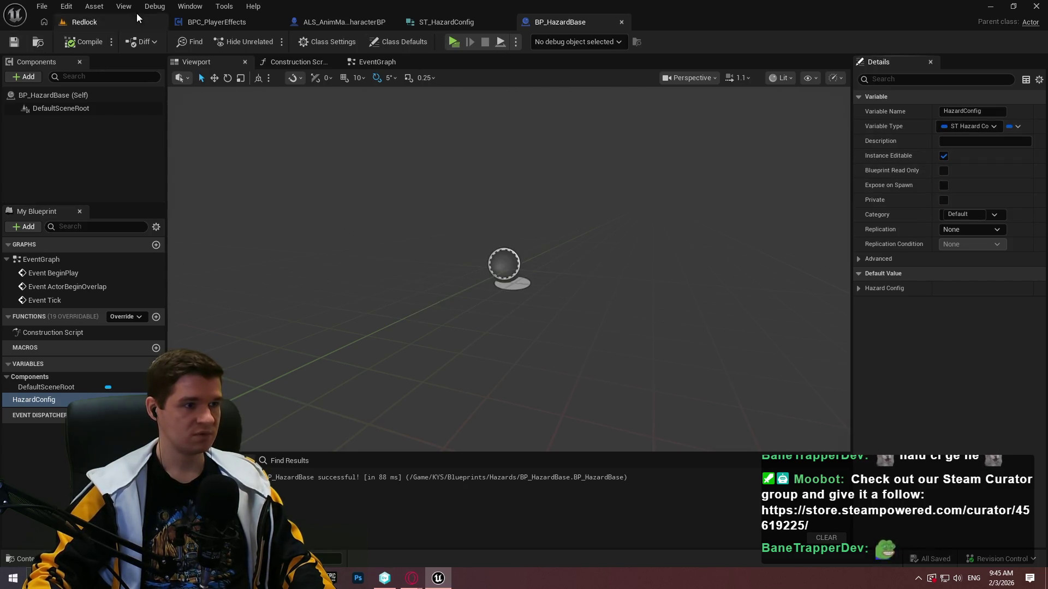
- Back in the Redlock level, create child Blueprint BP_Hazard_Sphere from BP_HazardBase and open it
click(81, 23)
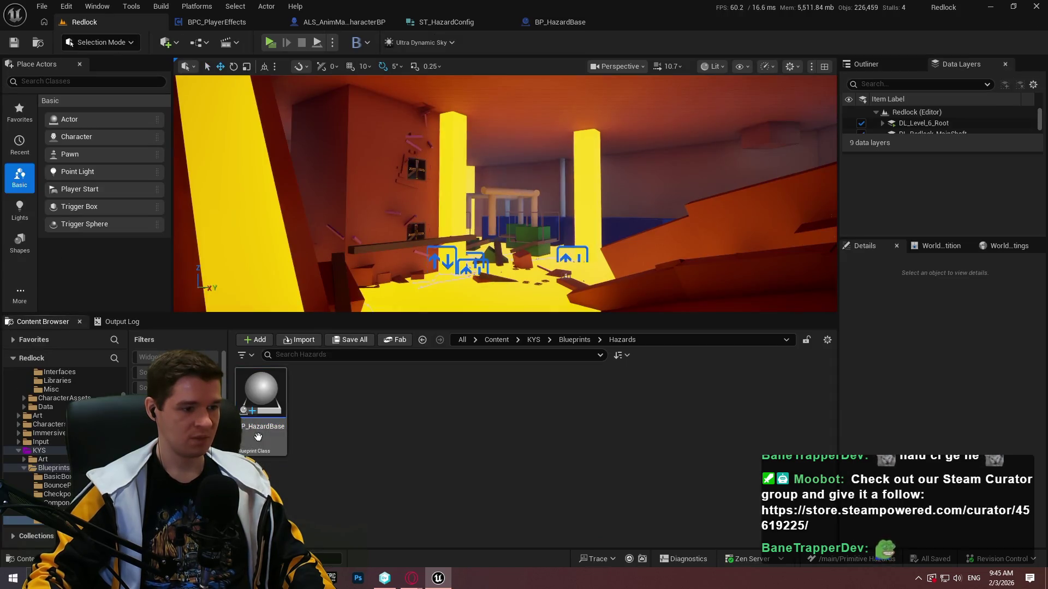
right_click(262, 431)
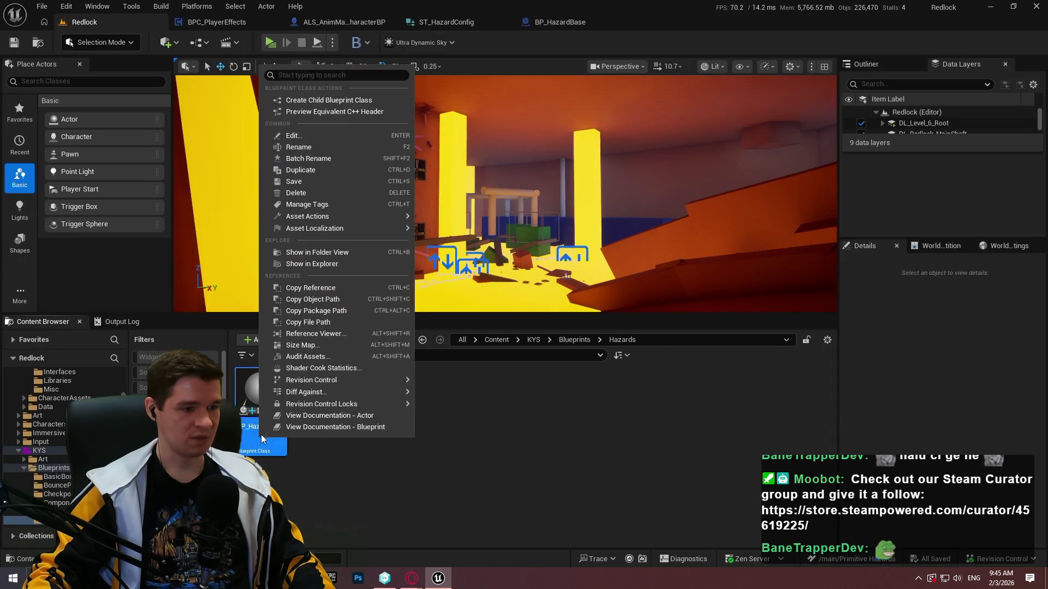
click(348, 102)
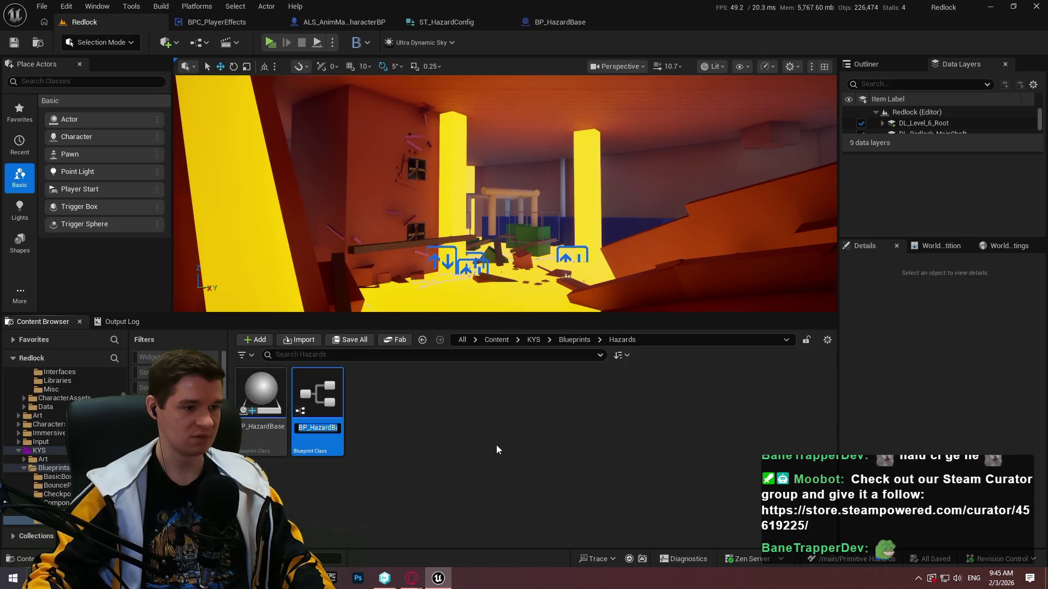
key(BackSpace)
key(BackSpace)
key(BackSpace)
key(BackSpace)
key(BackSpace)
key(BackSpace)
text(_)
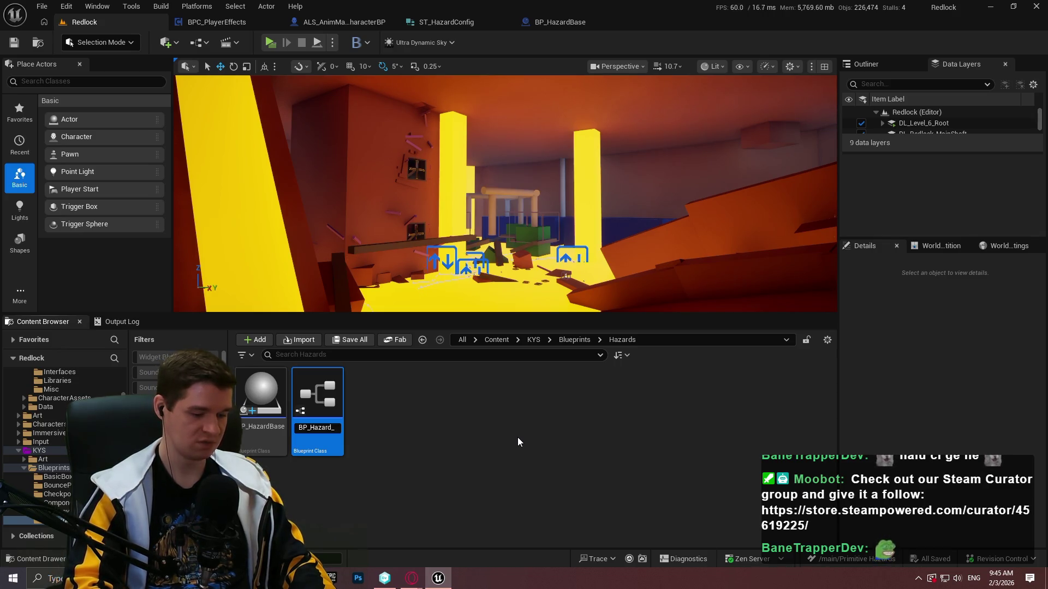
text(Sphere)
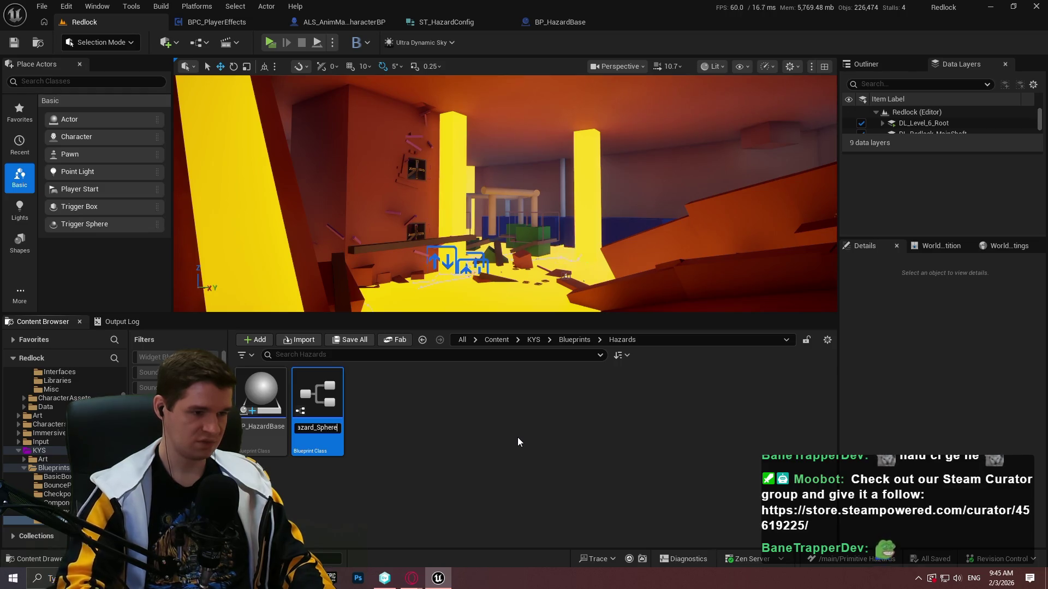
key(Return)
double_click(272, 448)
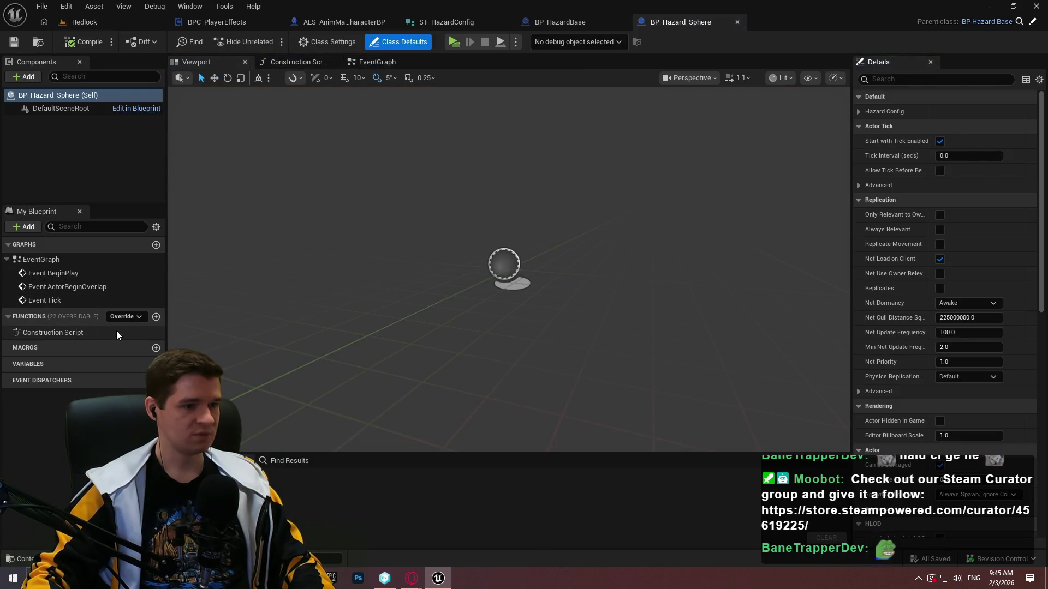
- Add a Sphere Collision component keeping the default name Sphere, and widen the Details panel
click(24, 77)
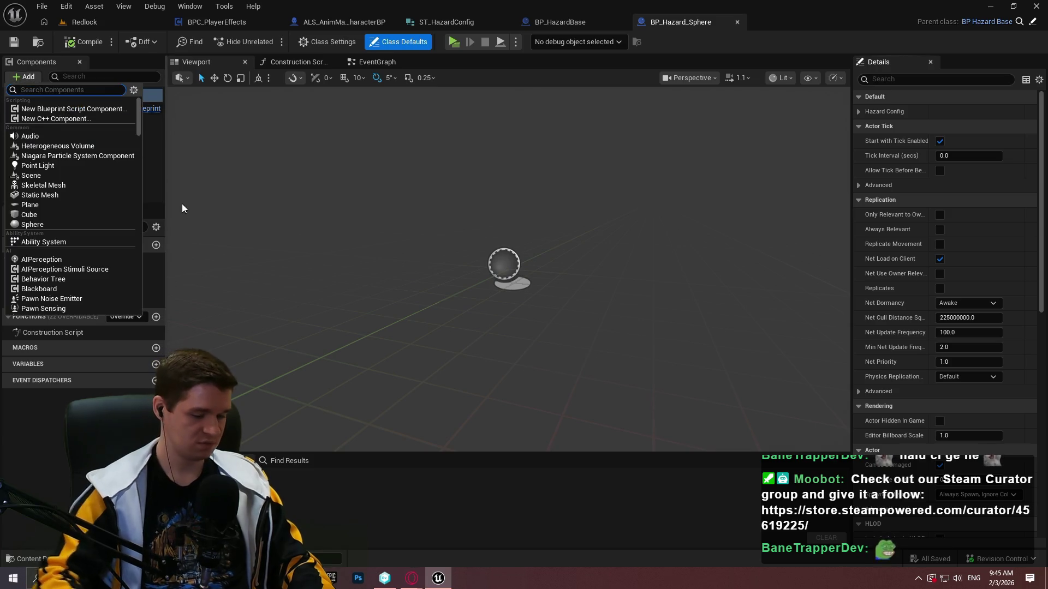
text(sph)
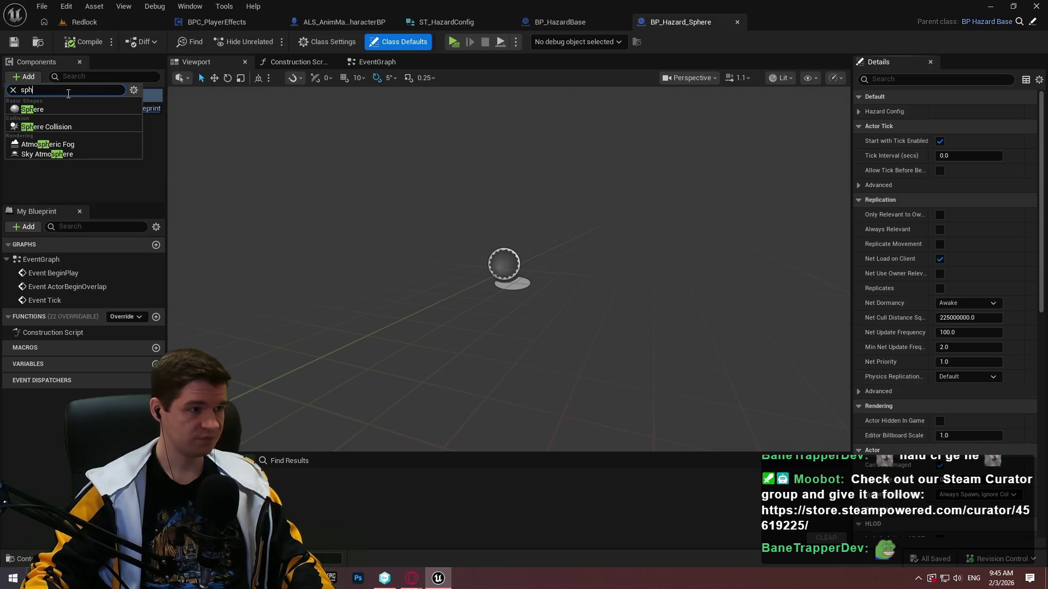
click(54, 128)
click(63, 134)
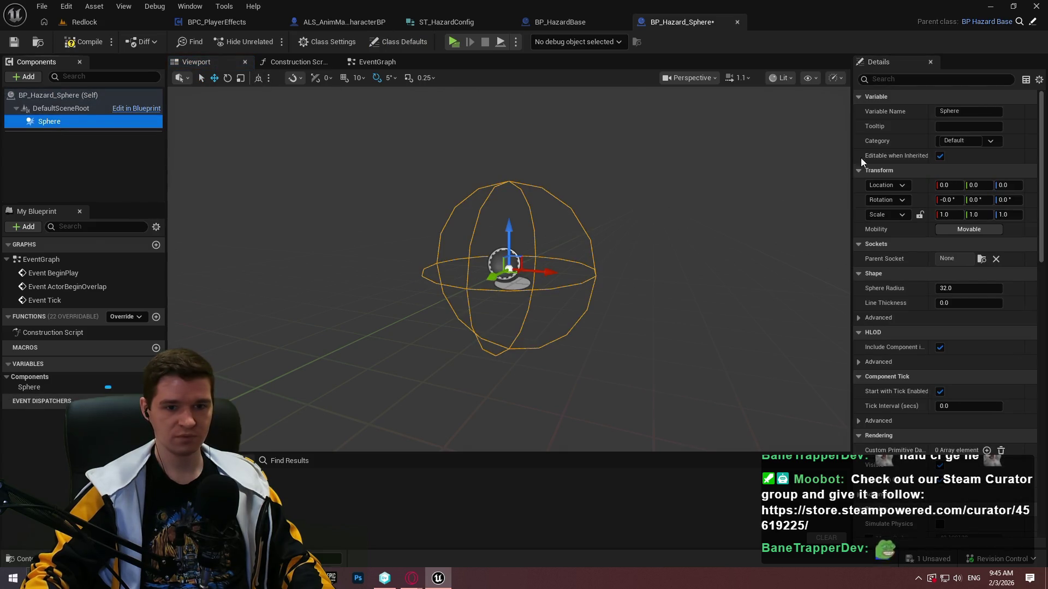
drag(852, 103, 780, 116)
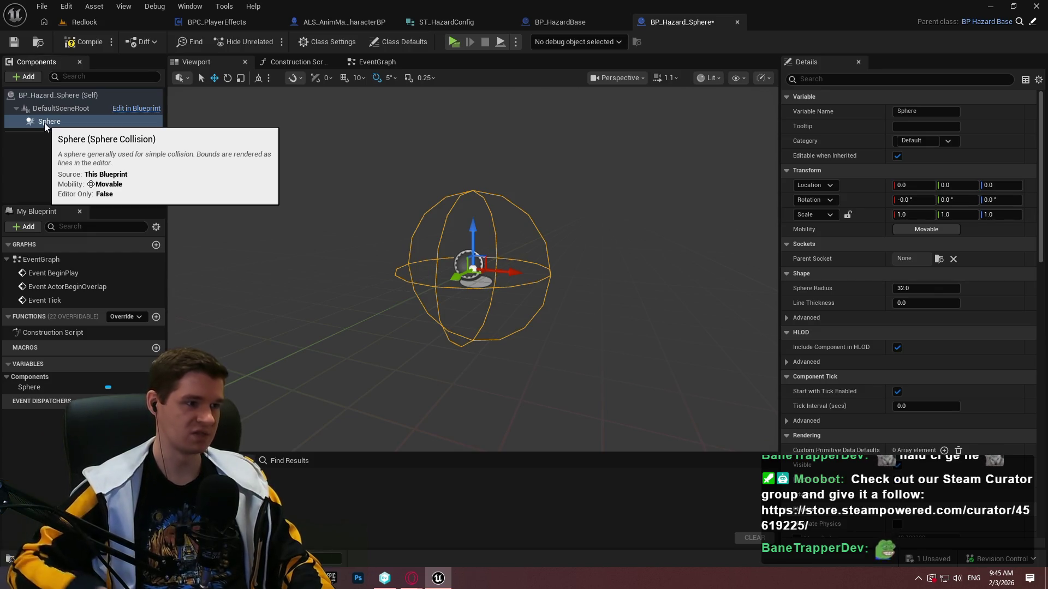
- Go to the EventGraph and search the node list for 'get compo by'
click(401, 61)
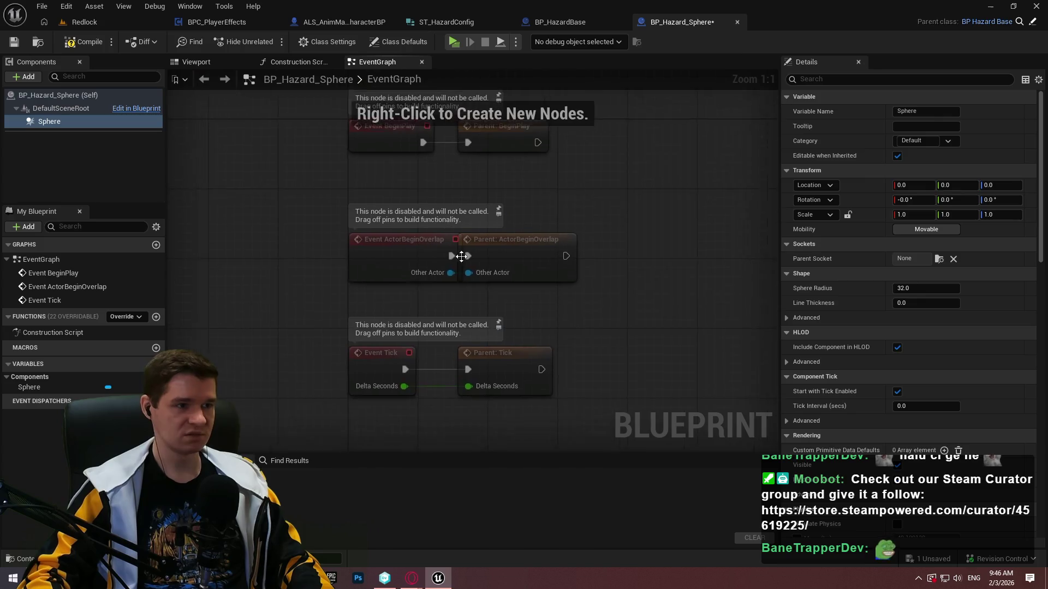
scroll(409, 215, up, 3)
right_click(453, 232)
text(g)
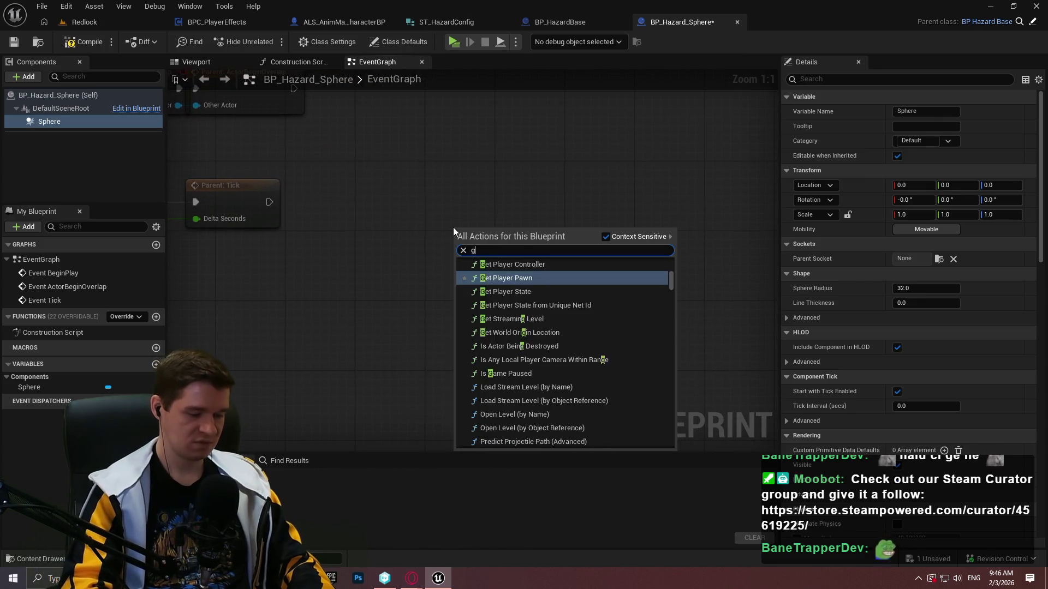
text(et compo by)
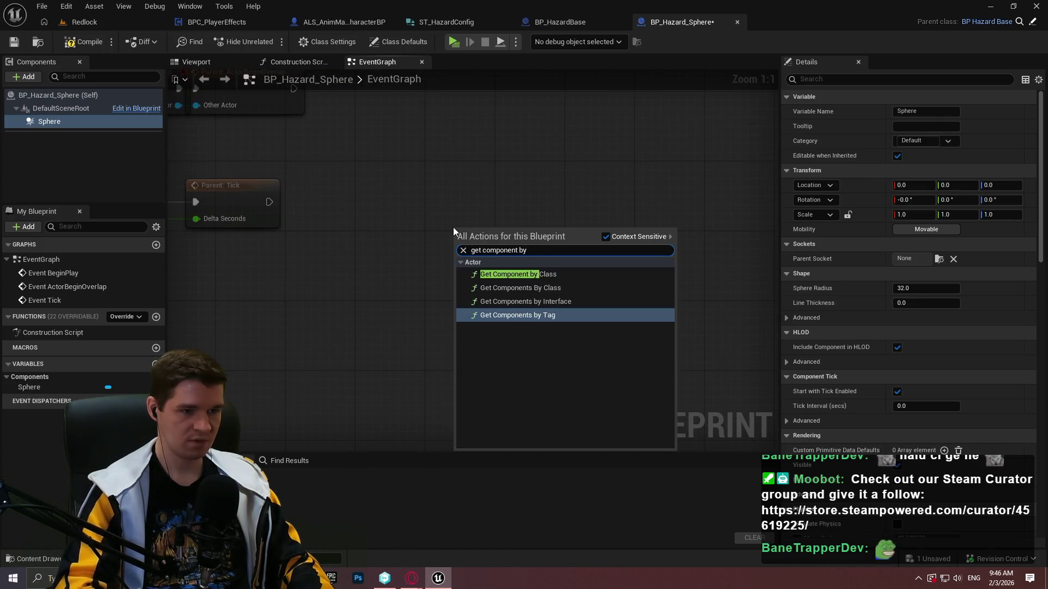
key(Down)
key(Up)
key(Escape)
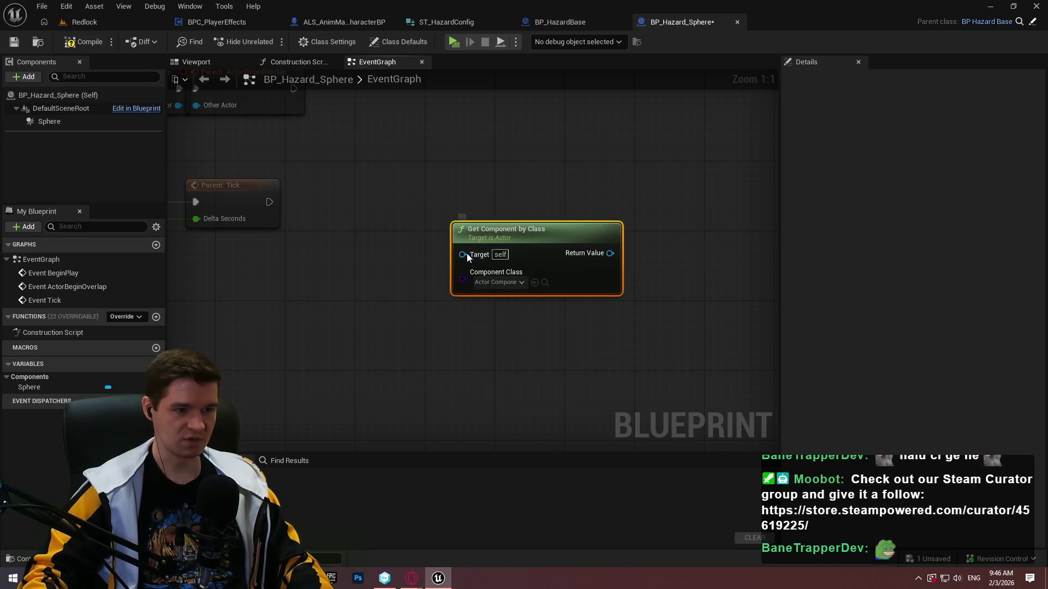
click(494, 283)
text(coll)
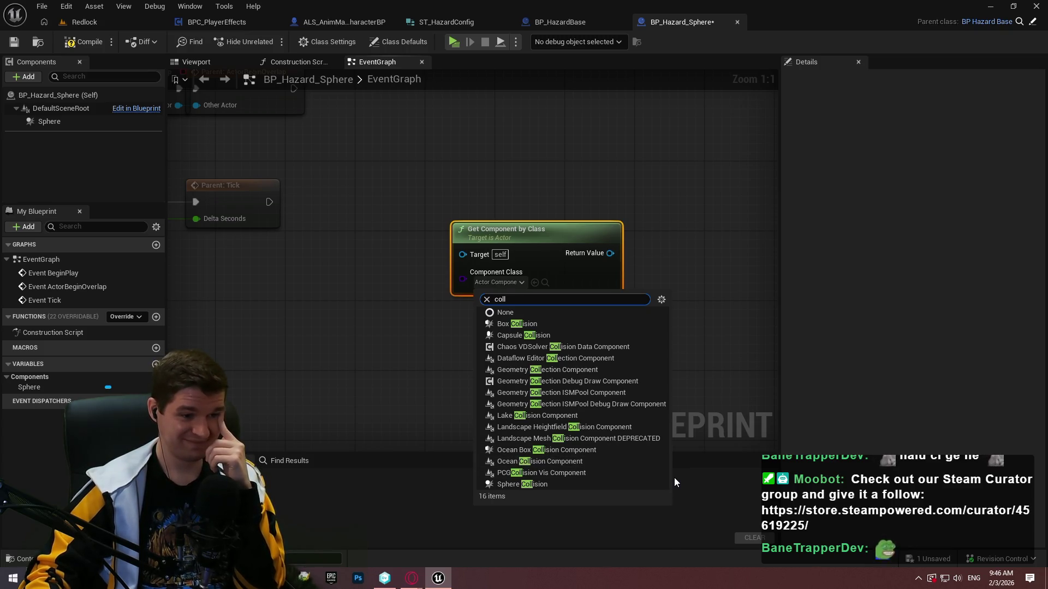
click(422, 356)
mouse_move(49, 121)
mouse_down()
mouse_move(515, 333)
mouse_move(428, 360)
mouse_move(585, 356)
mouse_up()
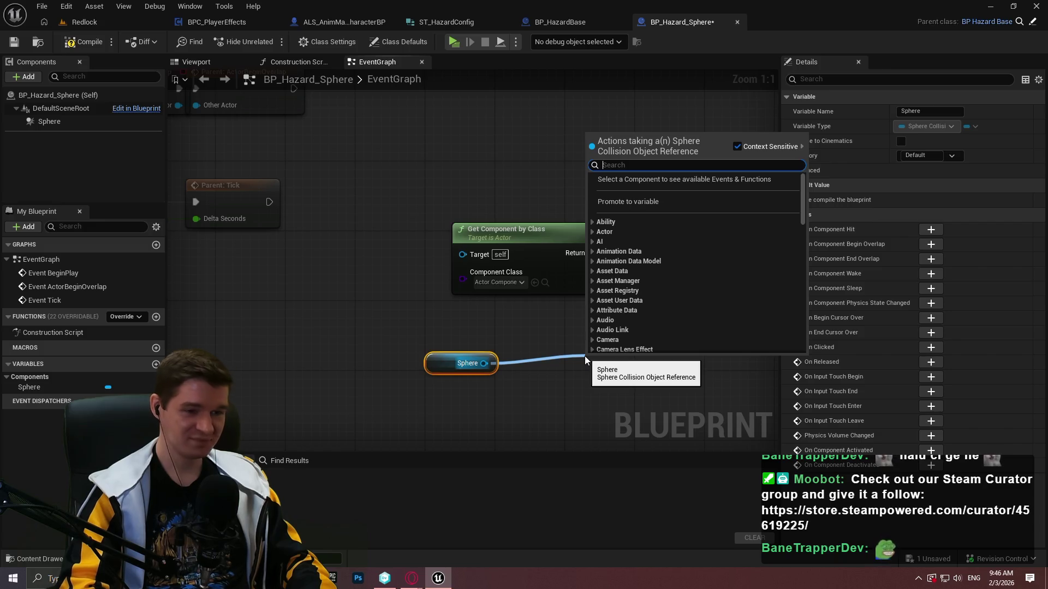
text(cast to col)
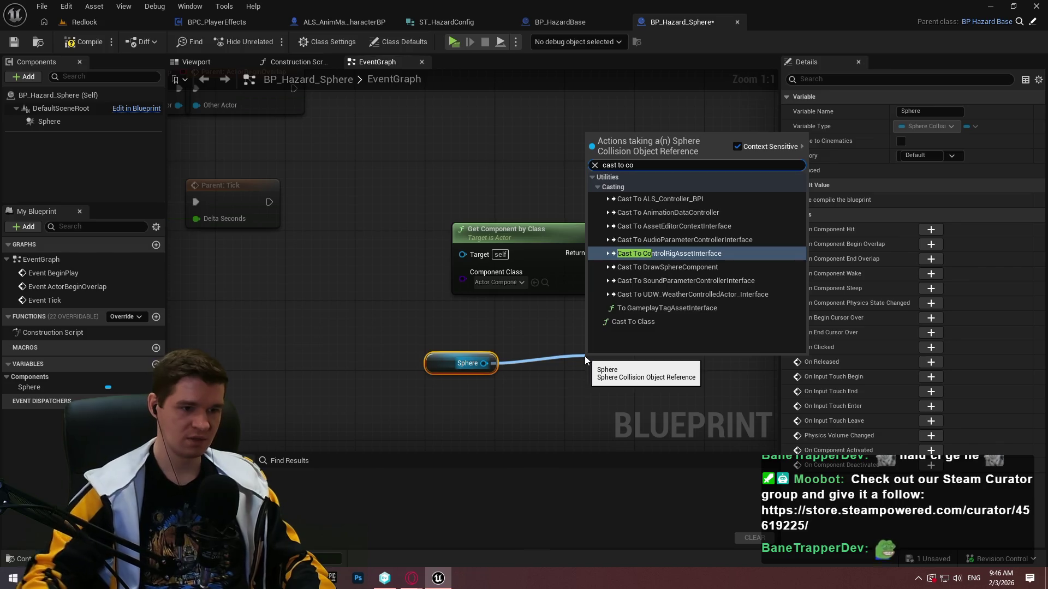
click(574, 300)
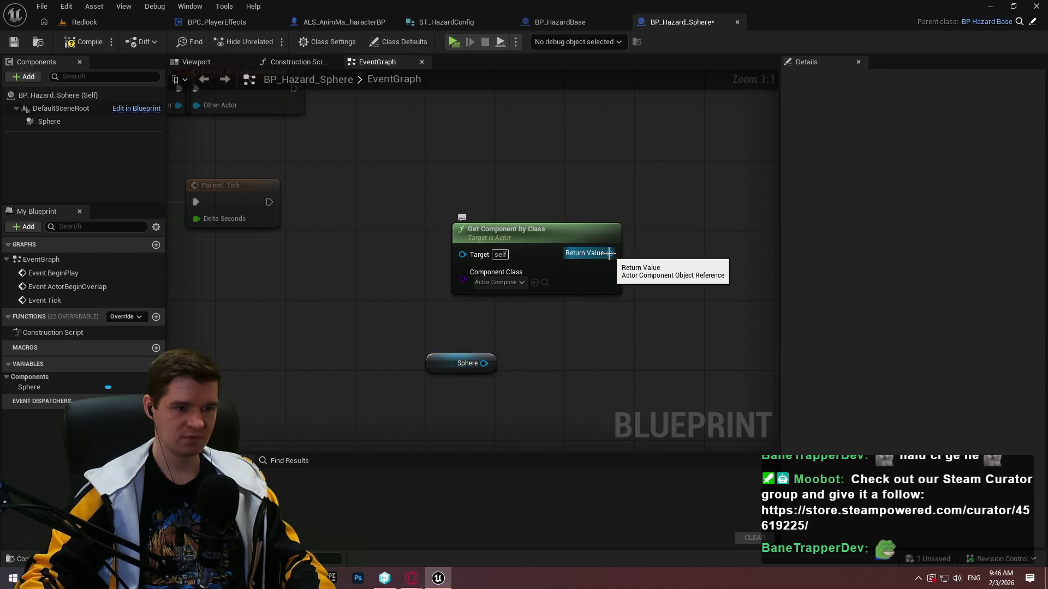
drag(678, 290, 505, 195)
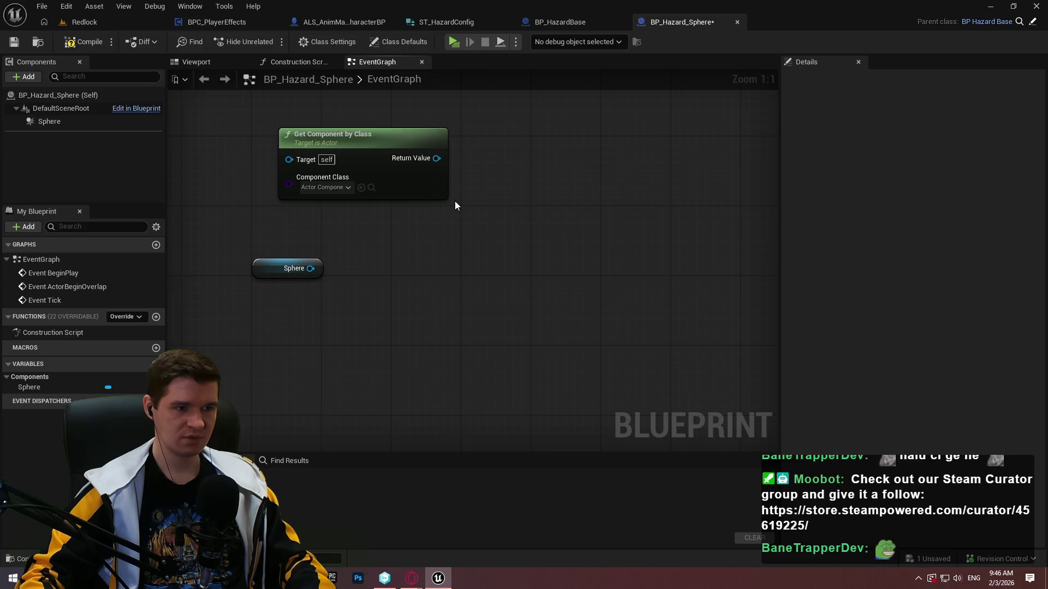
click(321, 140)
key(Delete)
click(288, 268)
key(Delete)
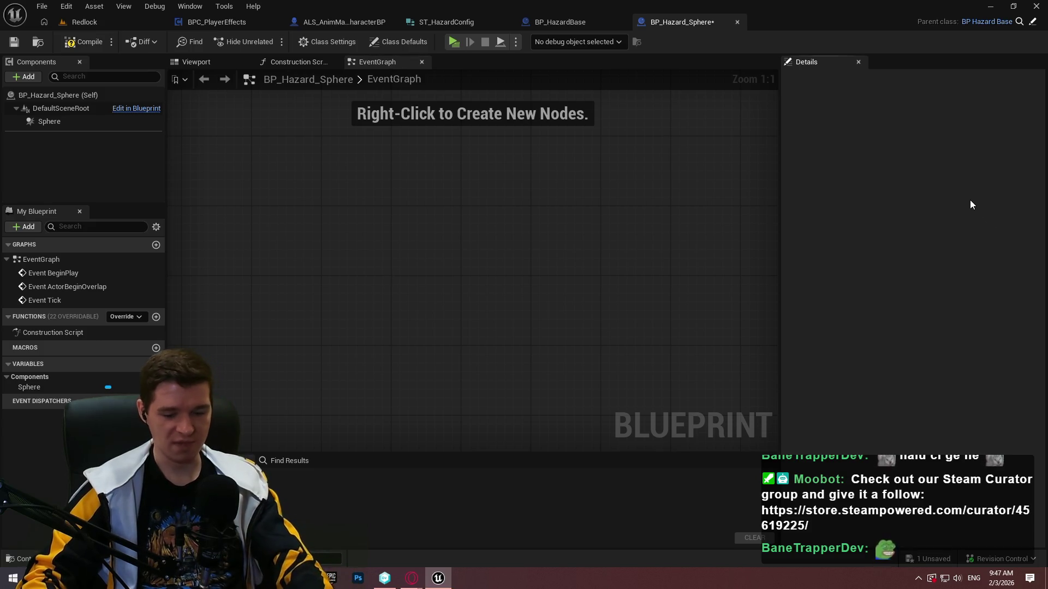
key(Print)
drag(184, 149, 973, 455)
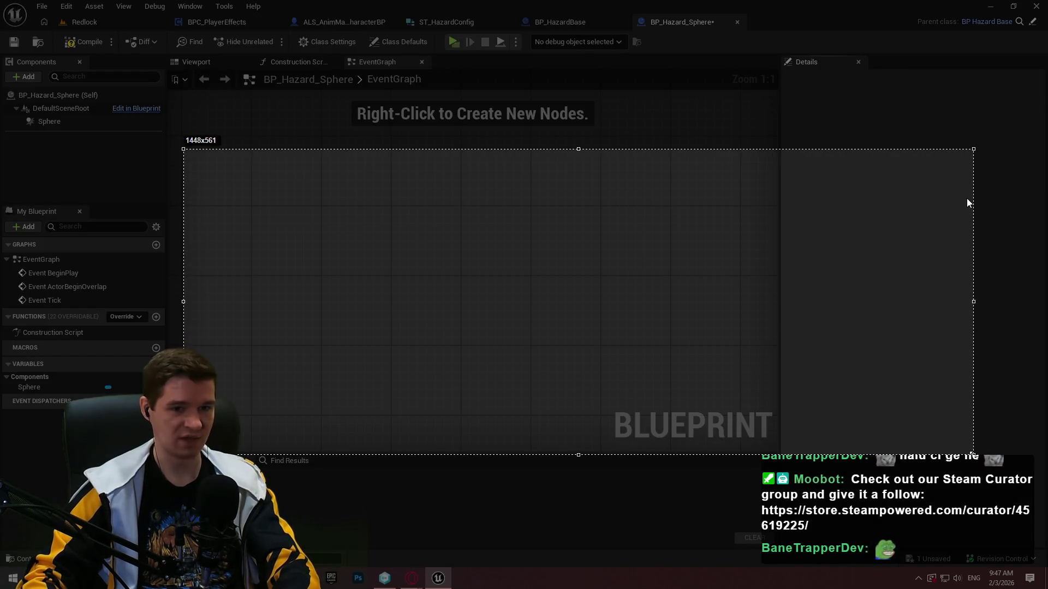
click(984, 353)
mouse_move(616, 205)
mouse_down()
mouse_move(264, 217)
mouse_move(257, 297)
mouse_move(578, 346)
mouse_move(886, 295)
mouse_move(754, 217)
mouse_move(617, 206)
mouse_up()
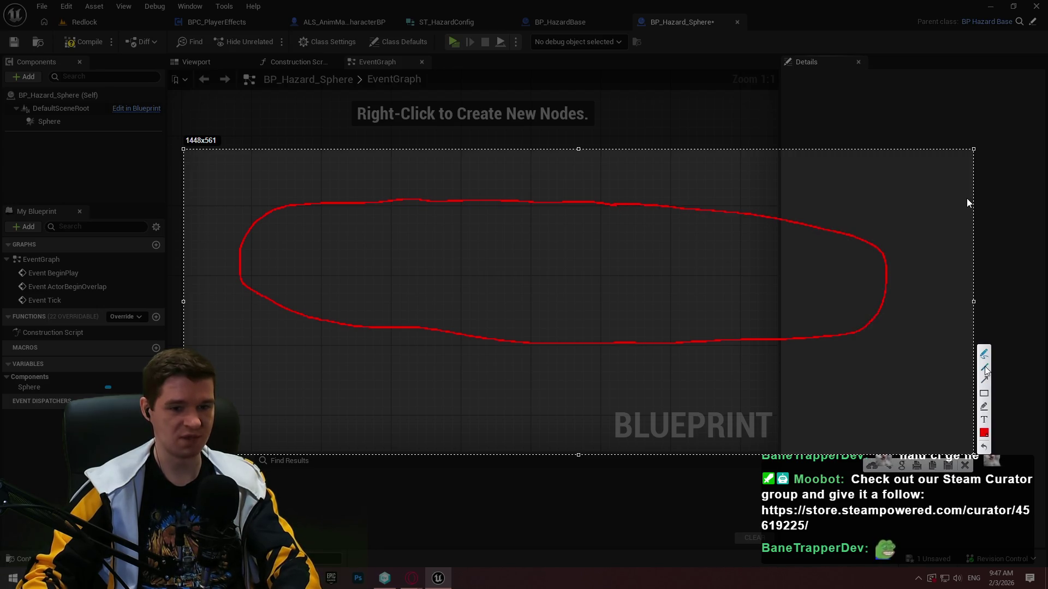
drag(324, 253, 798, 274)
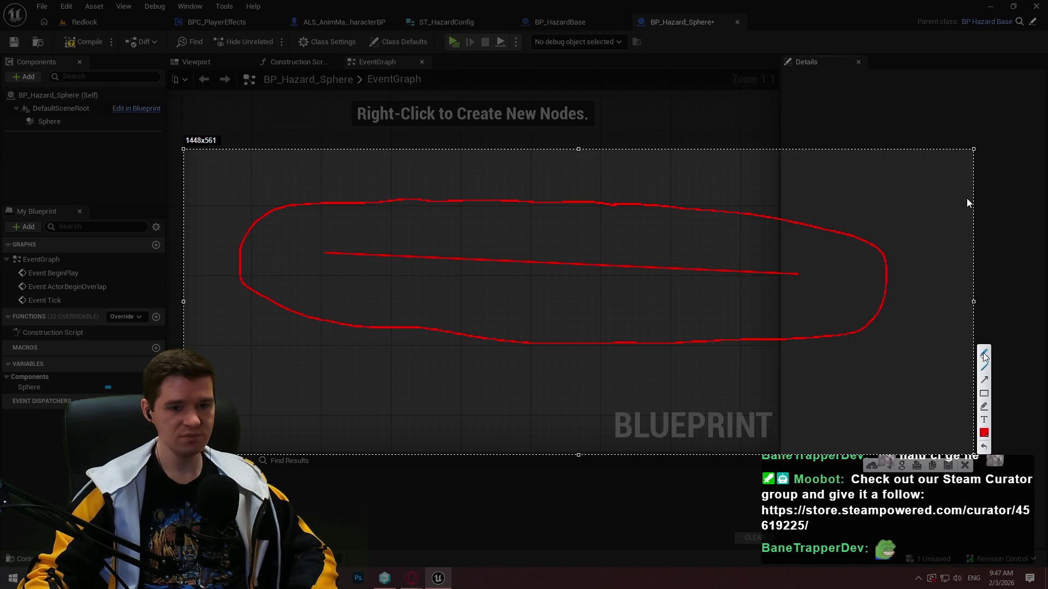
mouse_move(317, 351)
mouse_down()
mouse_move(306, 428)
mouse_move(380, 371)
mouse_move(319, 348)
mouse_up()
drag(344, 390, 342, 388)
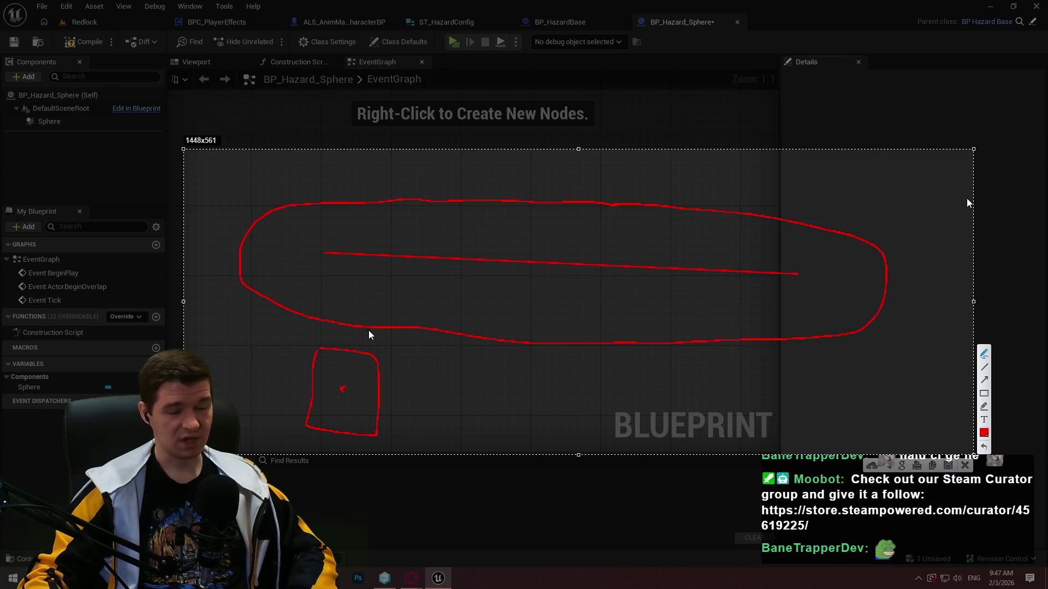
mouse_move(680, 369)
mouse_down()
mouse_move(665, 384)
mouse_move(665, 363)
mouse_up()
click(689, 392)
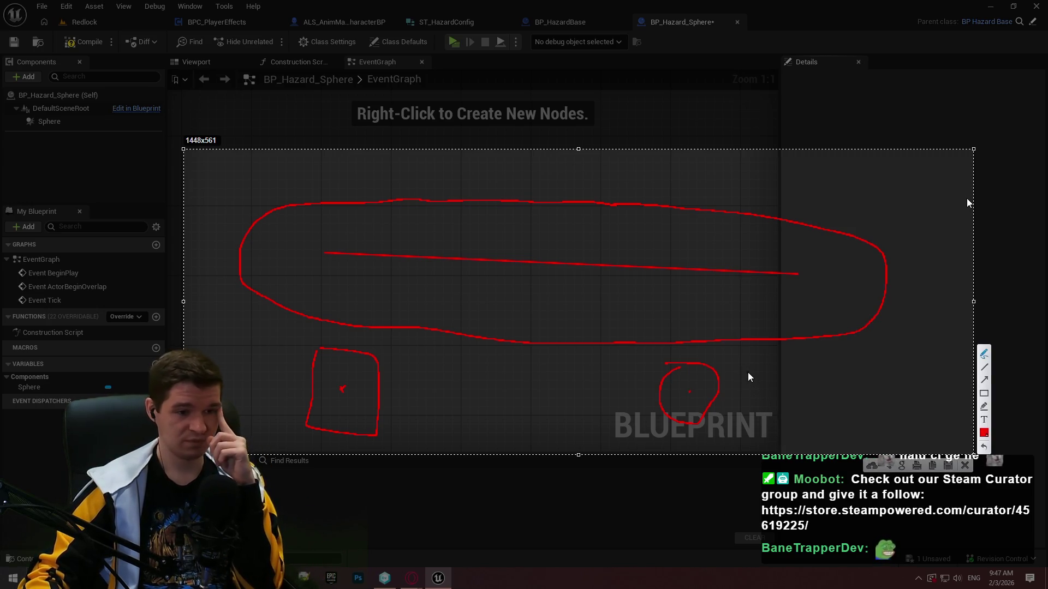
mouse_move(428, 360)
mouse_down()
mouse_move(421, 421)
mouse_move(555, 433)
mouse_up()
drag(520, 372, 421, 362)
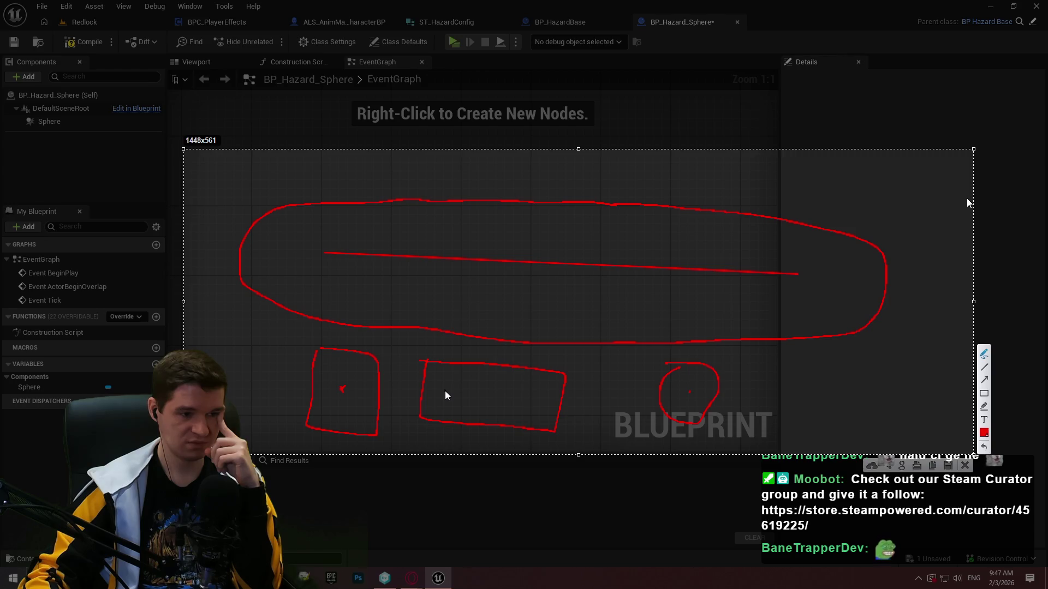
drag(447, 389, 534, 403)
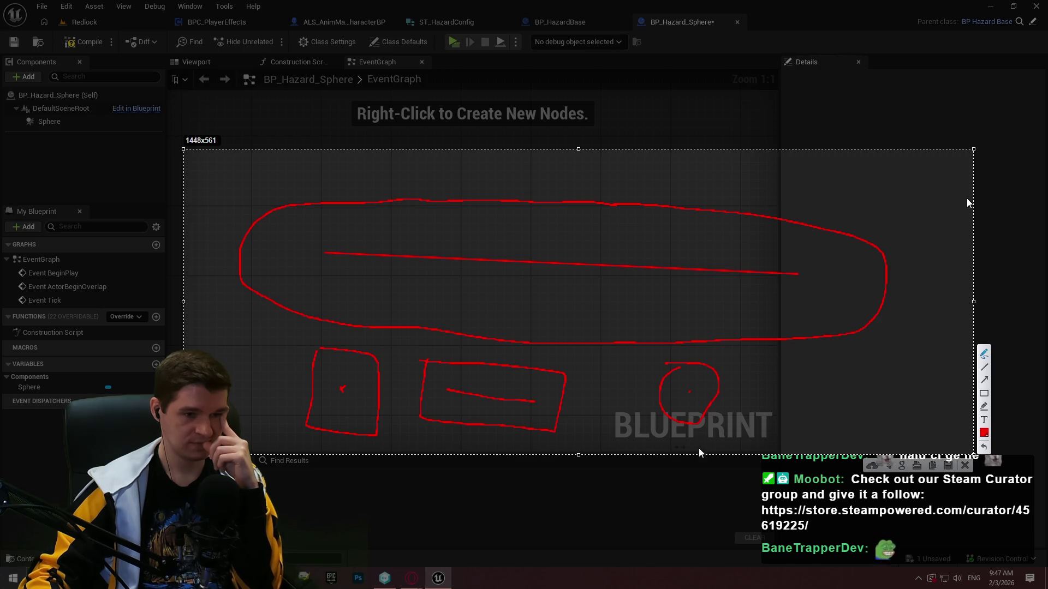
click(965, 466)
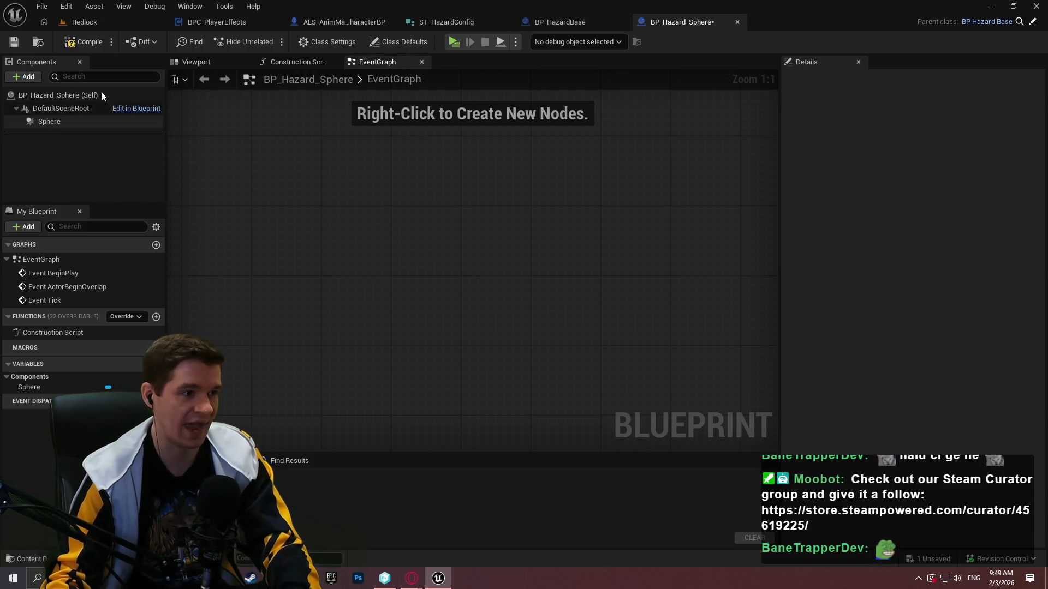
click(83, 43)
- Add On Component Begin Overlap and End Overlap events for Sphere and arrange them
click(52, 121)
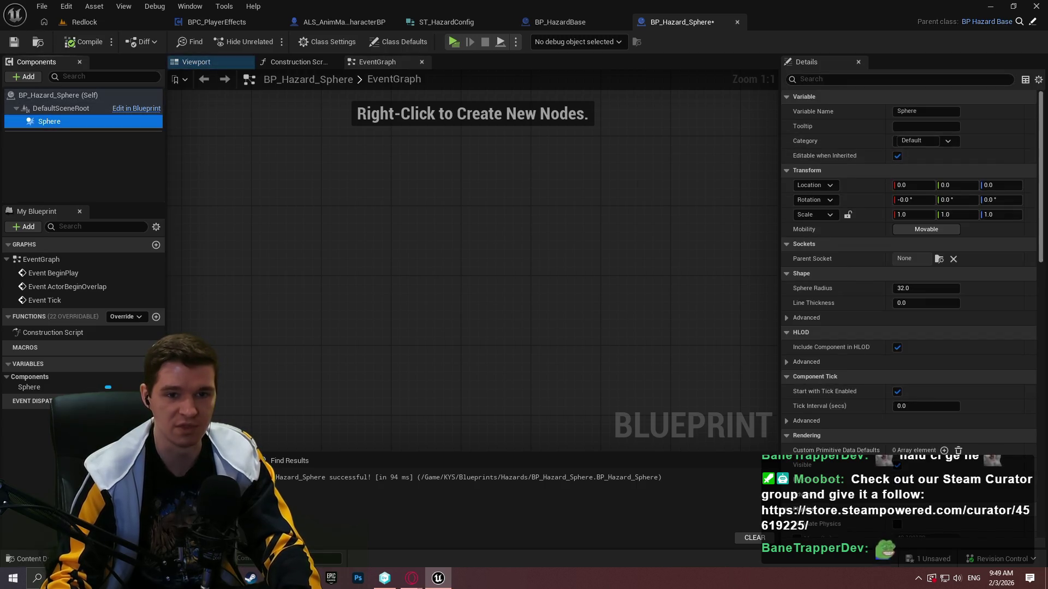
drag(1041, 221, 1031, 497)
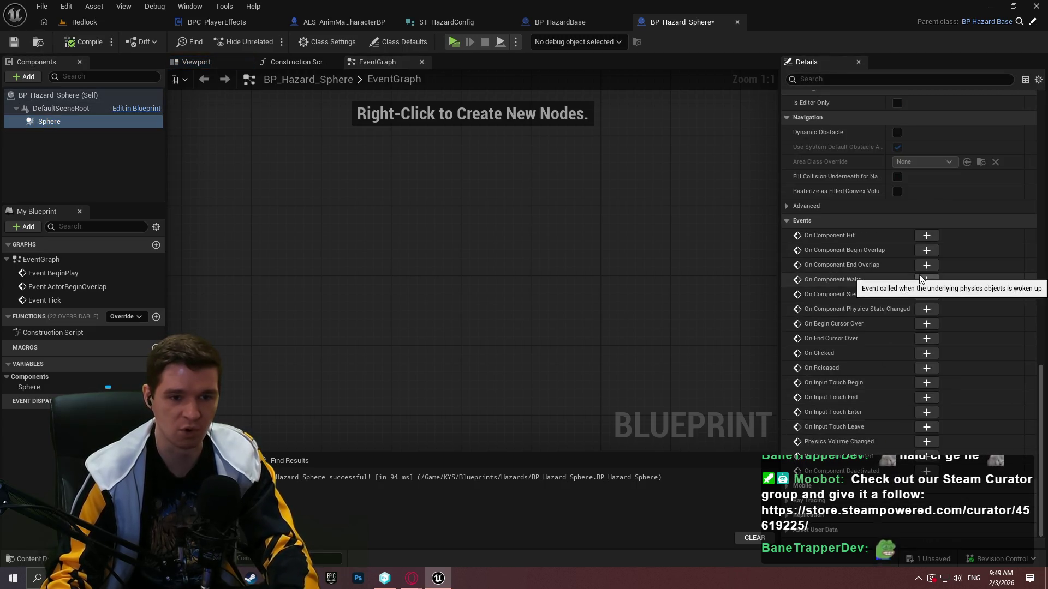
click(926, 250)
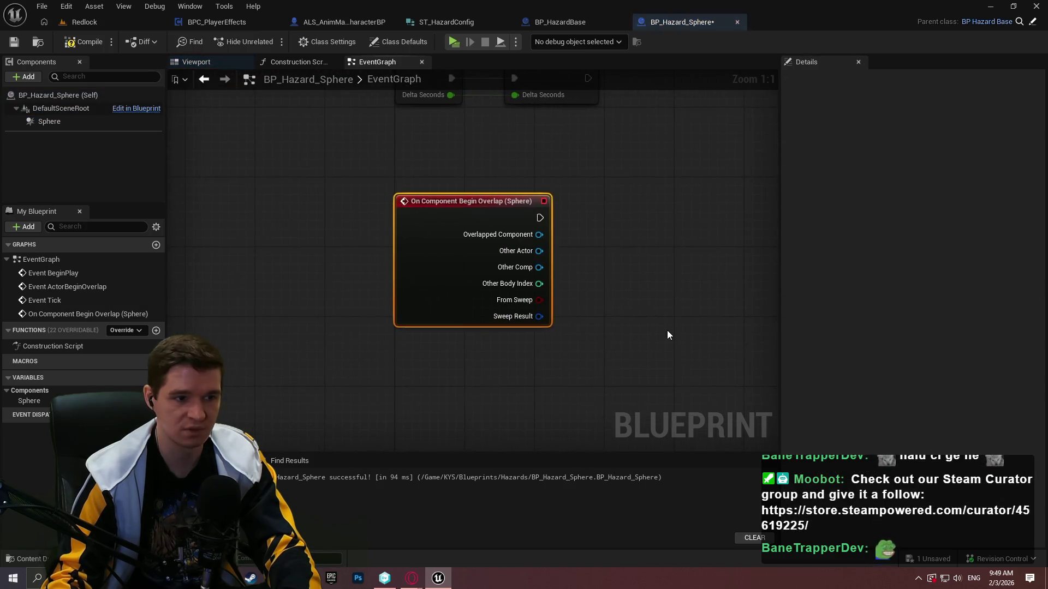
drag(605, 341, 515, 246)
click(89, 122)
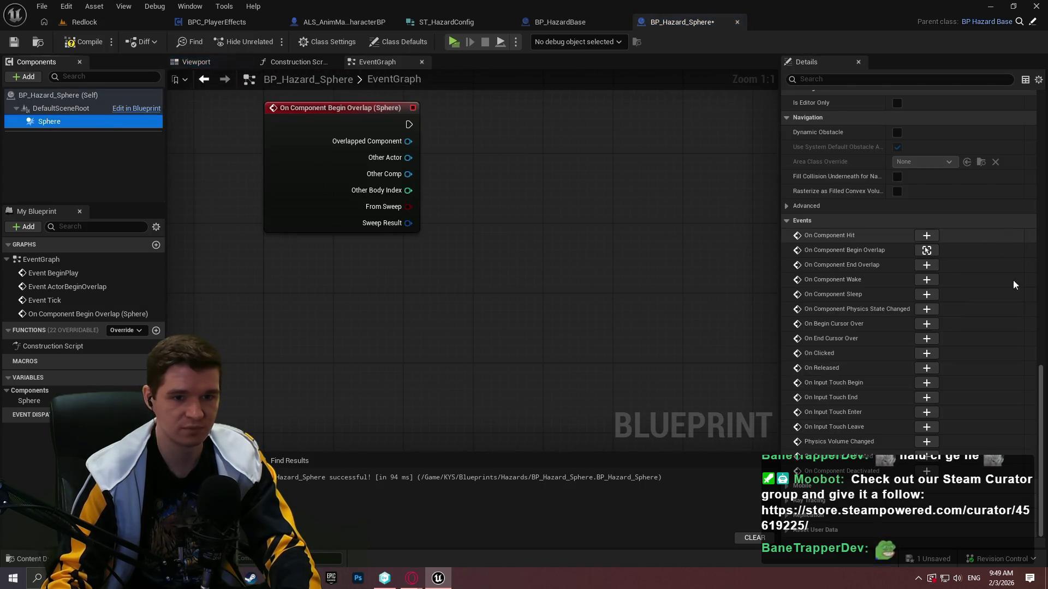
click(927, 265)
scroll(521, 267, down, 2)
drag(390, 252, 392, 358)
mouse_move(529, 402)
mouse_down()
mouse_move(379, 175)
mouse_move(375, 254)
mouse_move(386, 257)
mouse_up()
click(576, 207)
scroll(447, 169, up, 2)
- Compare Begin Overlap's Other Actor with Get Player Character using an == node
drag(483, 196, 487, 305)
text(==)
click(529, 262)
text(get player )
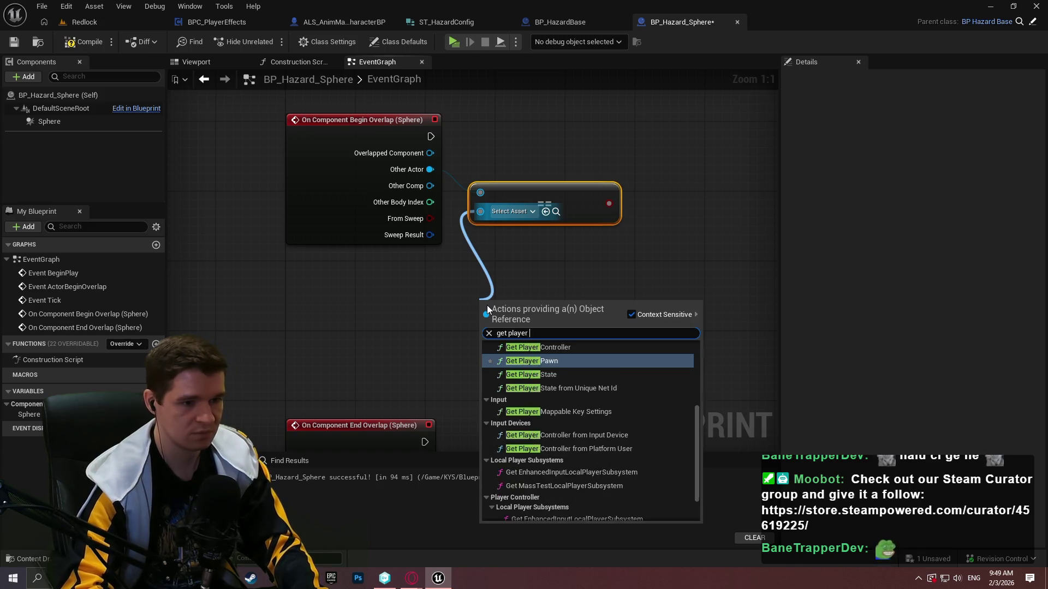
text(chara)
key(Return)
drag(496, 285, 443, 382)
key(Delete)
drag(480, 209, 441, 328)
text(get player chara)
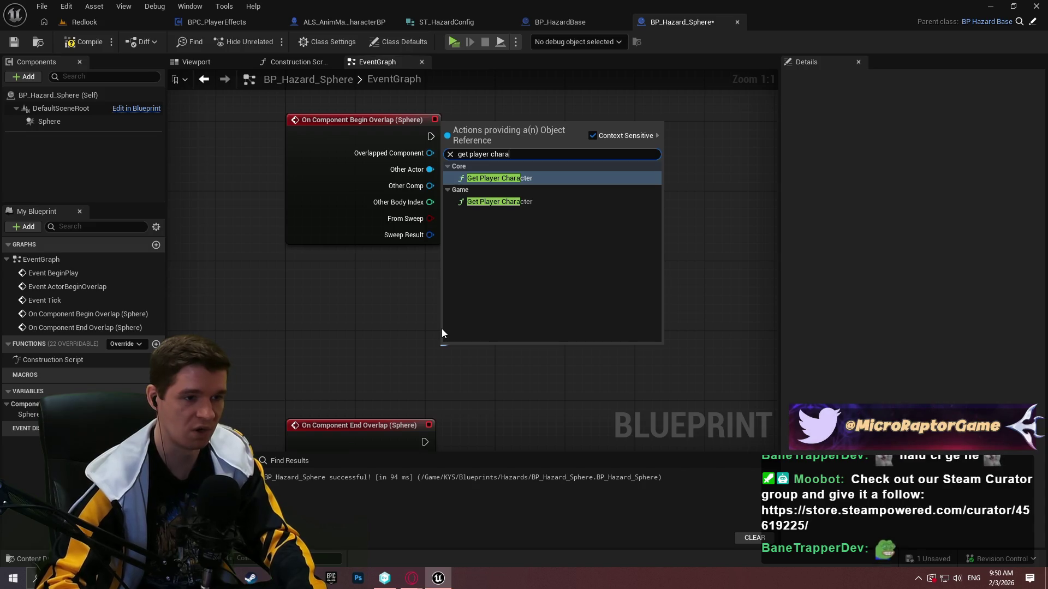
key(Return)
mouse_move(483, 355)
mouse_down()
mouse_move(335, 305)
mouse_move(362, 327)
mouse_move(335, 327)
mouse_up()
mouse_move(508, 187)
mouse_down()
mouse_move(535, 187)
mouse_move(495, 239)
mouse_up()
- Drive a Branch from the comparison, wire Begin Overlap into it, then compile and save
click(493, 249)
drag(492, 286, 416, 310)
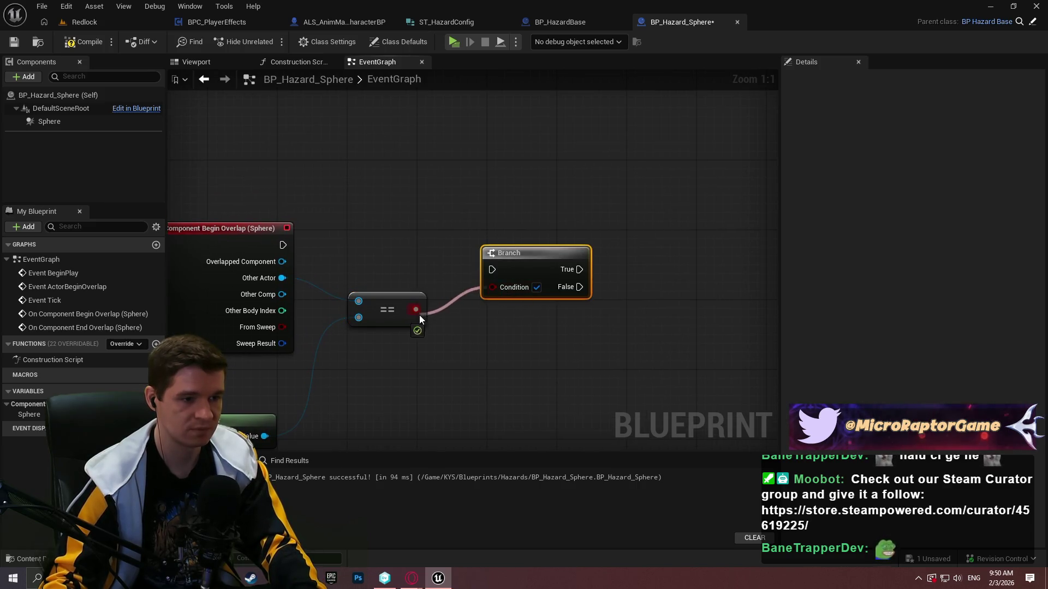
mouse_move(282, 245)
mouse_down()
mouse_move(514, 283)
mouse_move(501, 267)
mouse_move(517, 236)
mouse_move(489, 242)
mouse_move(466, 295)
mouse_up()
scroll(473, 244, down, 2)
click(87, 41)
click(14, 42)
- Select the Begin Overlap check nodes and bring up the hazards design notes
drag(391, 422, 457, 316)
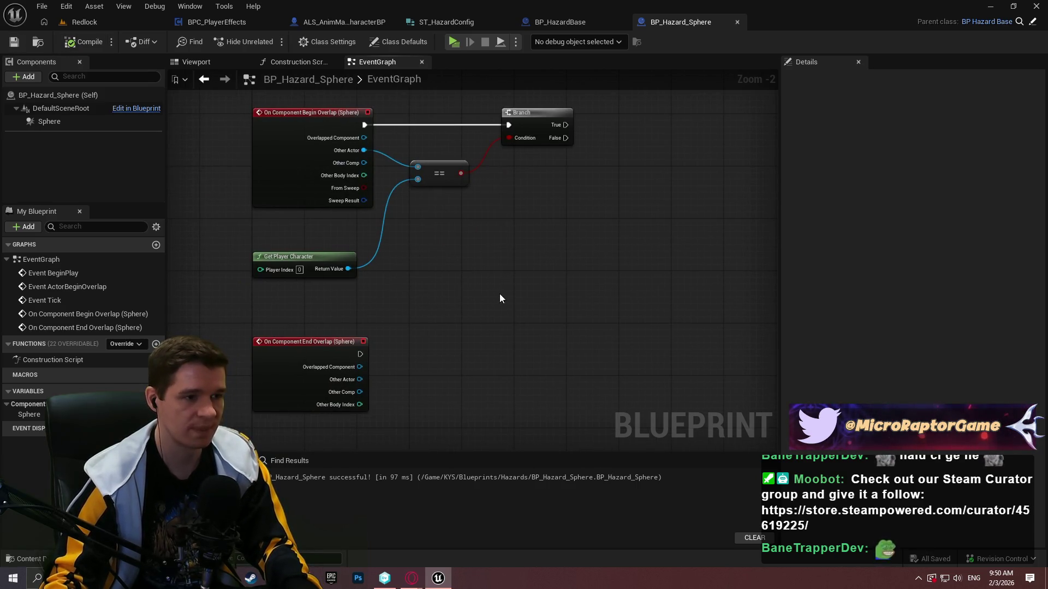
drag(460, 283, 282, 159)
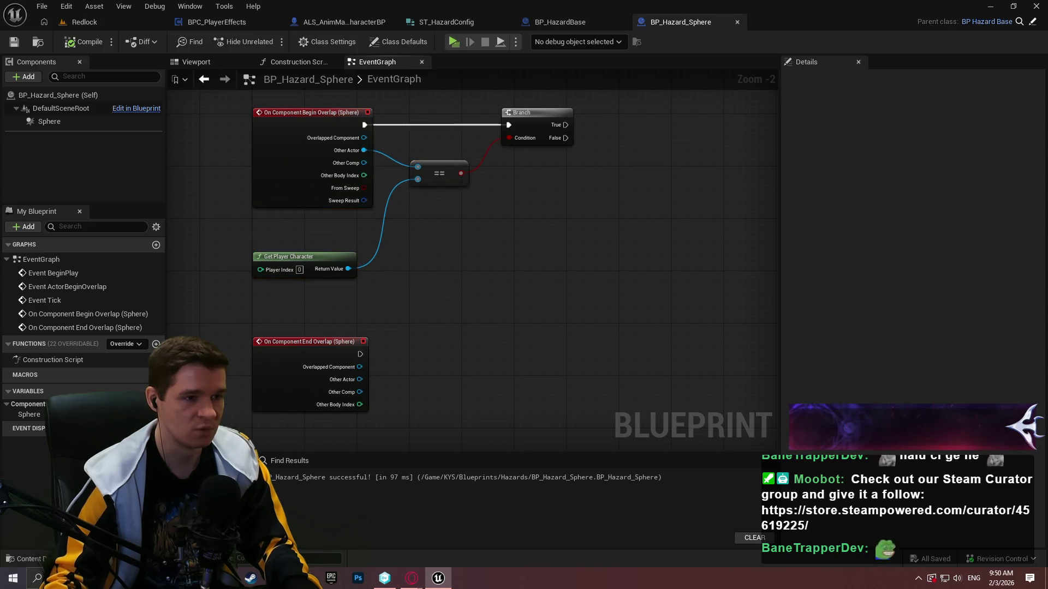
key(alt+Tab)
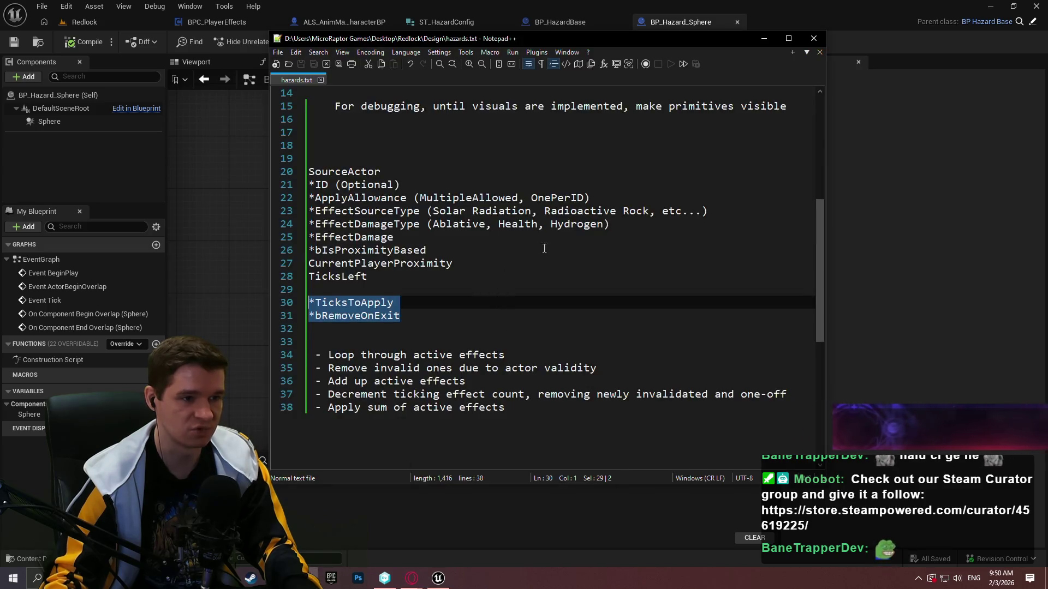
- Review line 13 of the hazards notes about source destruction, then return to the overlap events
scroll(450, 237, up, 4)
click(451, 237)
shift+click(503, 232)
shift+click(606, 224)
click(925, 239)
mouse_move(552, 215)
mouse_down()
mouse_move(580, 253)
mouse_move(562, 204)
mouse_up()
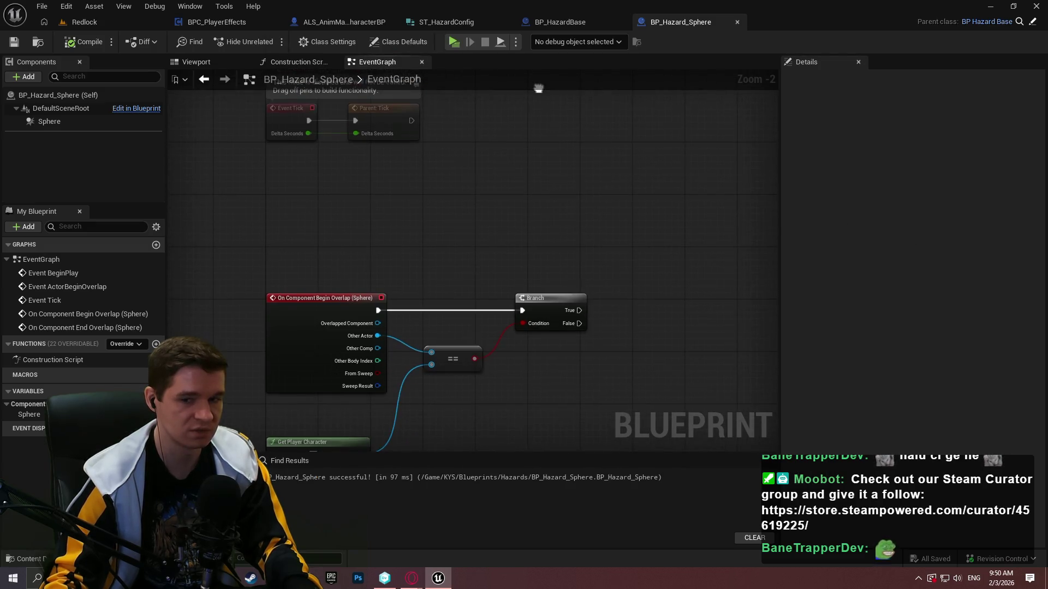
drag(453, 491, 453, 302)
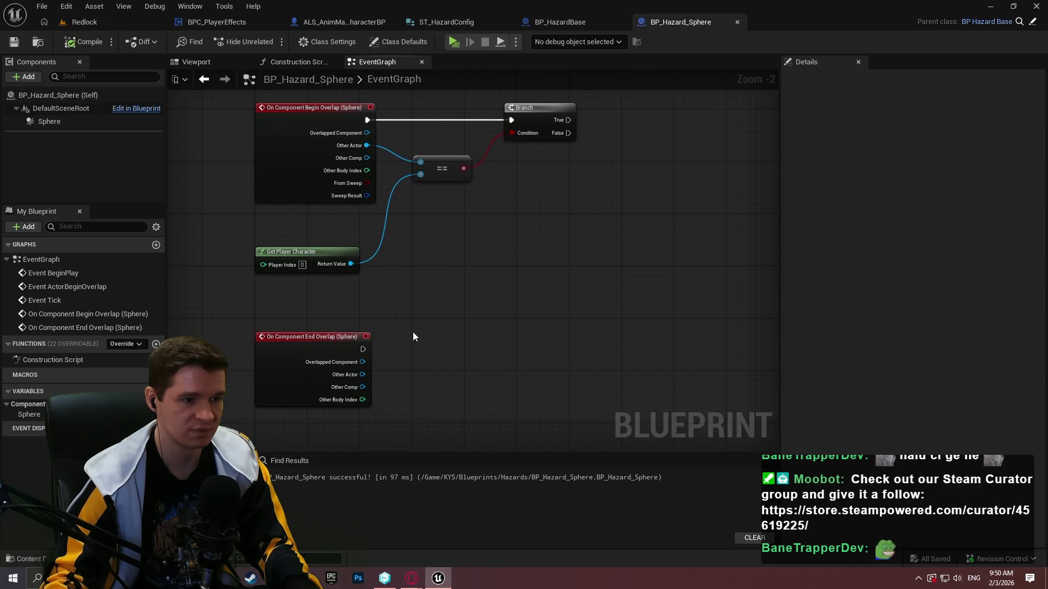
- Paste a Branch for End Overlap, driven by an Other Actor == Get Player Character check
key(ctrl+v)
drag(363, 350, 458, 376)
mouse_move(367, 376)
mouse_down()
mouse_move(368, 296)
mouse_move(441, 313)
mouse_move(428, 312)
mouse_move(451, 420)
mouse_move(453, 330)
mouse_move(501, 309)
mouse_move(398, 353)
mouse_up()
text(=)
click(469, 377)
text(get player c)
key(Down)
key(Return)
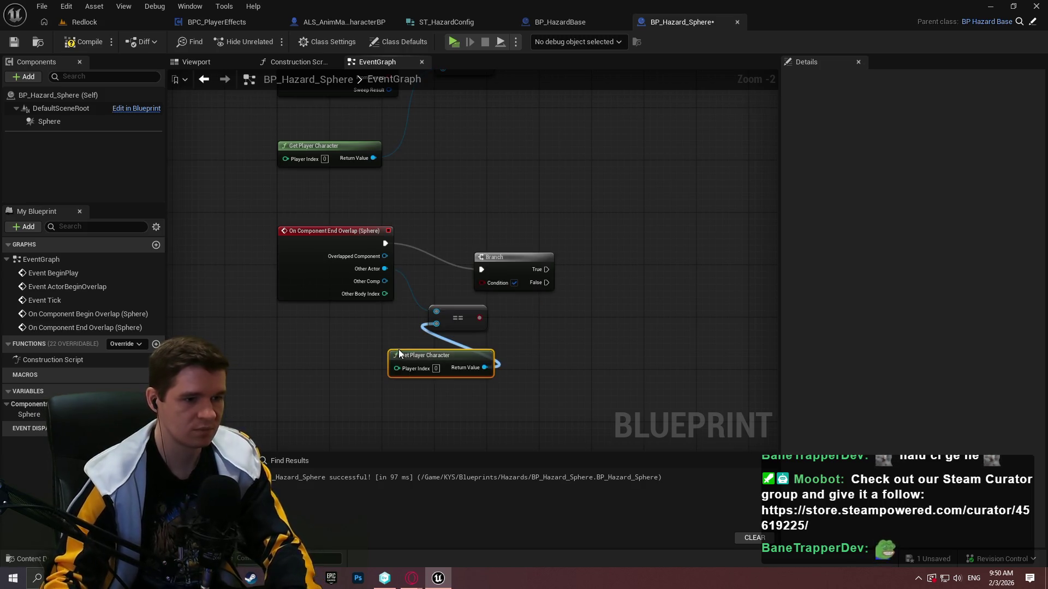
mouse_move(399, 349)
mouse_down()
mouse_move(268, 324)
mouse_move(293, 323)
mouse_up()
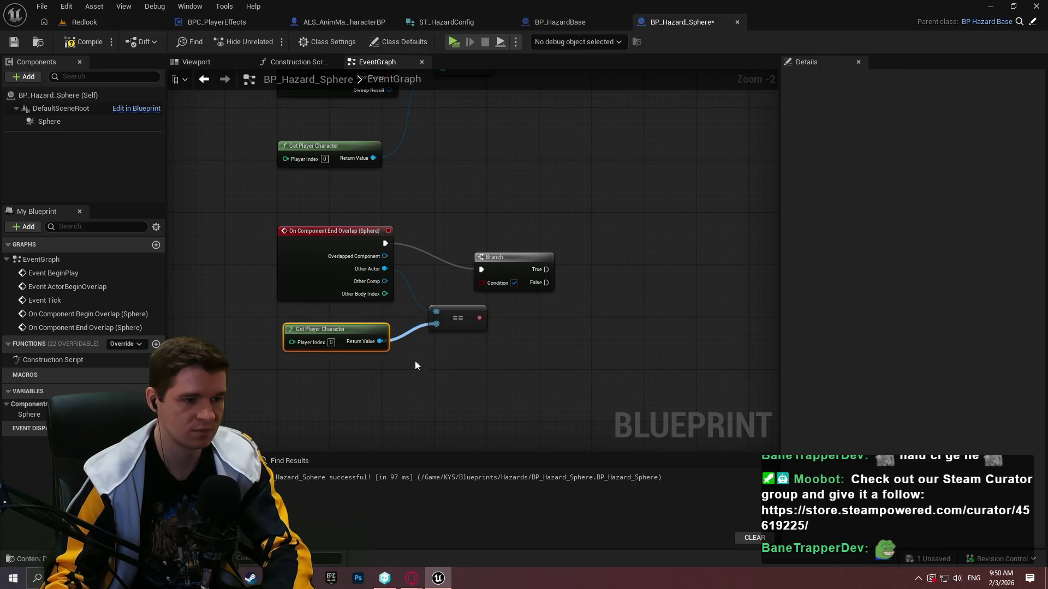
drag(380, 330, 388, 330)
click(453, 295)
mouse_move(481, 283)
mouse_down()
mouse_move(480, 327)
mouse_move(483, 283)
mouse_move(527, 247)
mouse_up()
- Tidy the comparison node, then compile and save BP_Hazard_Sphere
click(498, 320)
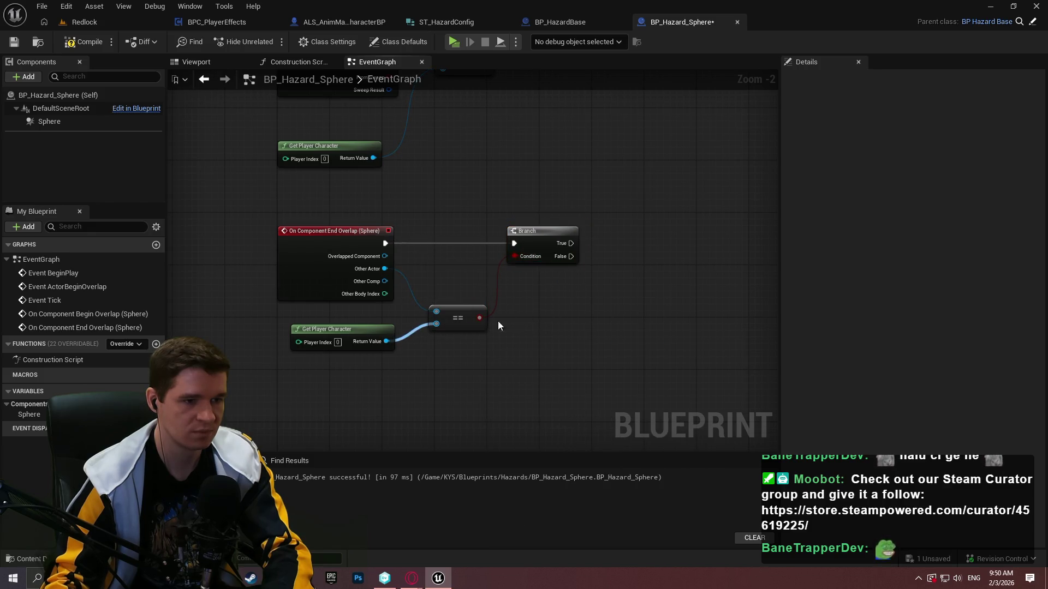
drag(458, 313, 455, 292)
click(443, 330)
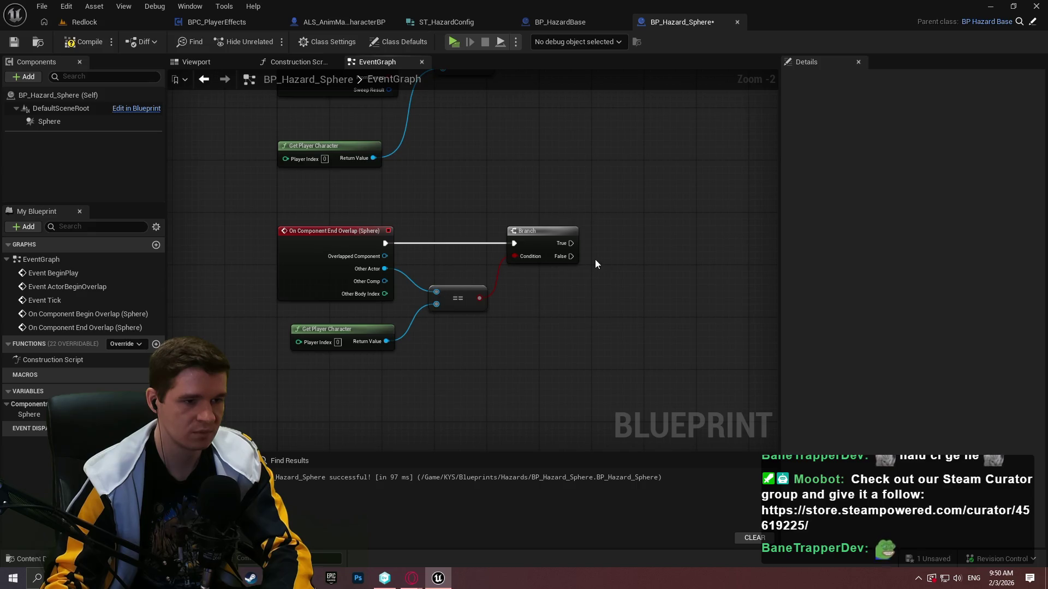
click(85, 44)
click(13, 42)
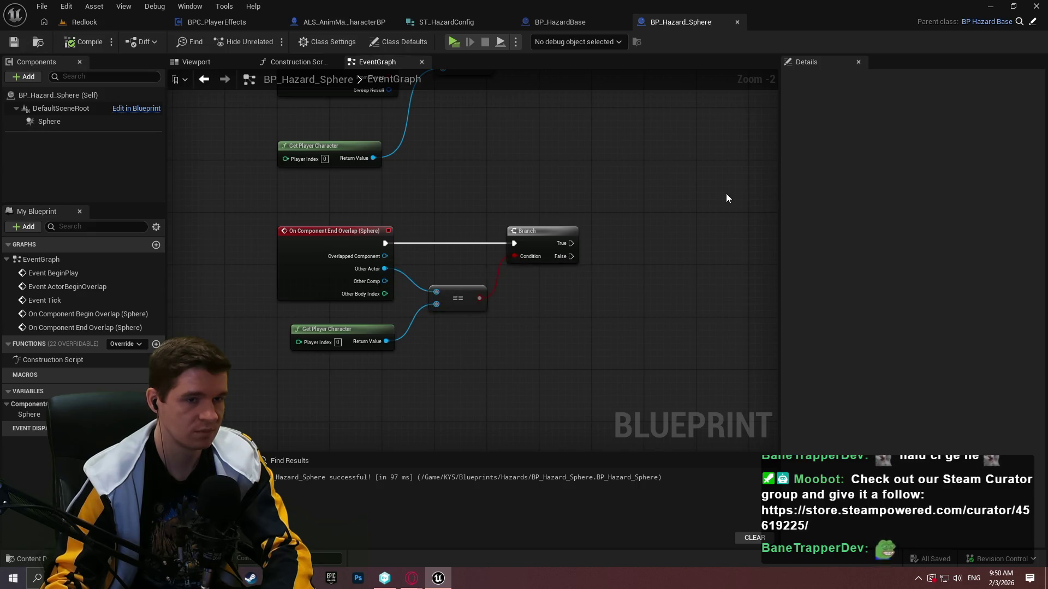
drag(633, 247, 597, 285)
scroll(550, 321, down, 1)
mouse_move(550, 321)
mouse_down()
mouse_move(510, 297)
mouse_move(433, 176)
mouse_move(529, 222)
mouse_move(538, 126)
mouse_move(725, 248)
mouse_move(755, 219)
mouse_up()
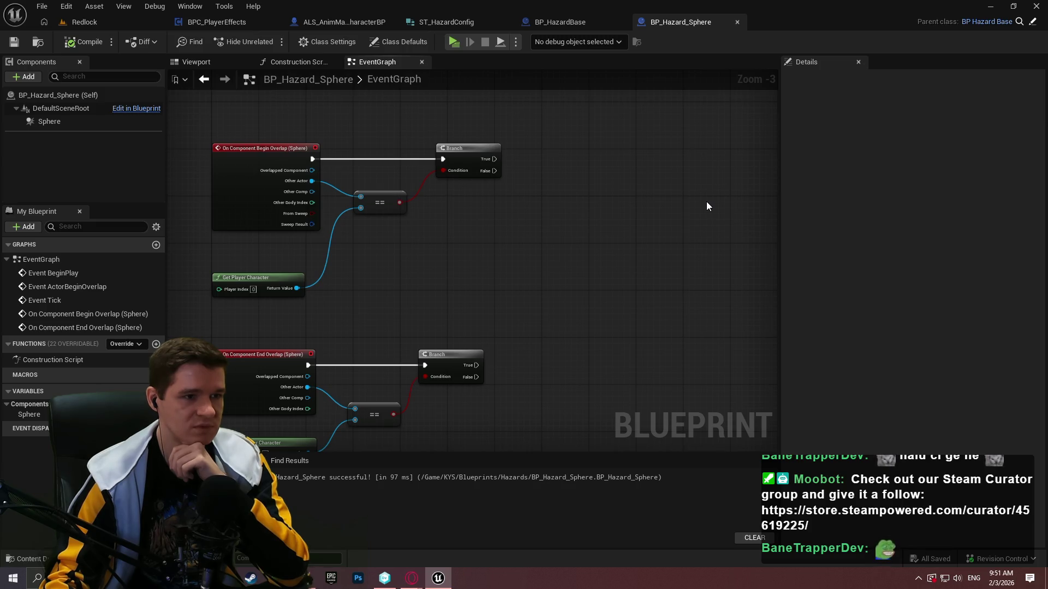
click(579, 22)
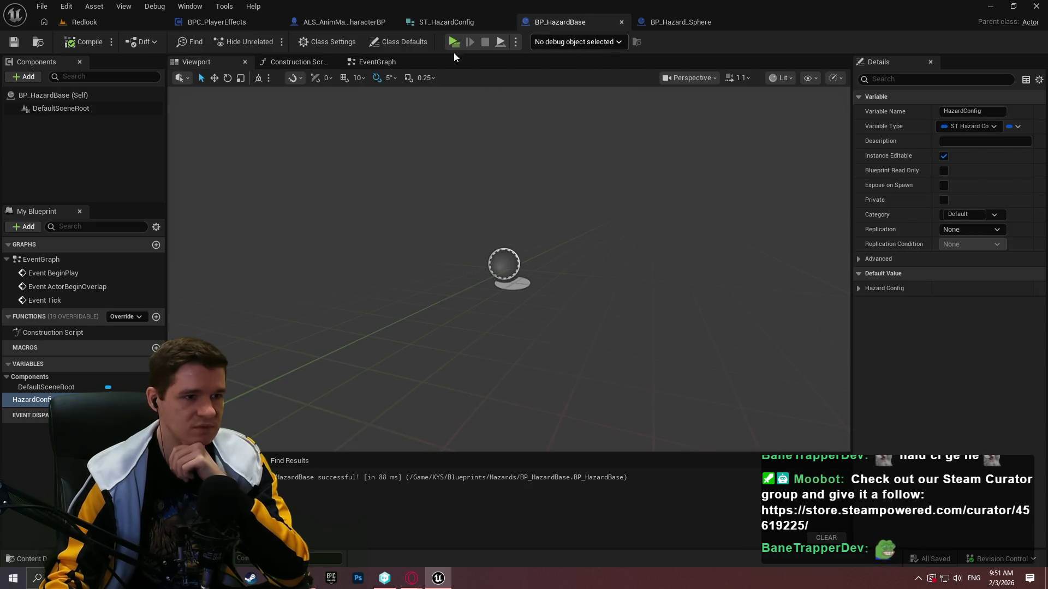
- Open BP_HazardBase's event graph and consult the hazards design notes
click(393, 61)
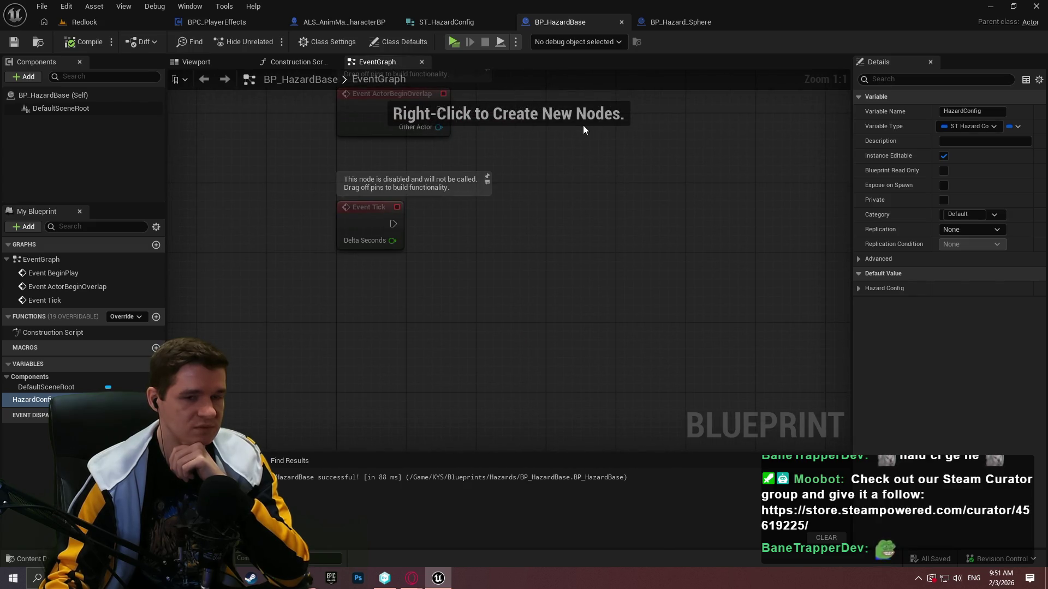
click(313, 582)
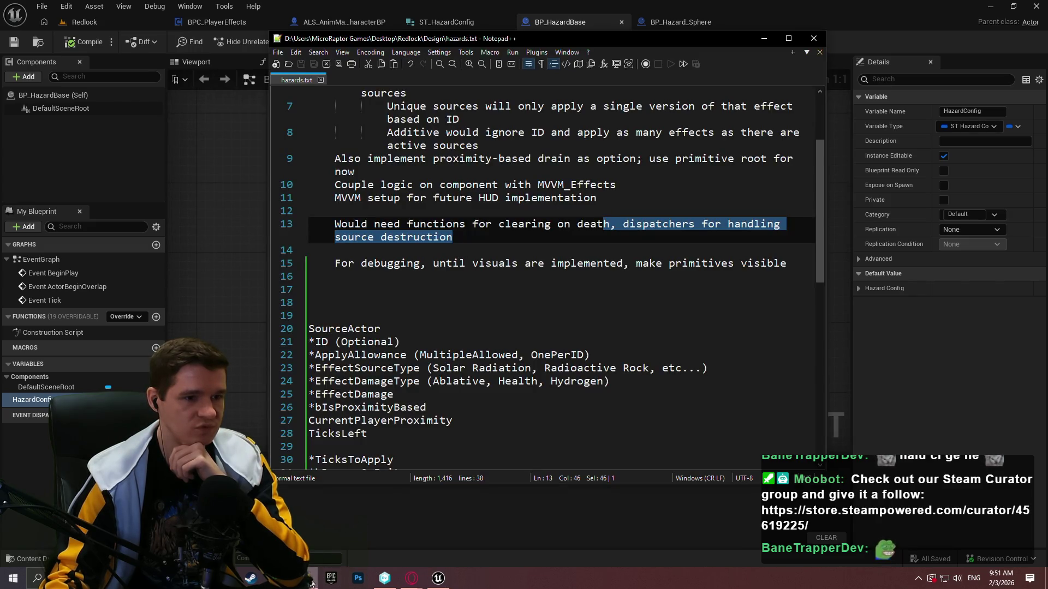
scroll(745, 363, up, 3)
scroll(649, 326, down, 7)
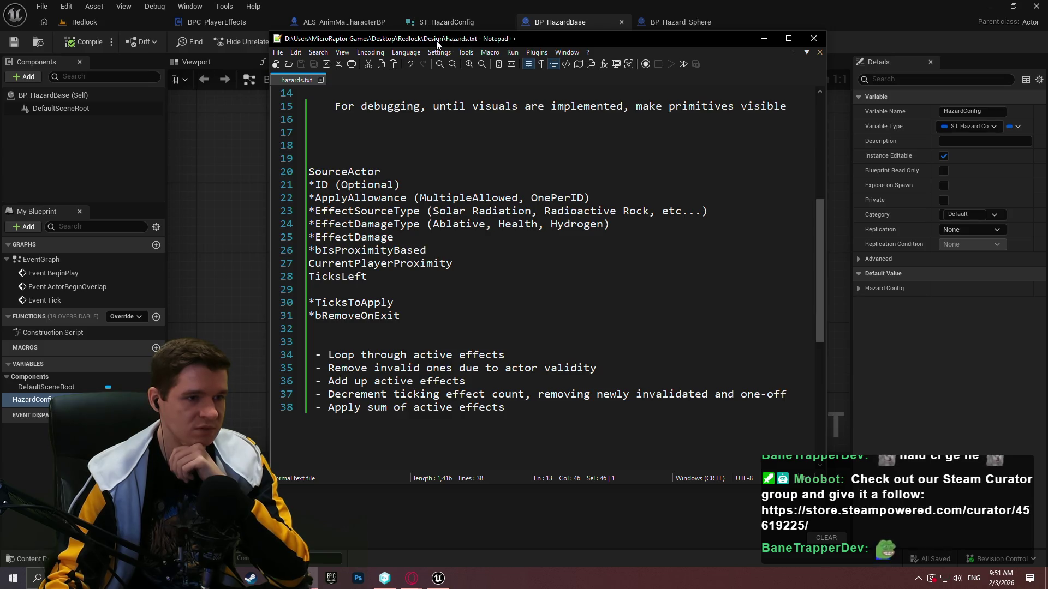
key(alt+Tab)
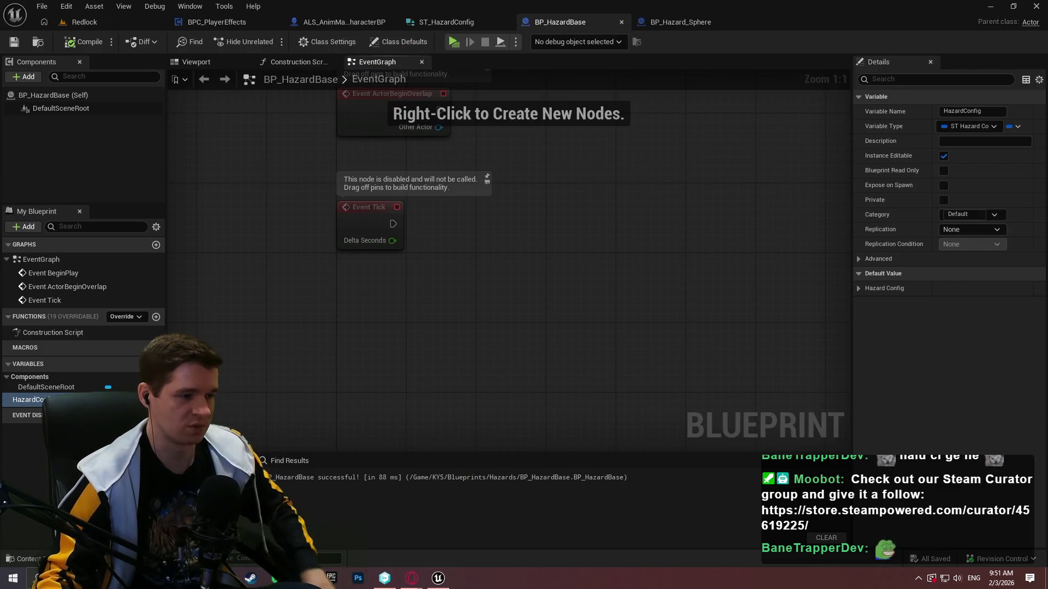
- Add a Float variable CurrentPlayerProximity, then compile and save BP_HazardBase
click(156, 364)
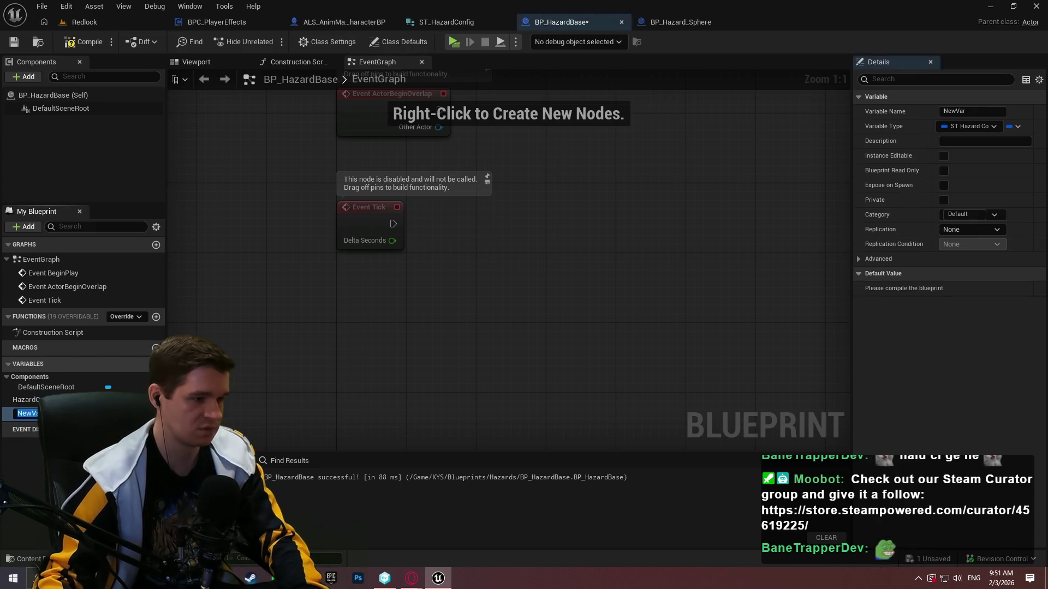
text(Current)
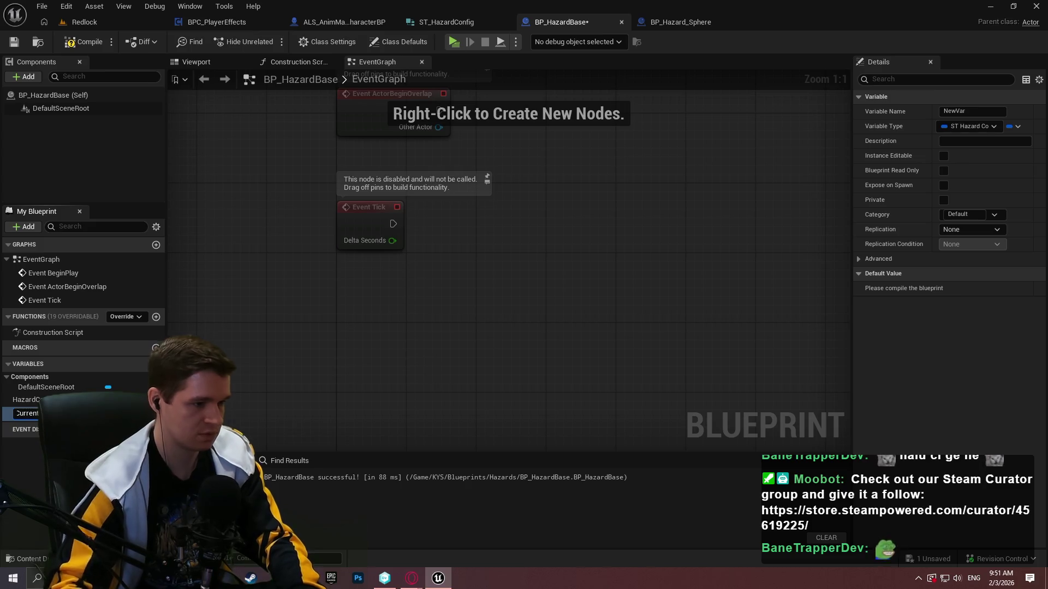
text(PlayerProximity)
key(Return)
click(108, 413)
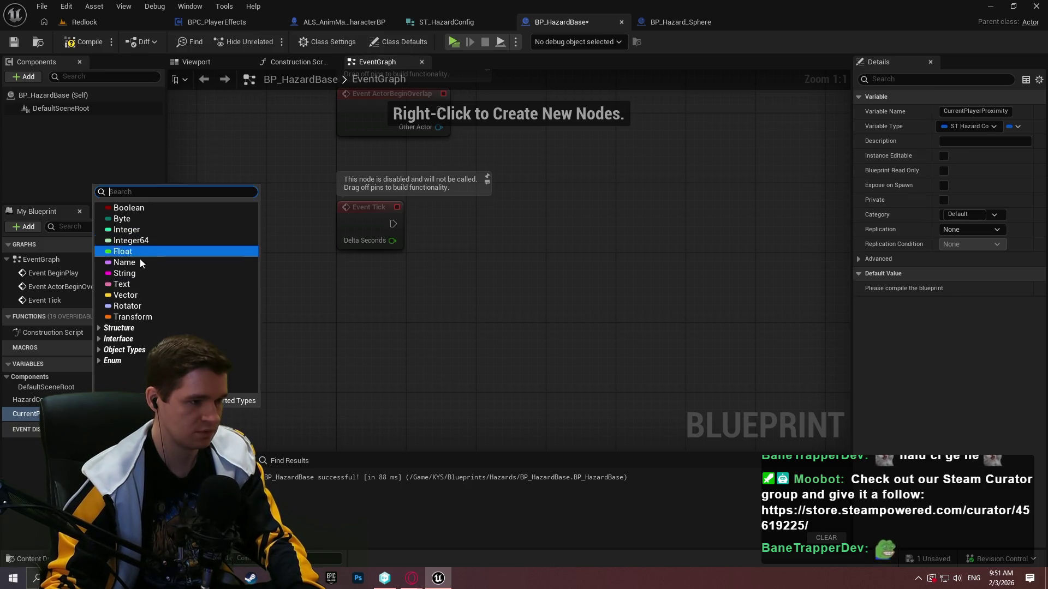
click(123, 251)
click(83, 41)
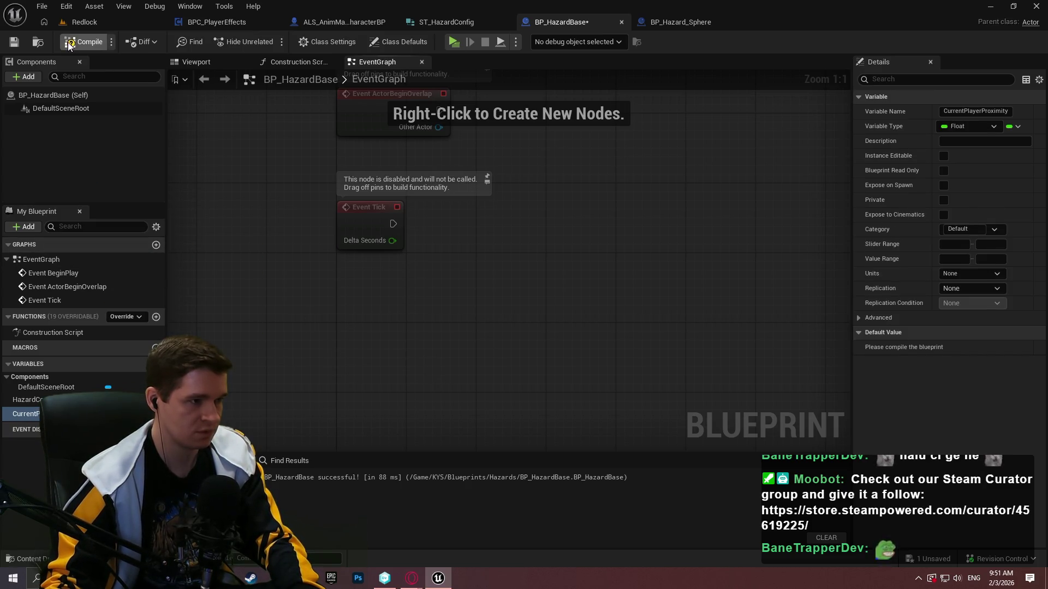
click(13, 44)
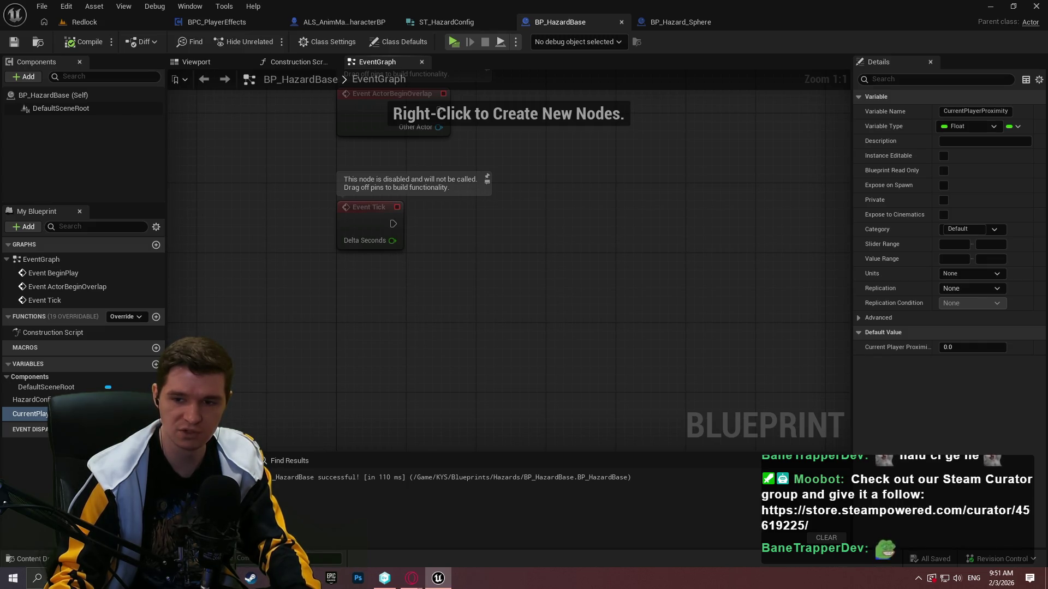
- Add an Integer variable TicksToApply and a Boolean variable bRemoveOnExit
click(155, 364)
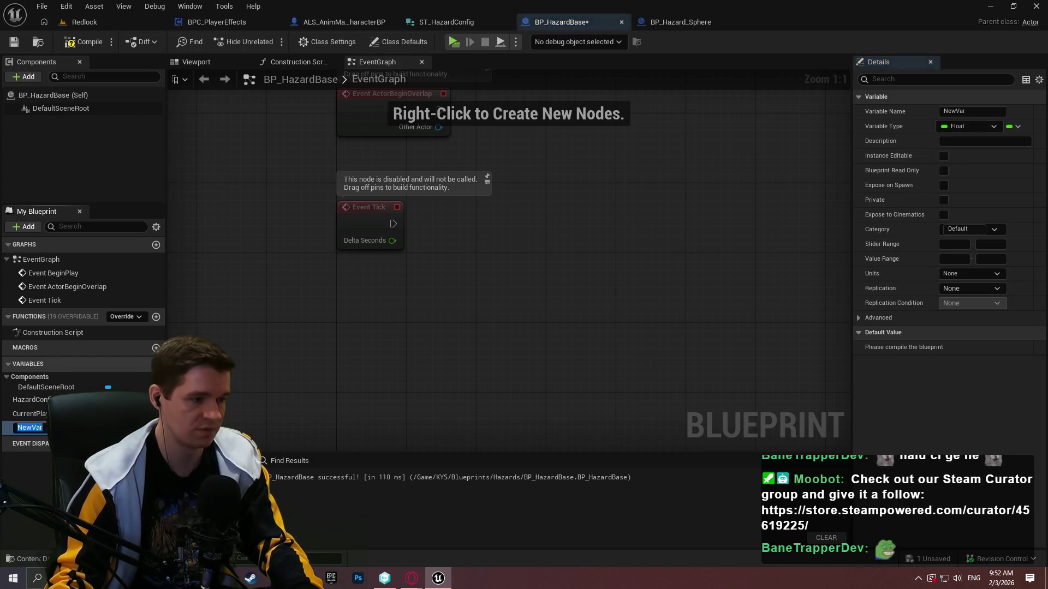
click(156, 364)
click(108, 428)
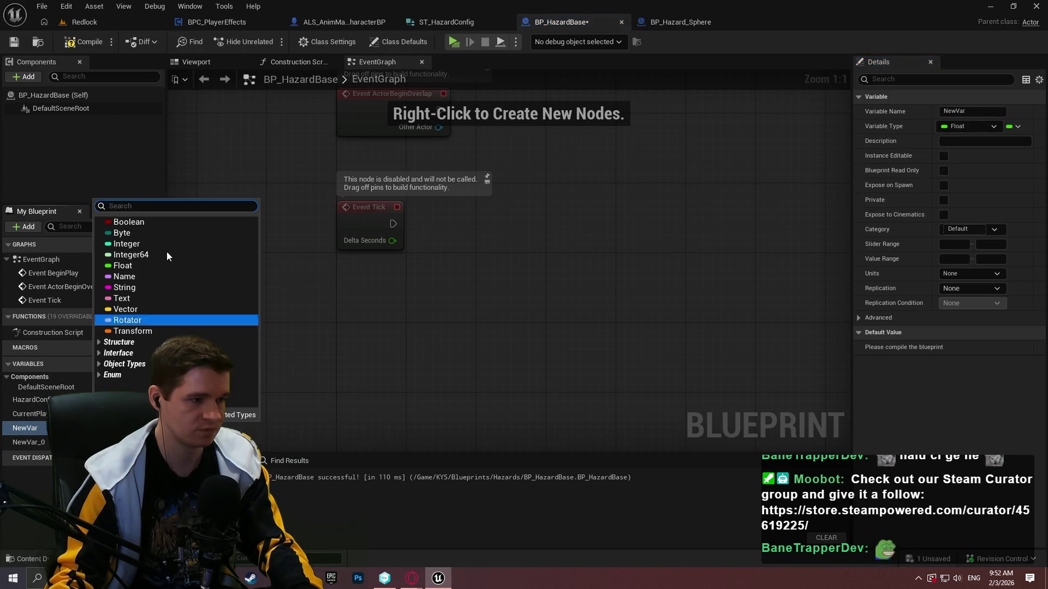
click(149, 243)
click(108, 428)
click(127, 244)
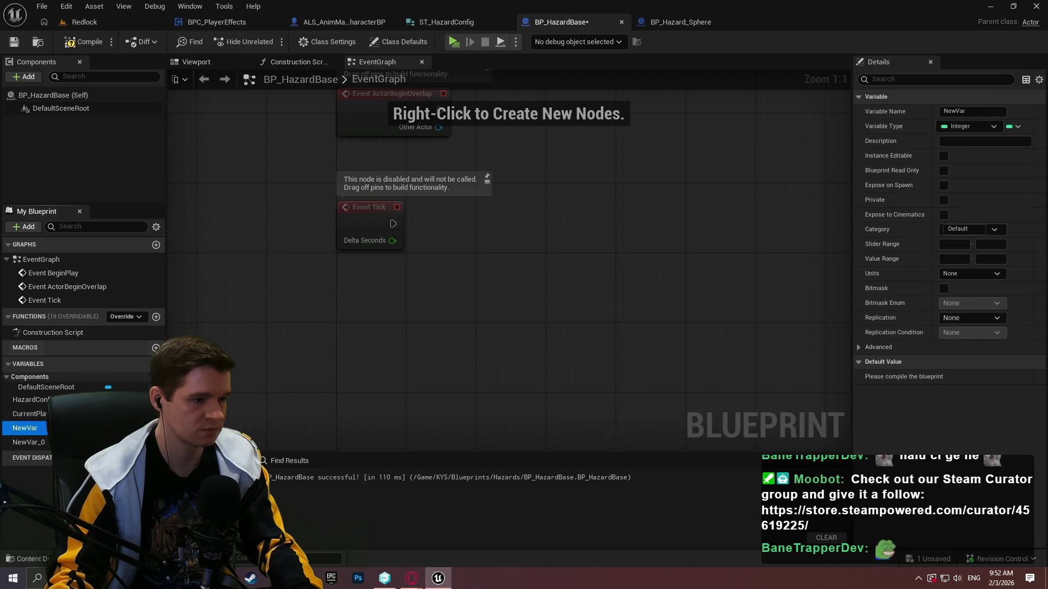
key(F2)
text(TicksToApply)
key(Return)
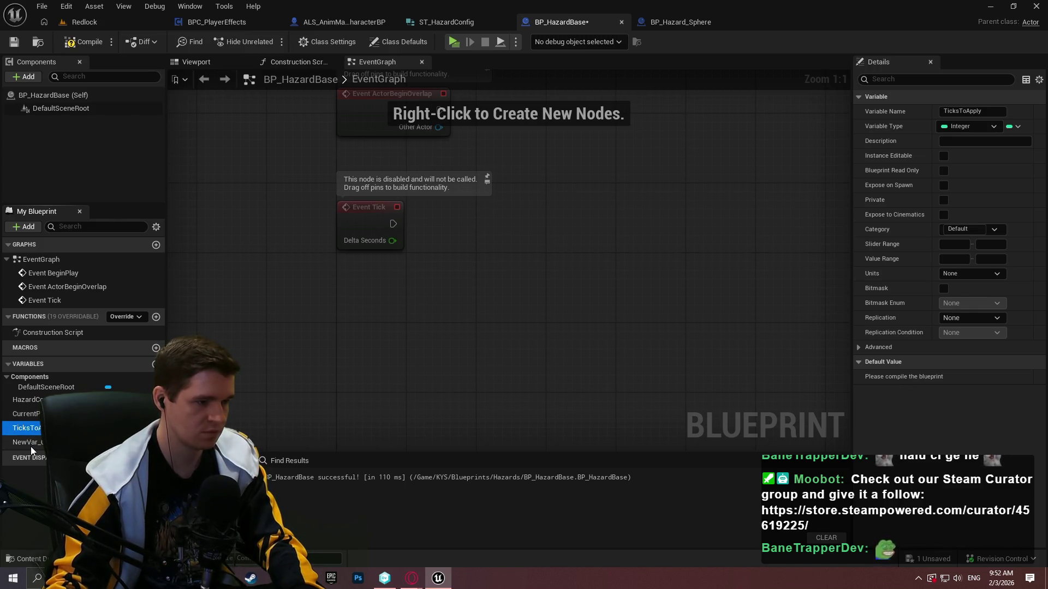
click(30, 442)
key(F2)
text(bRemov)
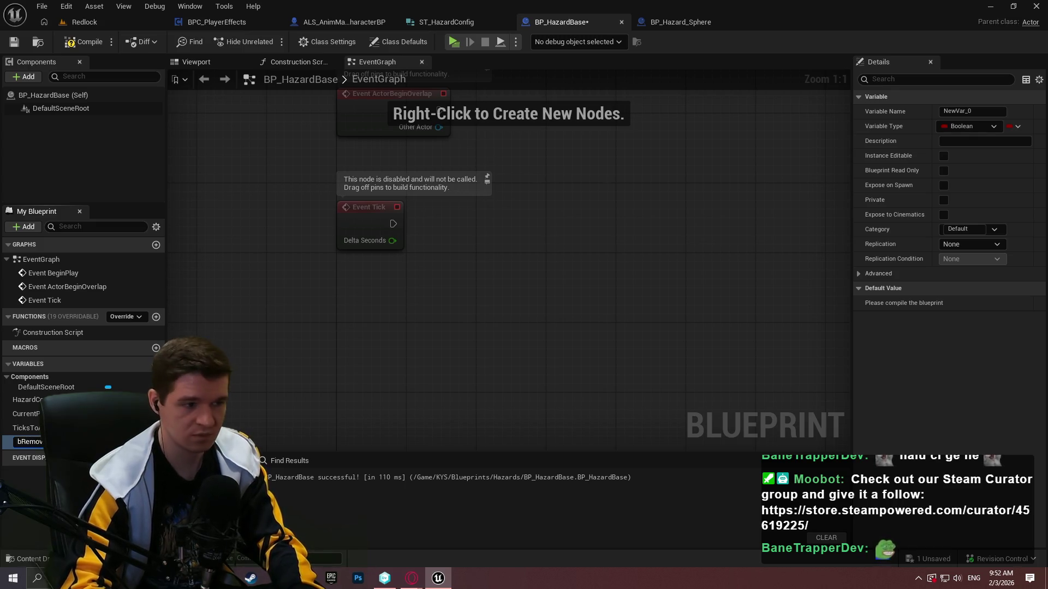
key(Return)
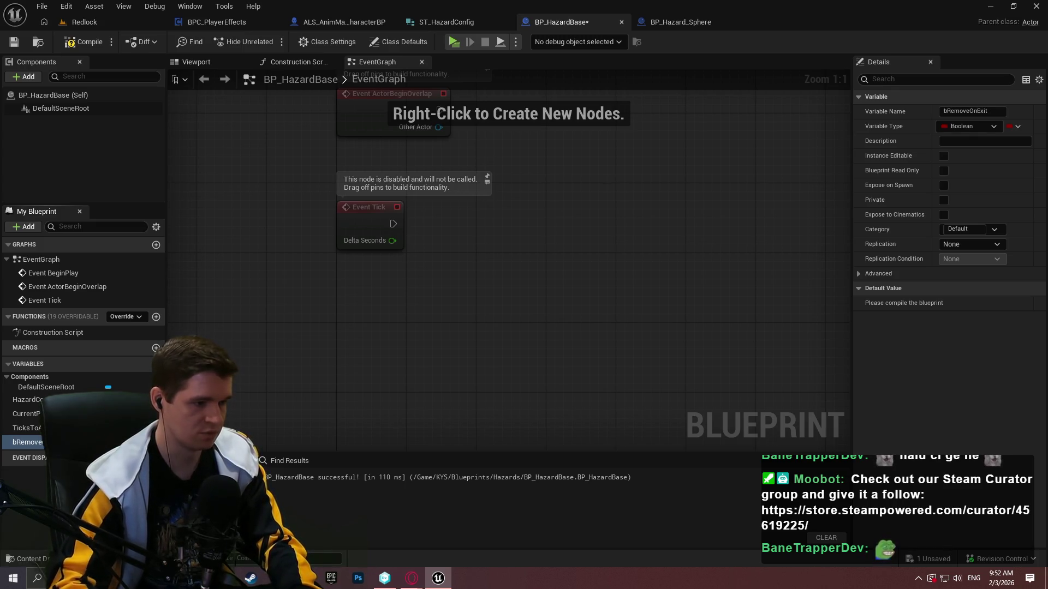
- Rename the HazardConfig variable to BaseHazardConfig
click(44, 400)
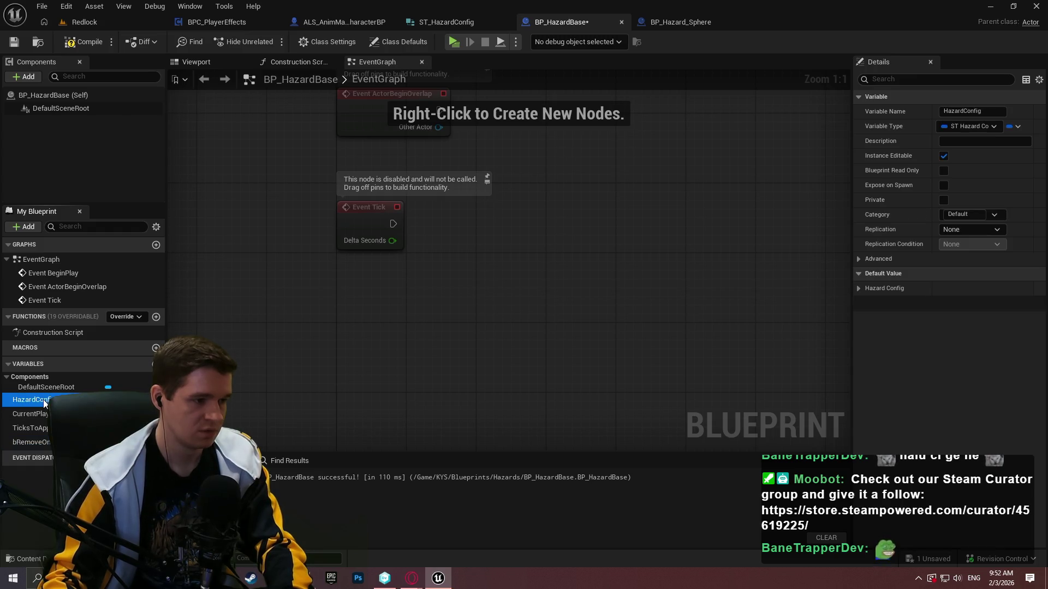
click(44, 399)
click(45, 400)
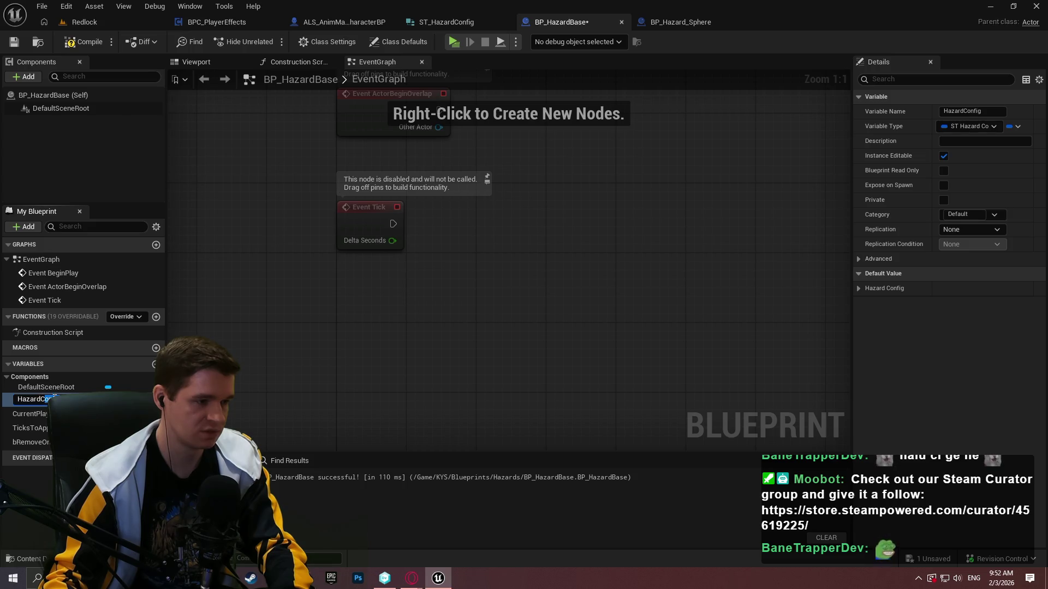
key(Home)
text(B)
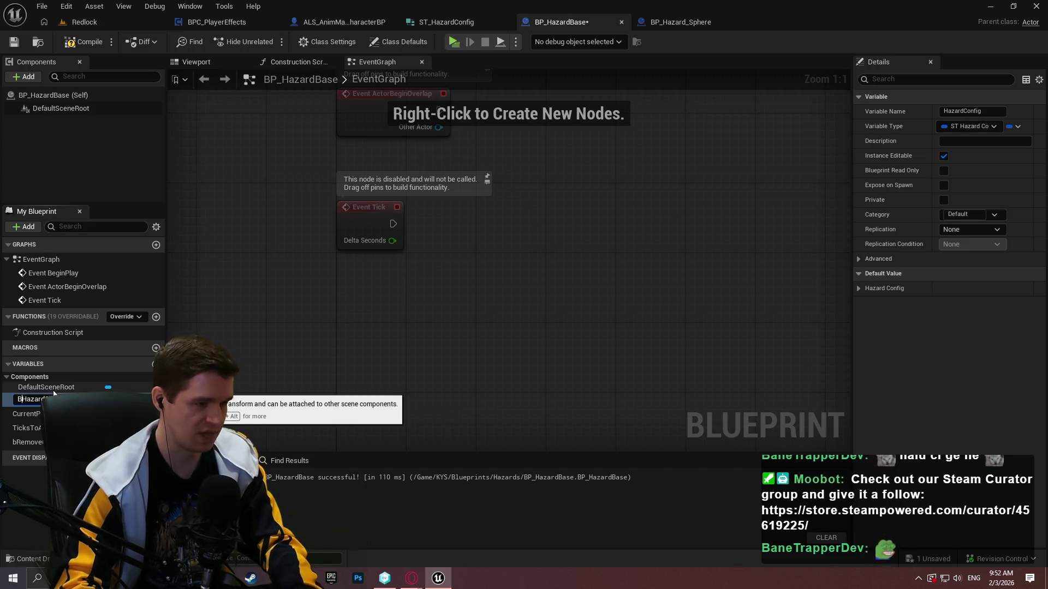
text(aseHa)
key(Return)
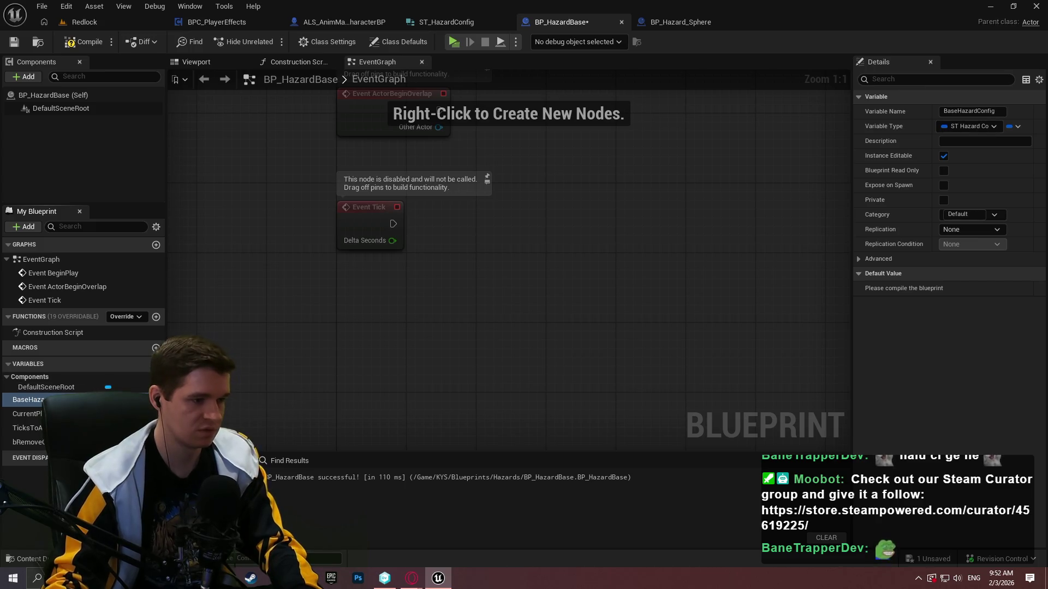
- Set its category to HazardConfig, move TicksToApply and bRemoveOnExit into it, compile and save
click(963, 214)
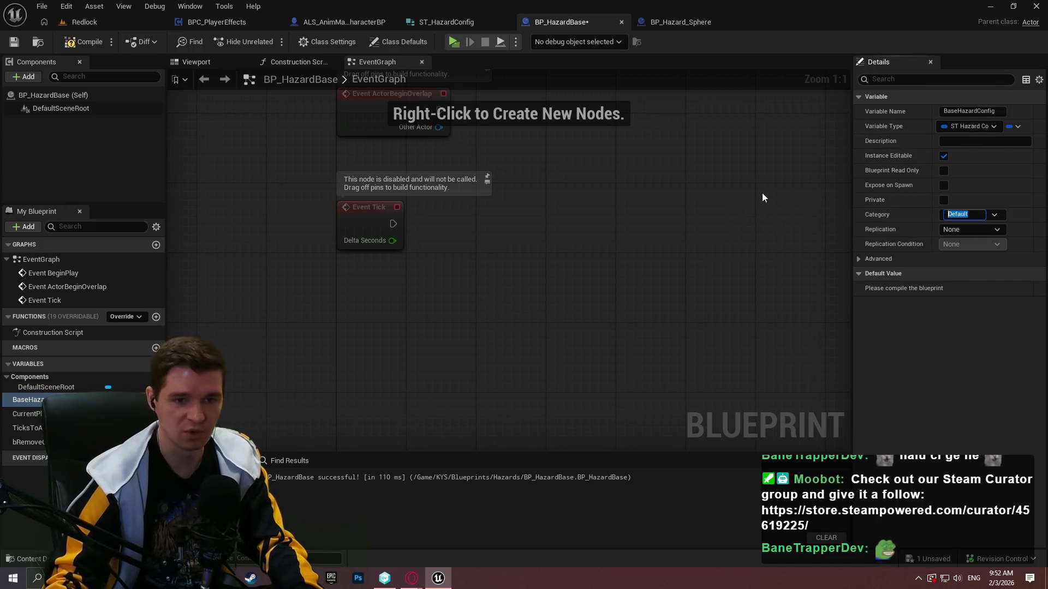
text(Hazard)
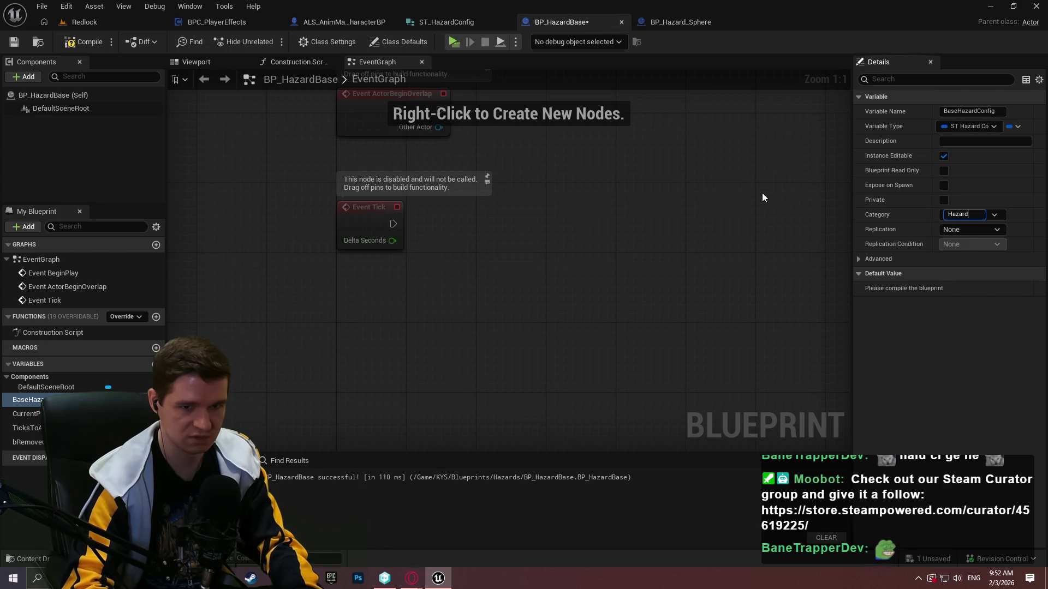
text(Config)
key(Return)
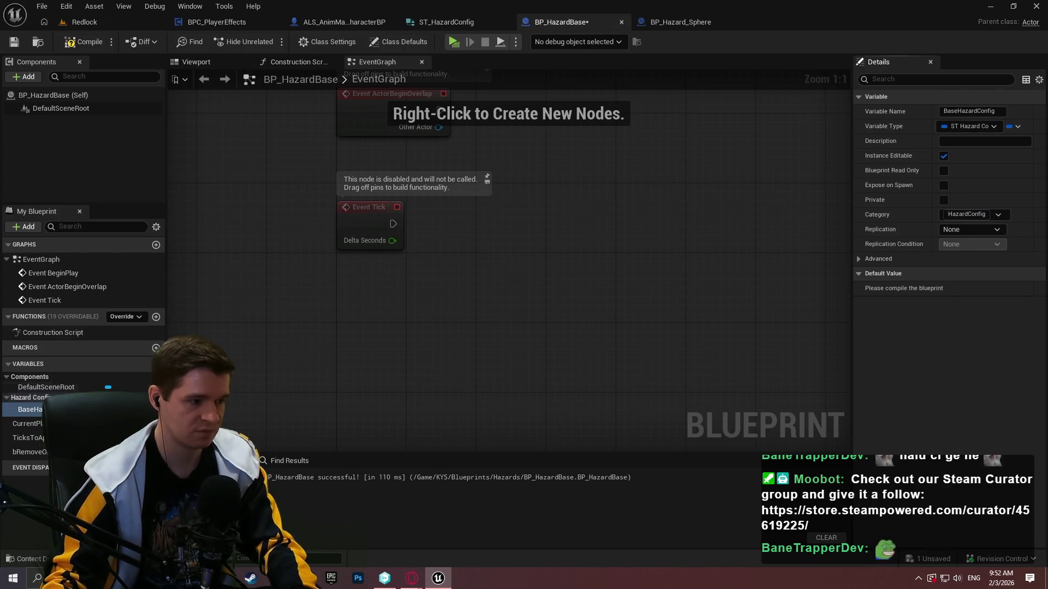
drag(27, 438, 31, 398)
drag(24, 450, 27, 397)
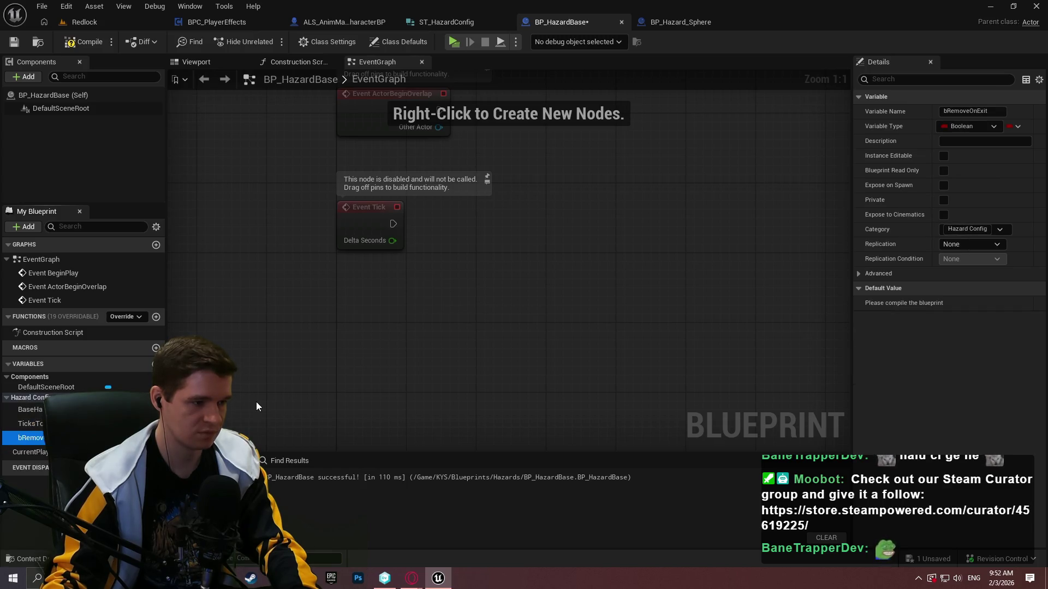
click(65, 44)
key(ctrl+s)
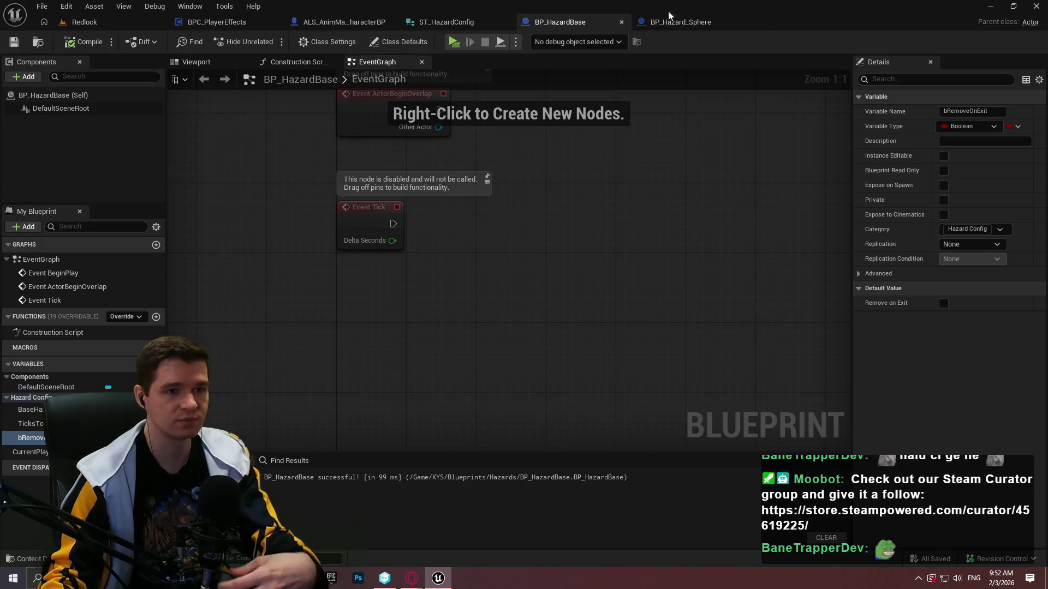
click(664, 23)
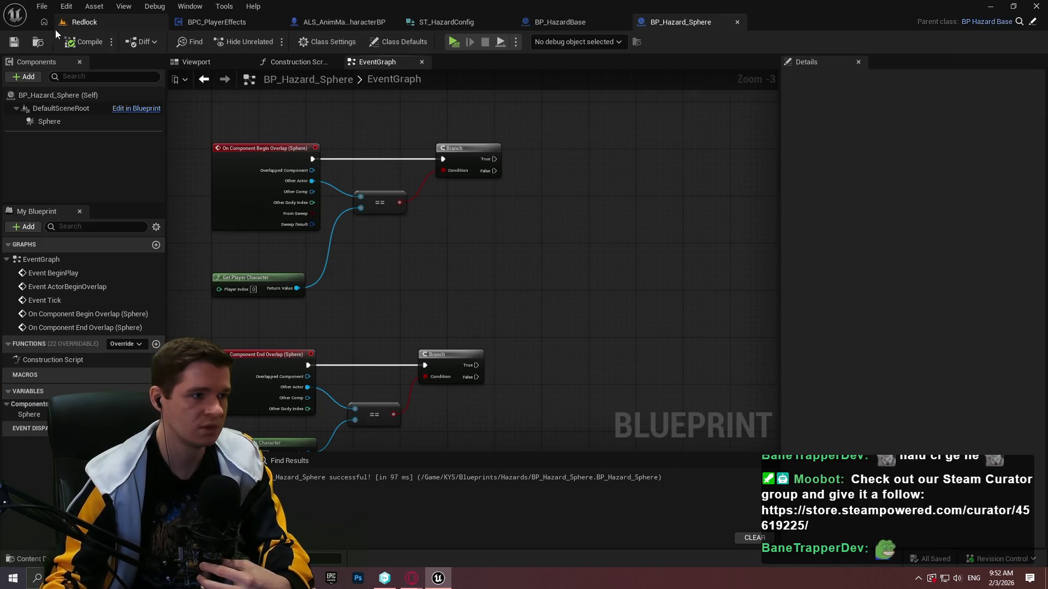
- Fly to the START HERE area of Redlock and place a BP_Hazard_Sphere there
click(87, 22)
scroll(505, 193, up, 2)
key(s)
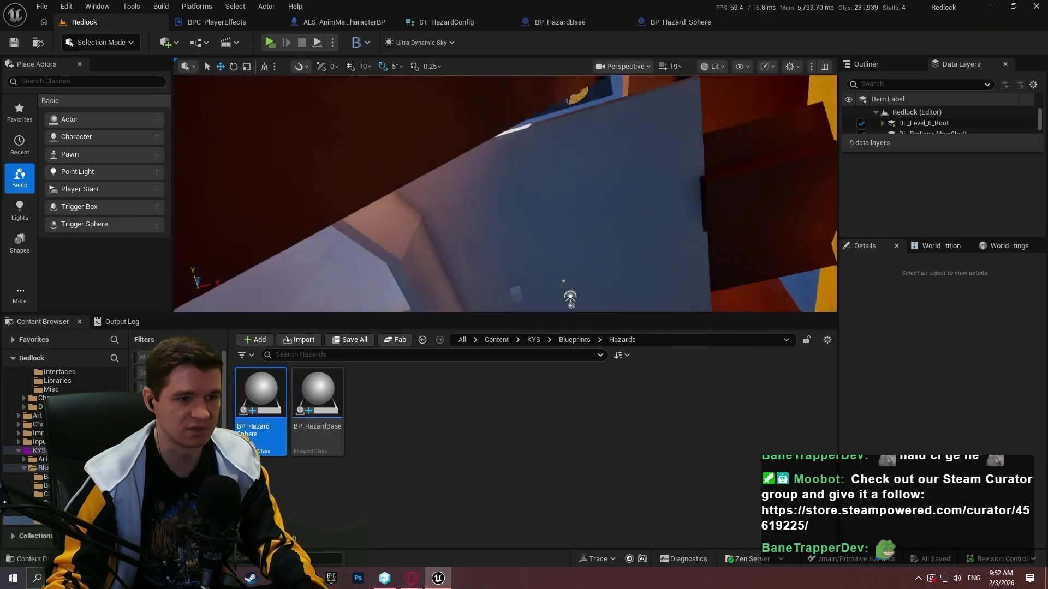
key(w)
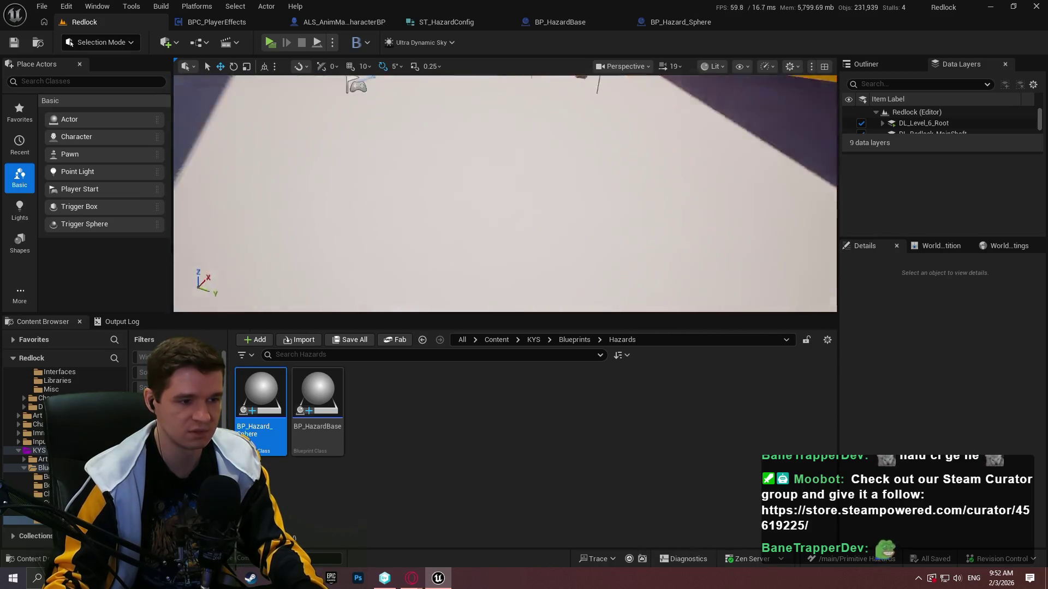
mouse_move(262, 393)
mouse_down()
mouse_move(549, 171)
mouse_move(526, 210)
mouse_move(513, 185)
mouse_move(538, 158)
mouse_move(518, 159)
mouse_up()
- Raise the hazard sphere and scale it up to 34.7
key(w)
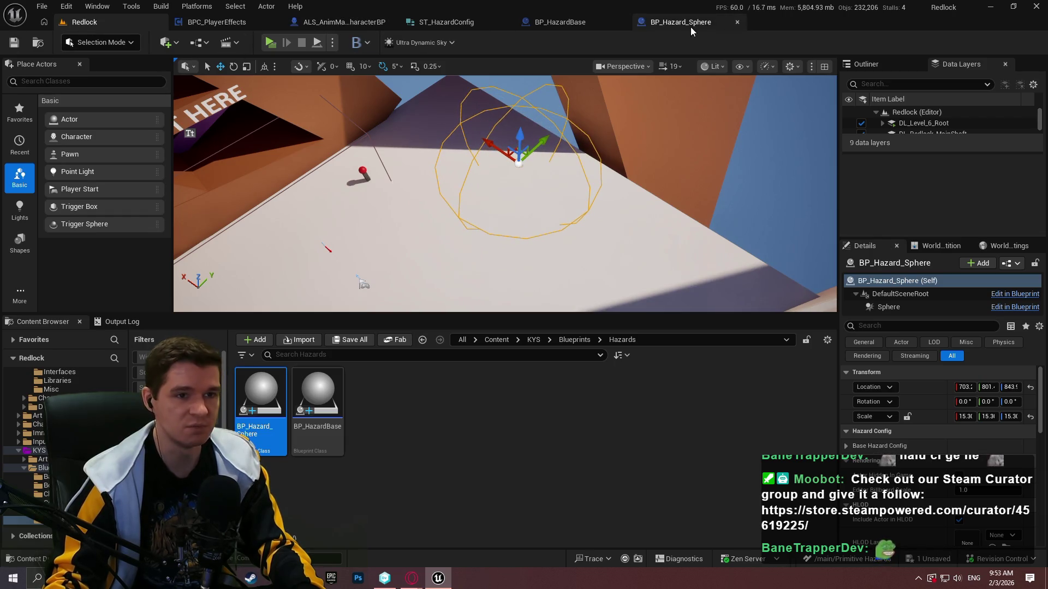
key(r)
mouse_move(517, 162)
mouse_down()
mouse_move(546, 139)
mouse_move(601, 207)
mouse_up()
key(w)
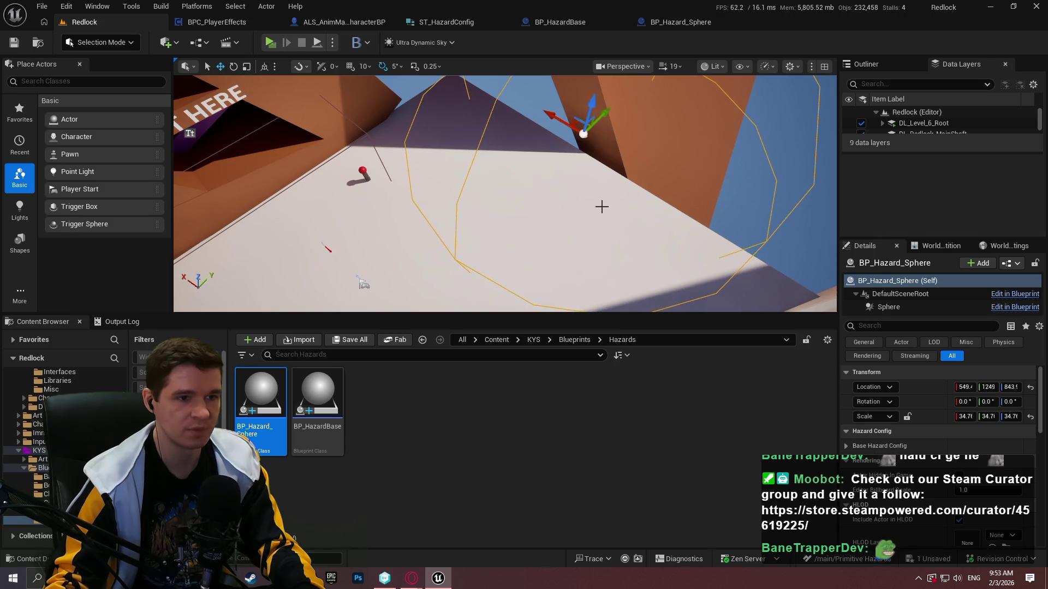
click(680, 21)
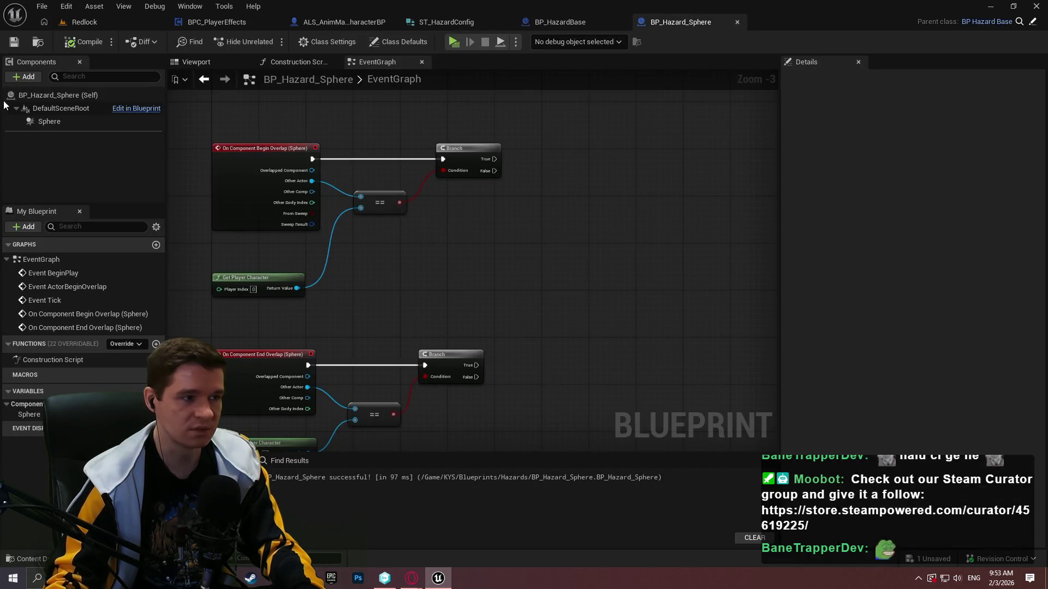
- Uncheck Hidden in Game on the Sphere component's Rendering settings, then compile and save BP_Hazard_Sphere
click(49, 121)
scroll(862, 229, up, 3)
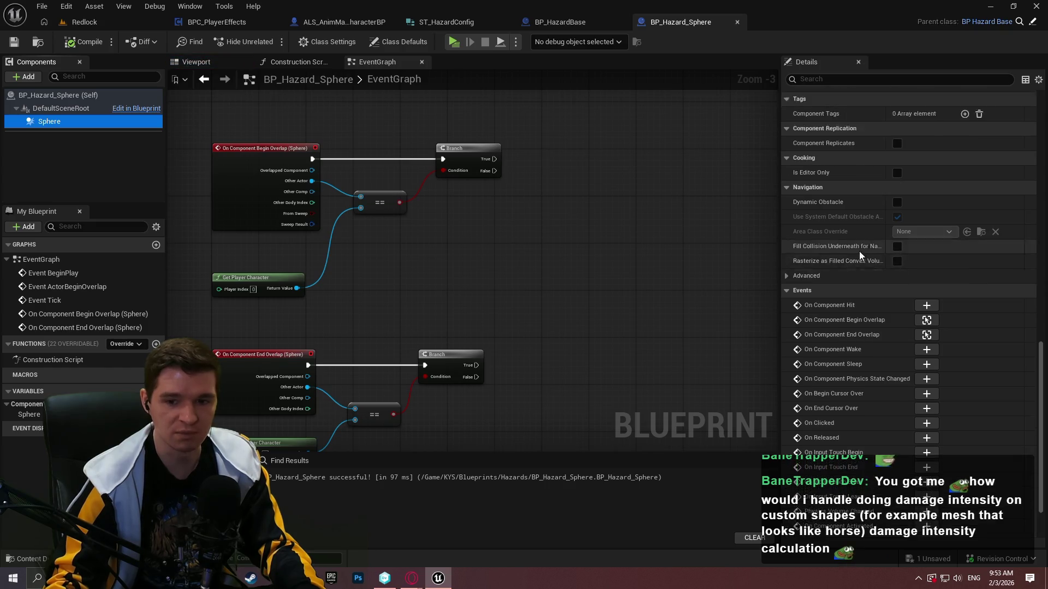
scroll(859, 251, up, 3)
drag(1043, 337, 1041, 174)
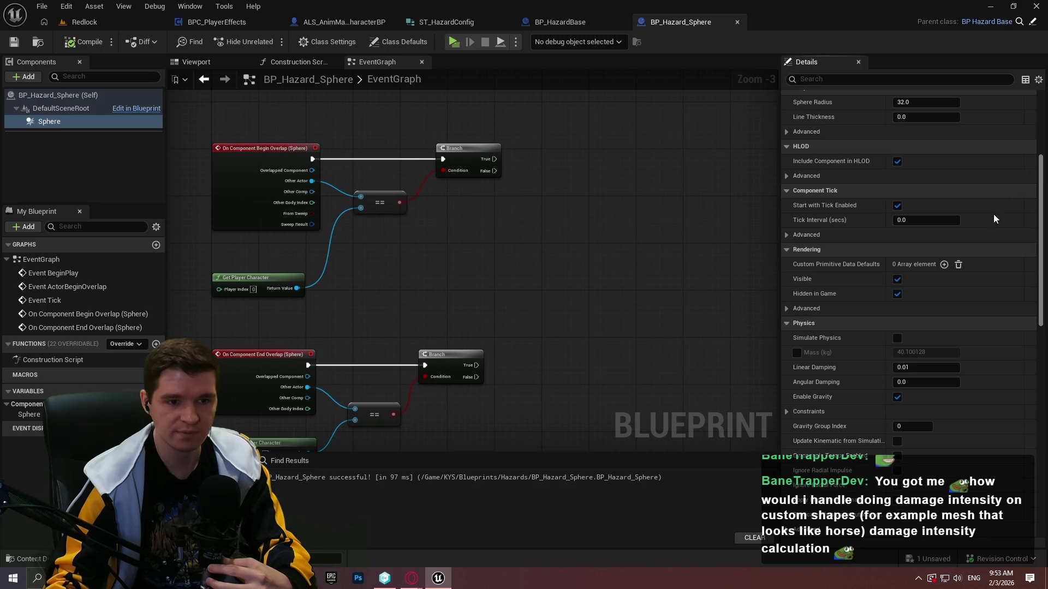
click(898, 294)
click(85, 42)
click(14, 42)
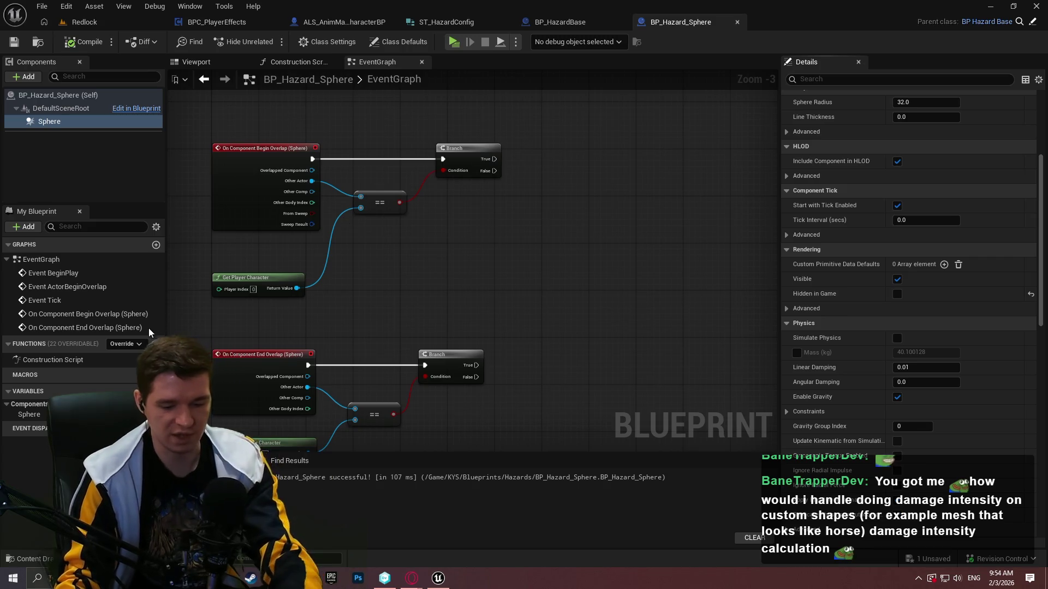
- Draw a closed freehand loop over the graph with the screen annotation tool
key(ctrl+Print)
drag(300, 72, 956, 501)
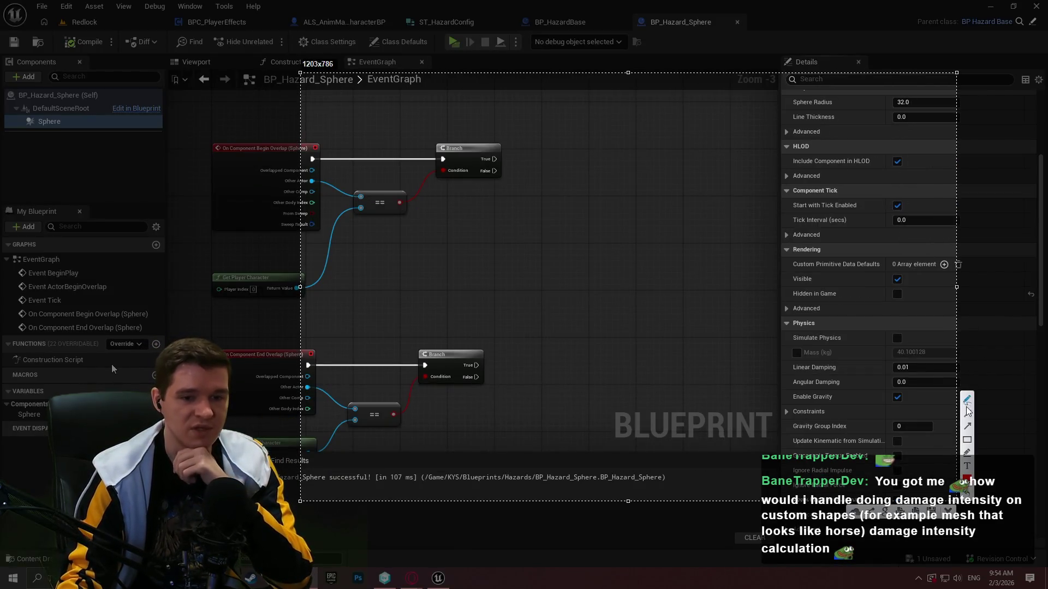
mouse_move(651, 138)
mouse_down()
mouse_move(641, 224)
mouse_move(564, 309)
mouse_move(769, 341)
mouse_move(739, 182)
mouse_up()
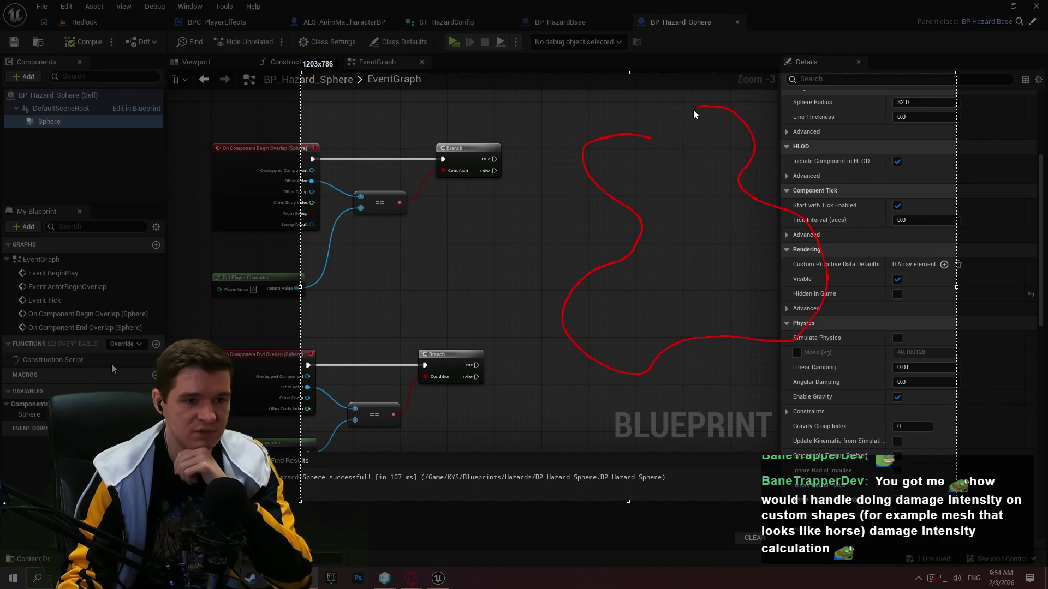
drag(661, 143, 651, 138)
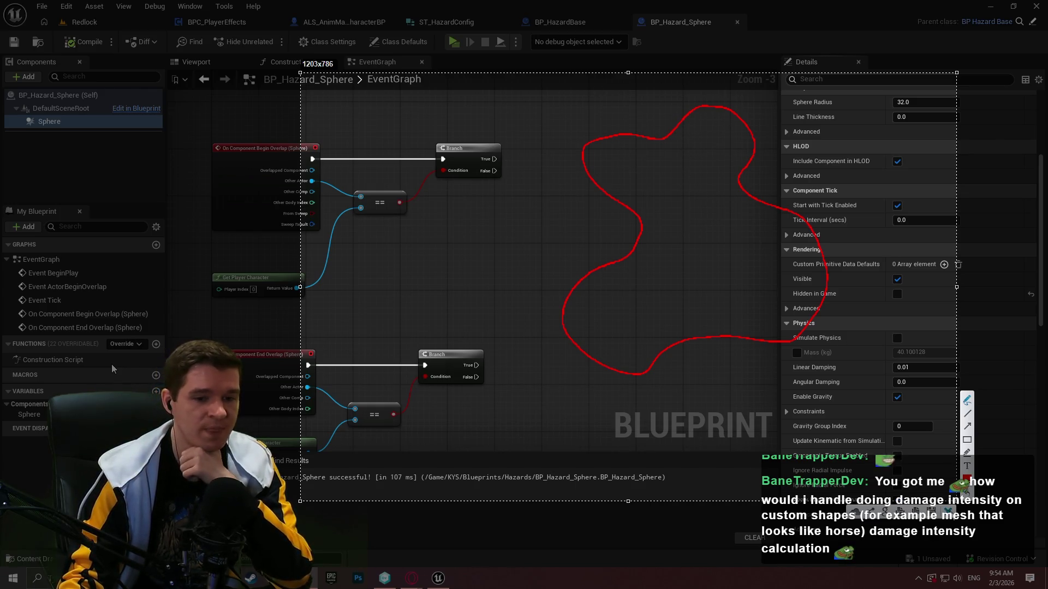
- Dismiss the annotation and return to the Redlock level, swinging the view toward the START HERE sign
key(Escape)
click(87, 22)
drag(629, 280, 579, 272)
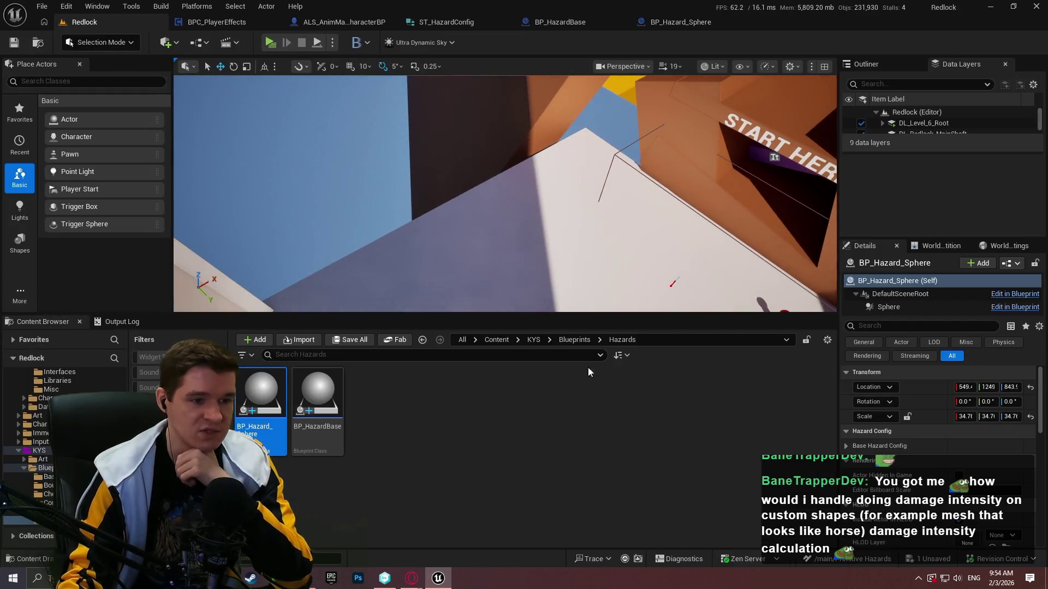
- Browse the Content Browser to Content > UltraDynamicSky > Blueprints > Weather_Effects
click(486, 339)
double_click(774, 416)
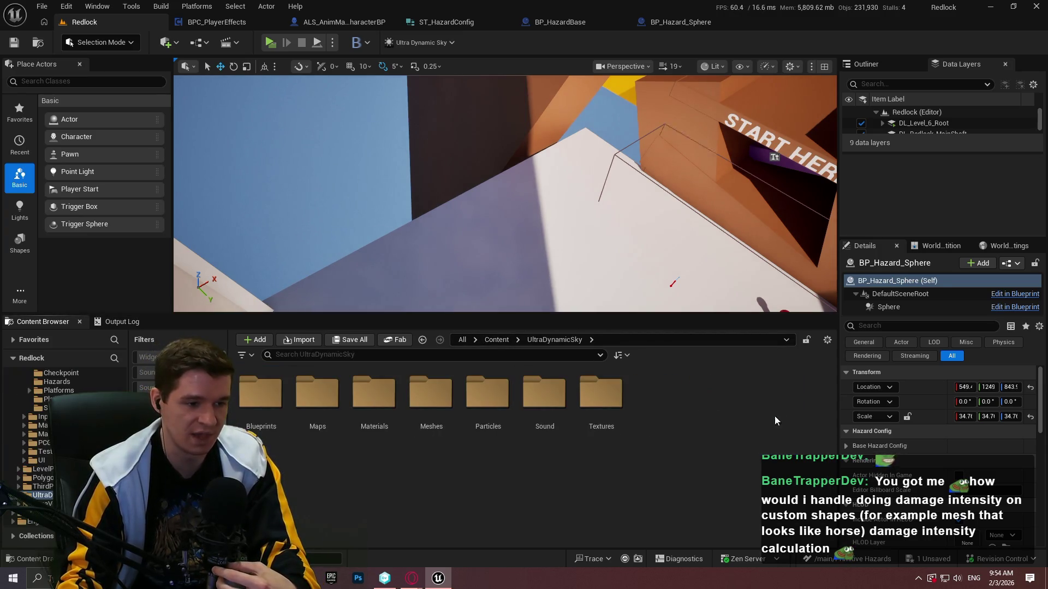
double_click(260, 393)
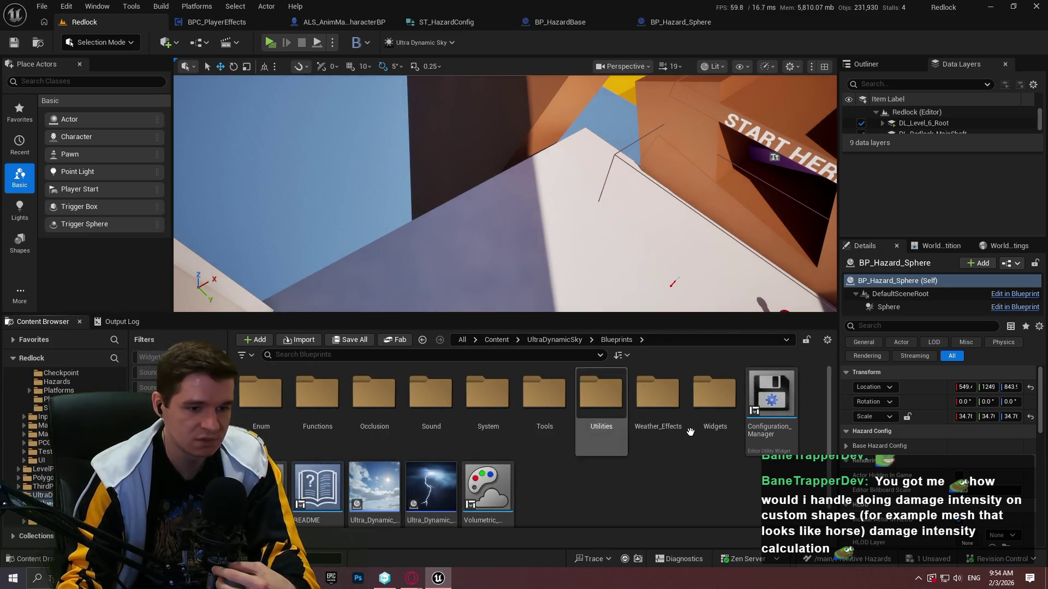
double_click(657, 395)
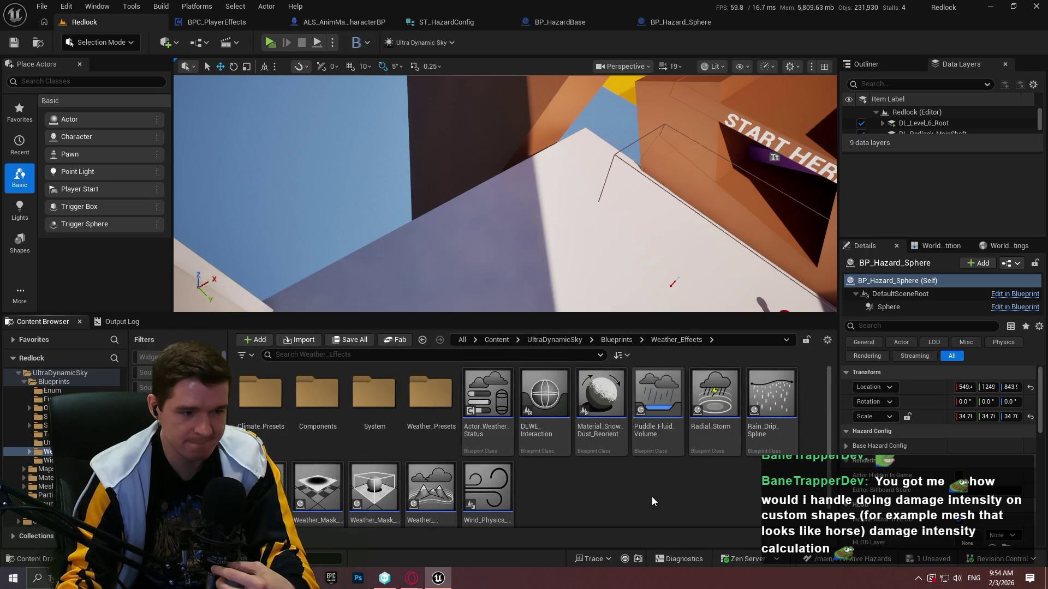
scroll(653, 489, down, 1)
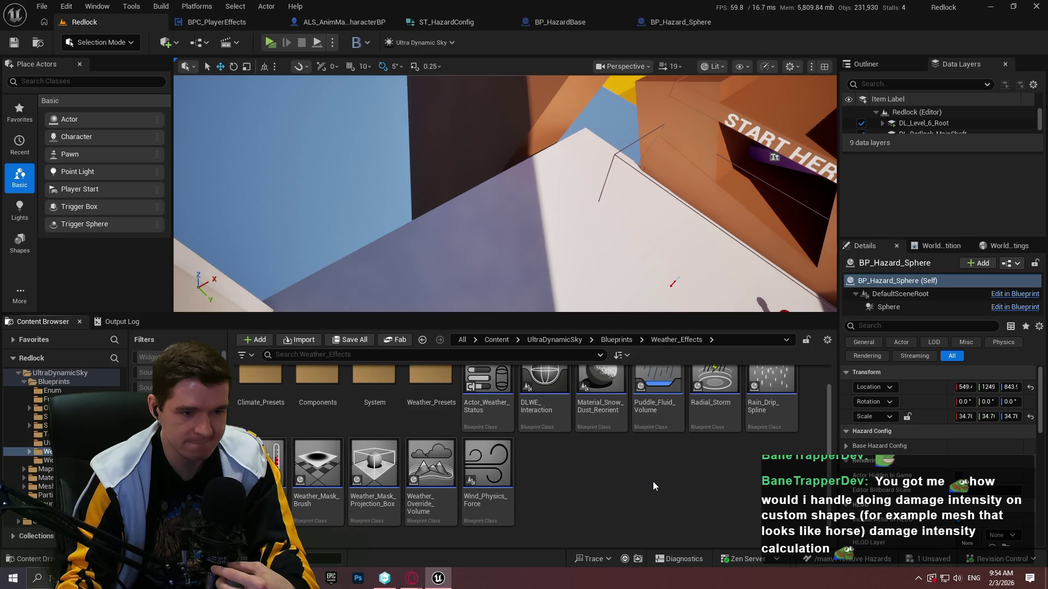
- Drag a Weather_Override_Volume into the viewport and move it to a new position
drag(431, 464, 508, 219)
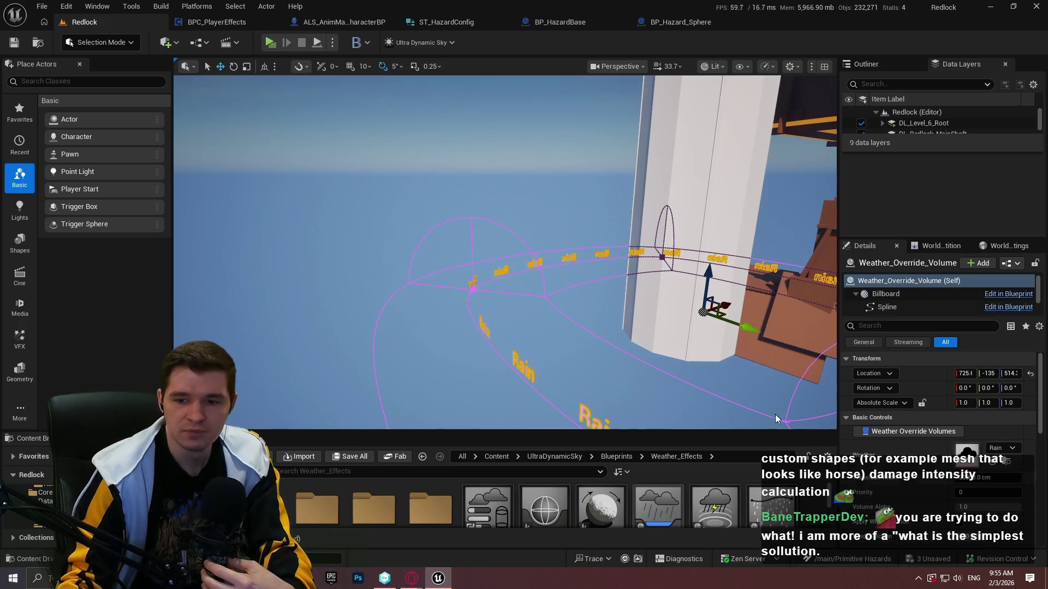
drag(681, 248, 576, 247)
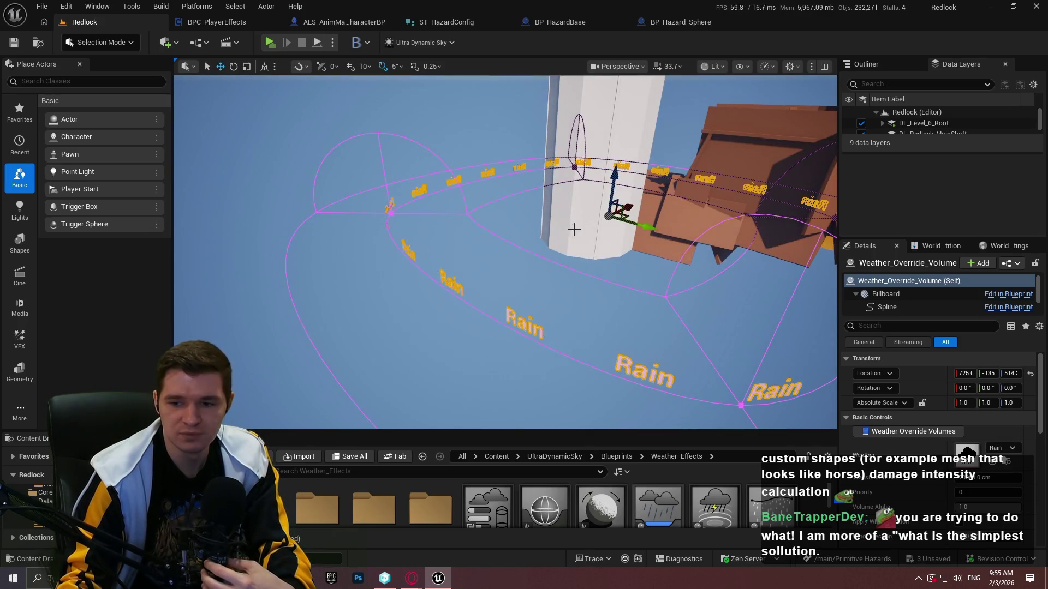
mouse_move(609, 216)
mouse_down()
mouse_move(346, 264)
mouse_move(515, 195)
mouse_move(618, 208)
mouse_move(618, 163)
mouse_move(524, 284)
mouse_move(496, 262)
mouse_move(582, 207)
mouse_up()
click(581, 207)
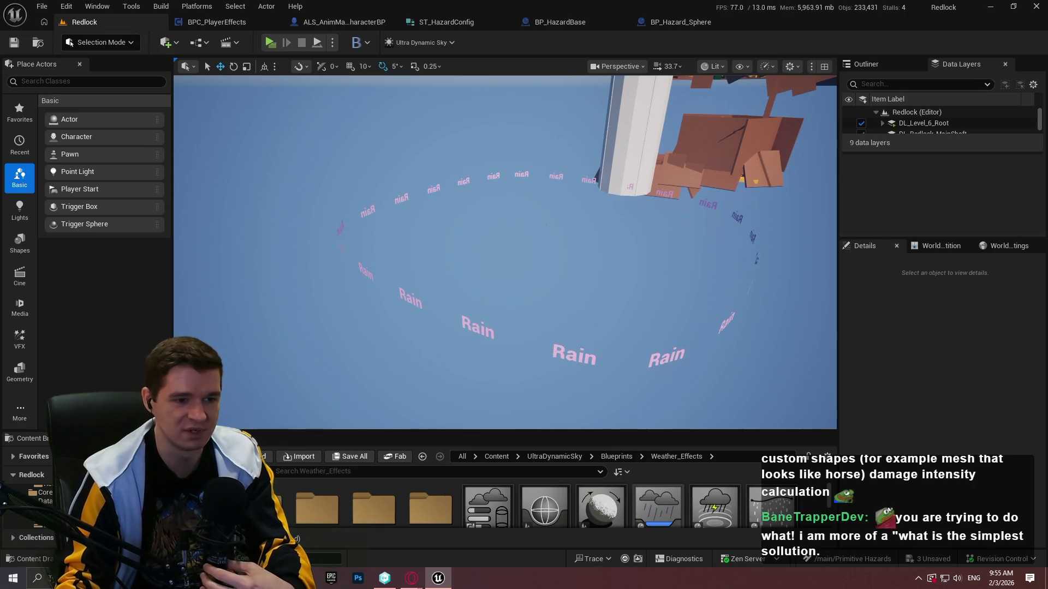
- Open the placed Weather_Override_Volume's blueprint and its EventGraph
click(777, 285)
click(1008, 264)
click(990, 291)
scroll(518, 229, down, 8)
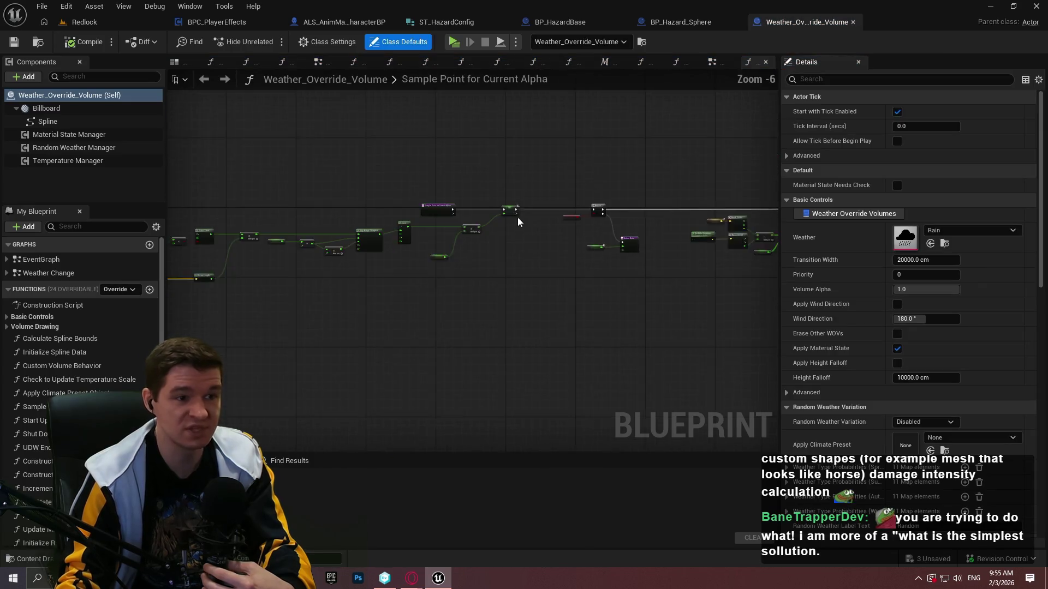
double_click(80, 263)
right_click(80, 264)
click(422, 389)
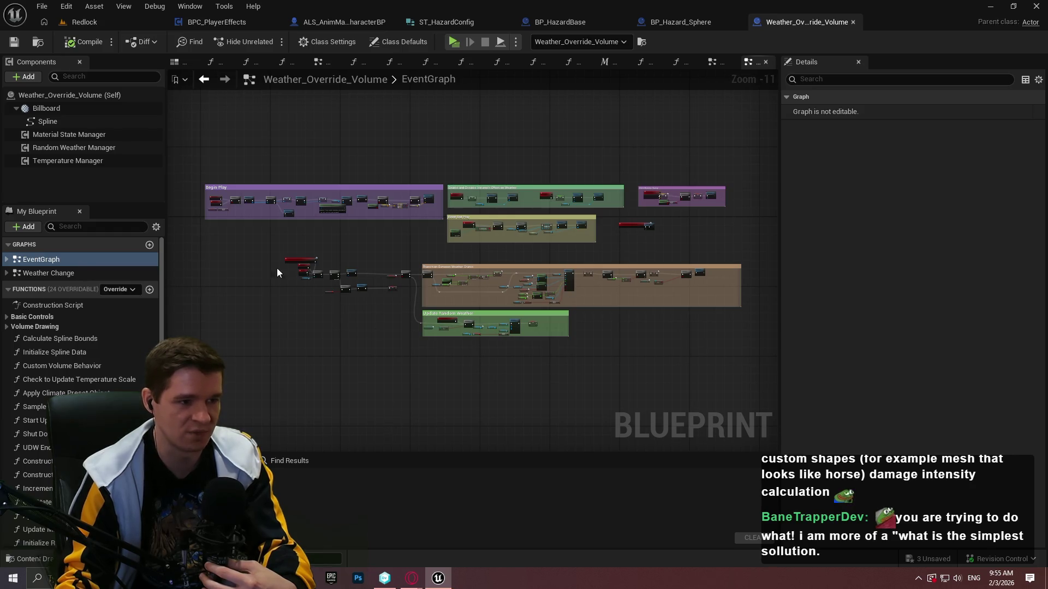
- Survey the Begin Play group and the Transition Between Weather States Select and Lerp nodes
scroll(277, 267, up, 10)
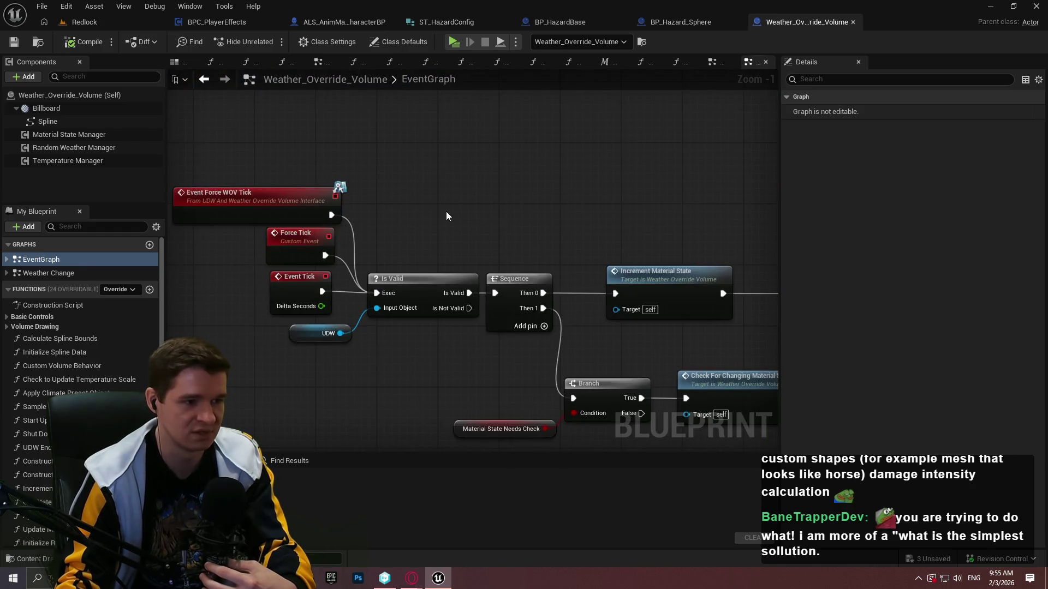
scroll(447, 212, down, 4)
scroll(470, 237, up, 4)
scroll(763, 284, down, 7)
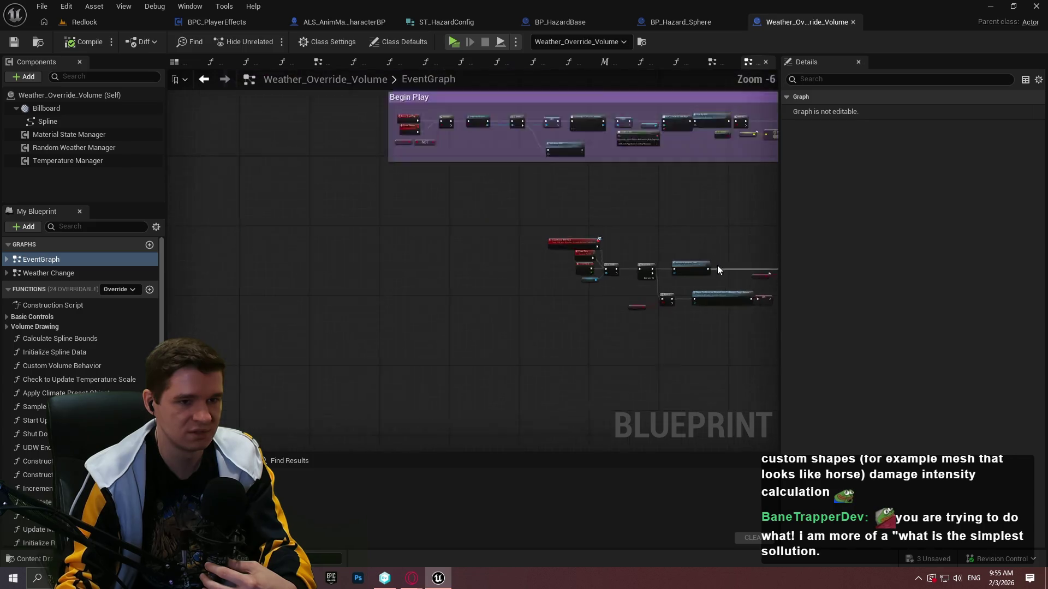
scroll(237, 287, up, 2)
mouse_move(237, 288)
mouse_down()
mouse_move(472, 322)
mouse_move(167, 317)
mouse_up()
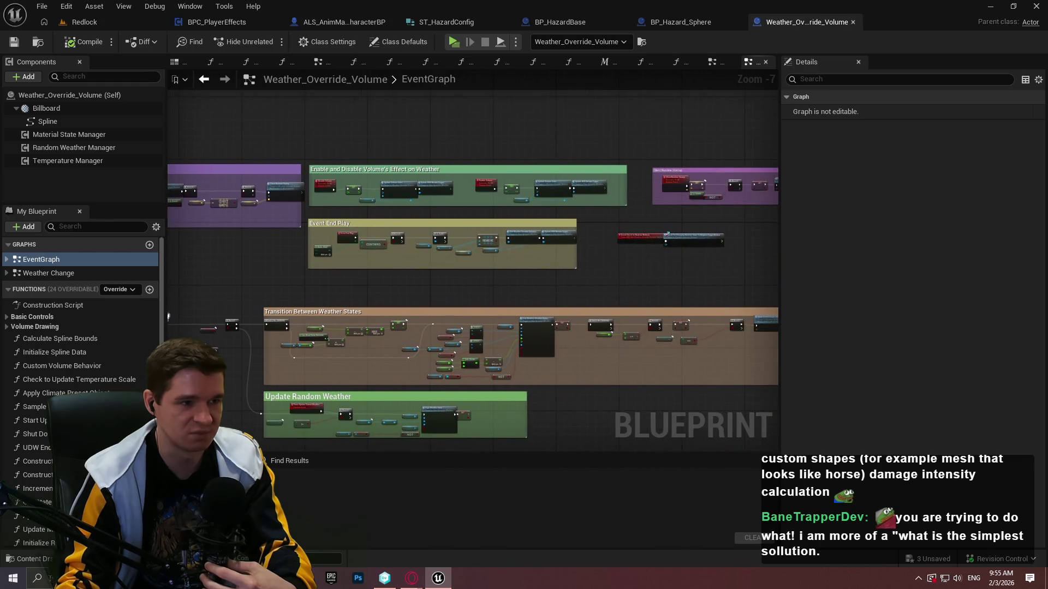
drag(667, 234, 511, 229)
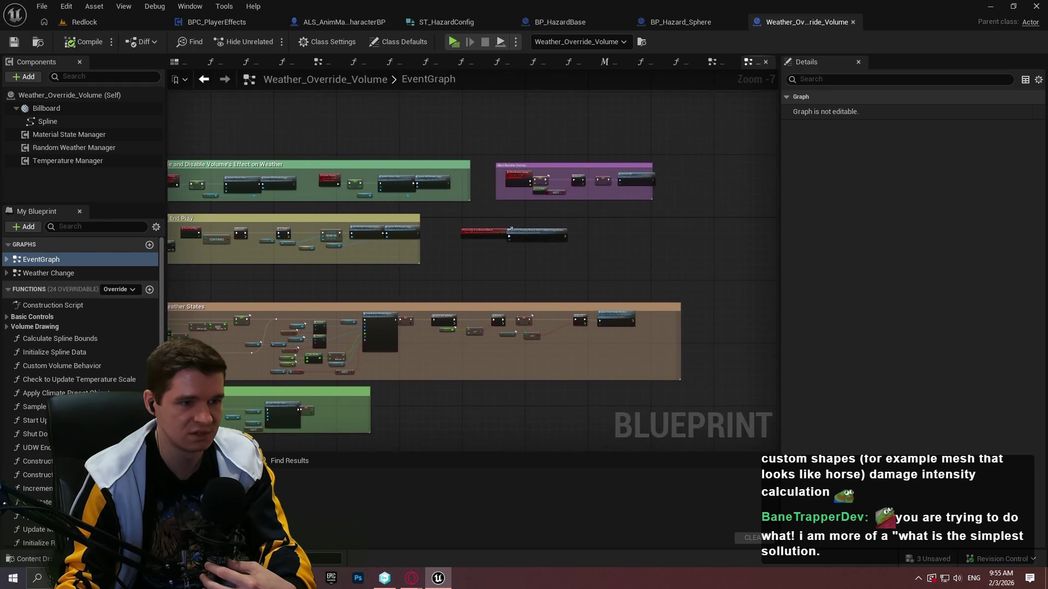
scroll(519, 211, up, 3)
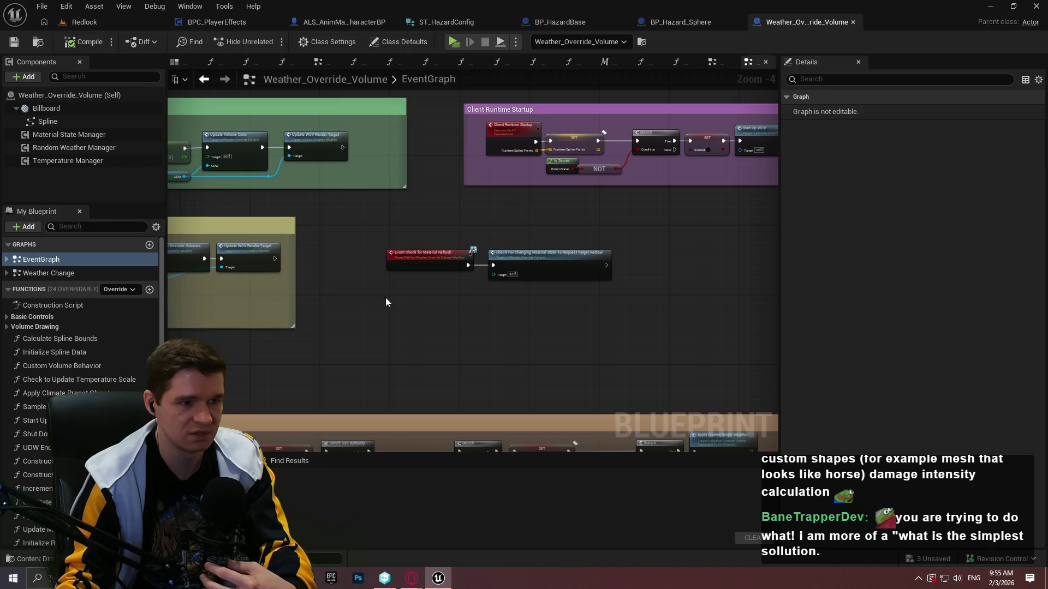
mouse_move(317, 320)
mouse_down()
mouse_move(319, 436)
mouse_move(319, 95)
mouse_up()
drag(546, 273, 247, 253)
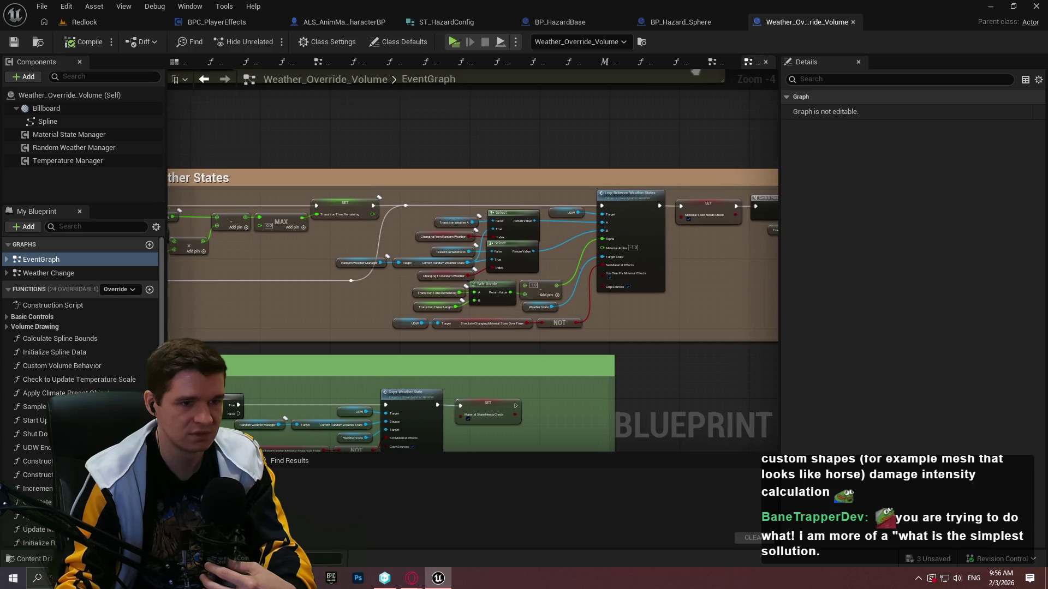
scroll(519, 159, up, 1)
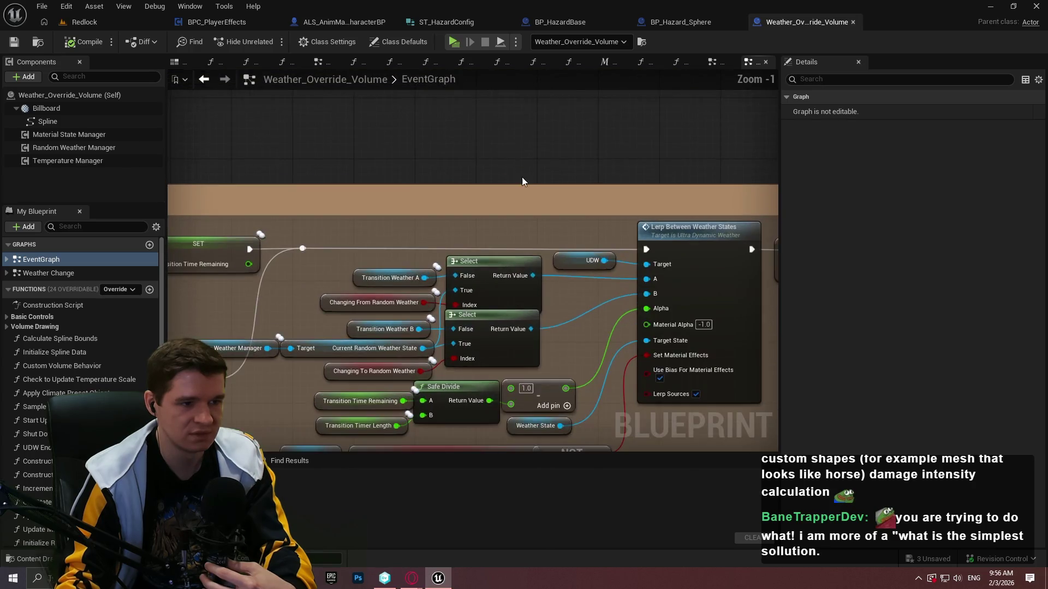
scroll(522, 177, down, 3)
mouse_move(305, 240)
mouse_down()
mouse_move(306, 289)
mouse_move(535, 202)
mouse_up()
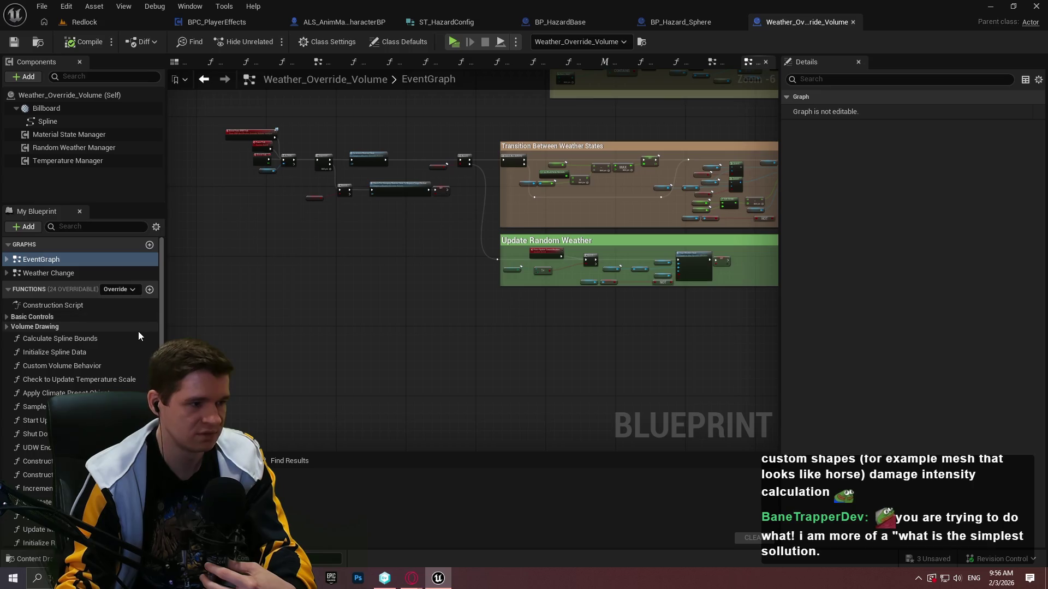
- Trace the tick events through Is Valid, Lerp Between Weather States, Switch Has Authority and Random Weather Variation
scroll(110, 345, down, 2)
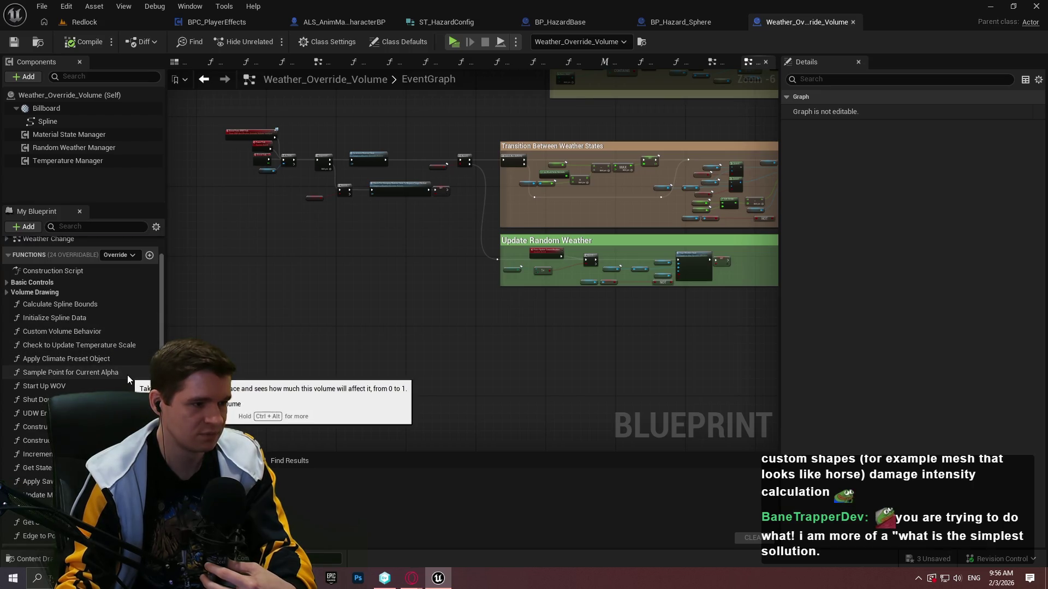
scroll(131, 376, down, 2)
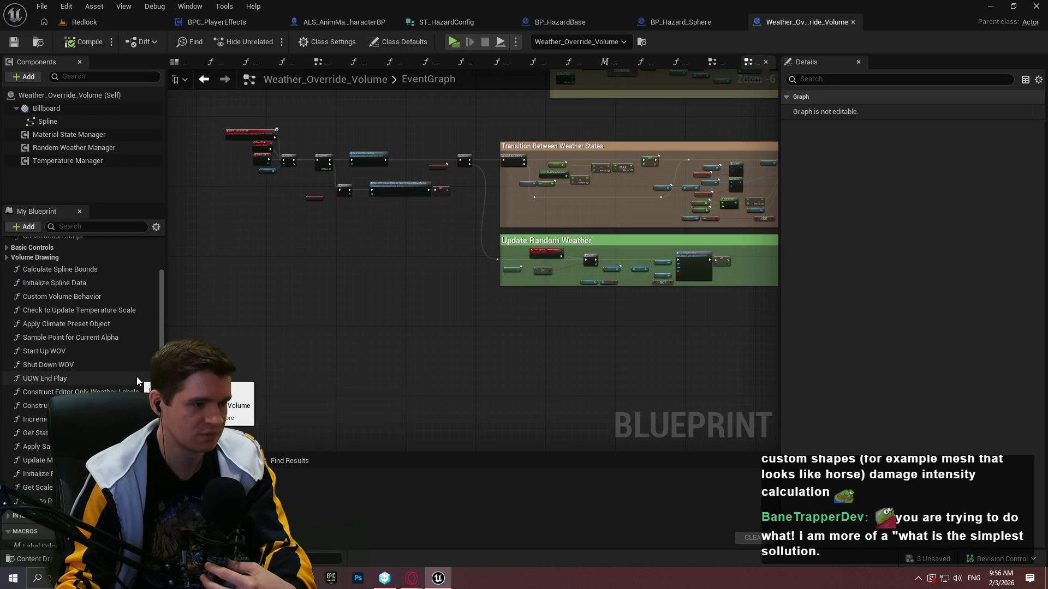
scroll(134, 377, down, 2)
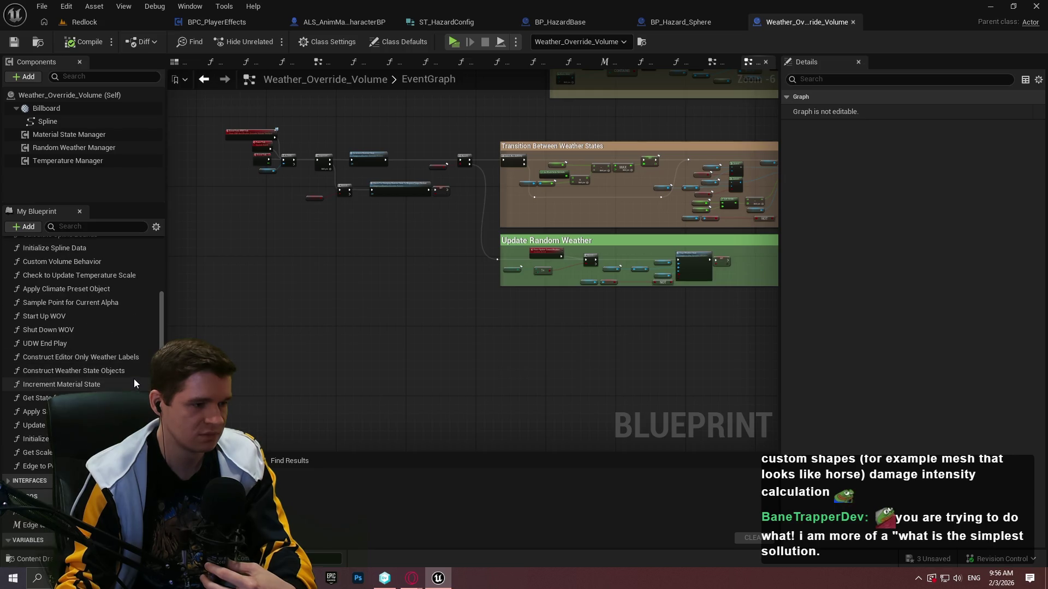
mouse_move(162, 300)
mouse_down()
mouse_move(162, 355)
mouse_move(146, 166)
mouse_up()
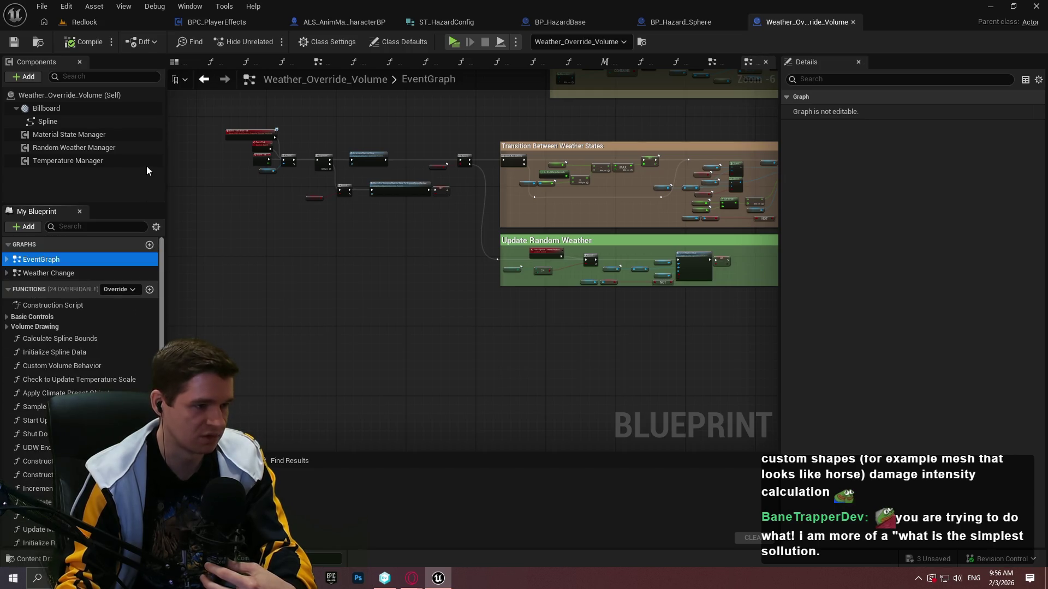
scroll(334, 159, up, 3)
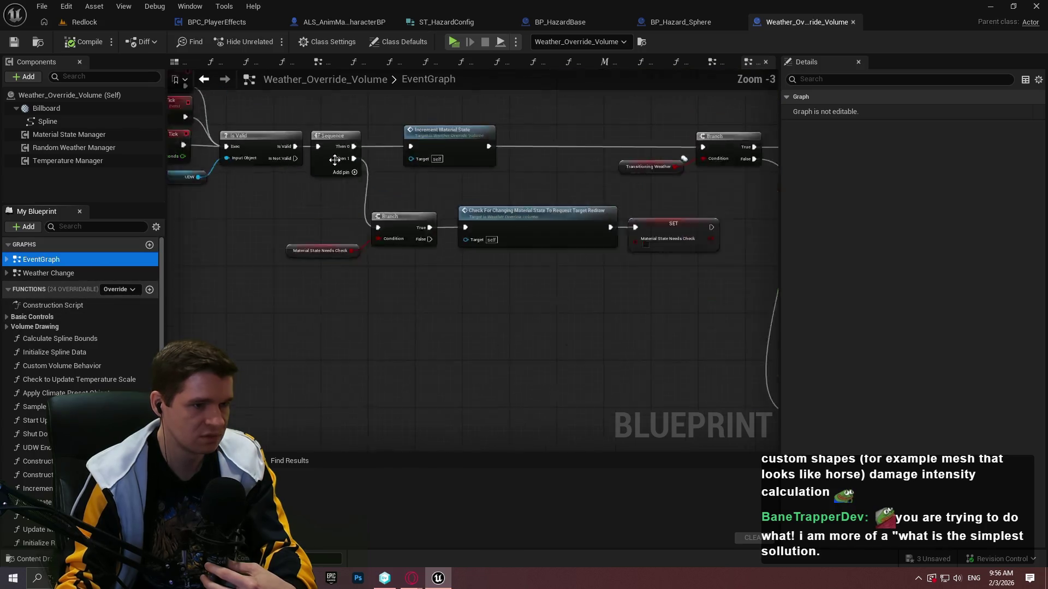
scroll(335, 159, up, 3)
mouse_move(339, 158)
mouse_down()
mouse_move(719, 229)
mouse_move(707, 265)
mouse_up()
scroll(495, 123, down, 2)
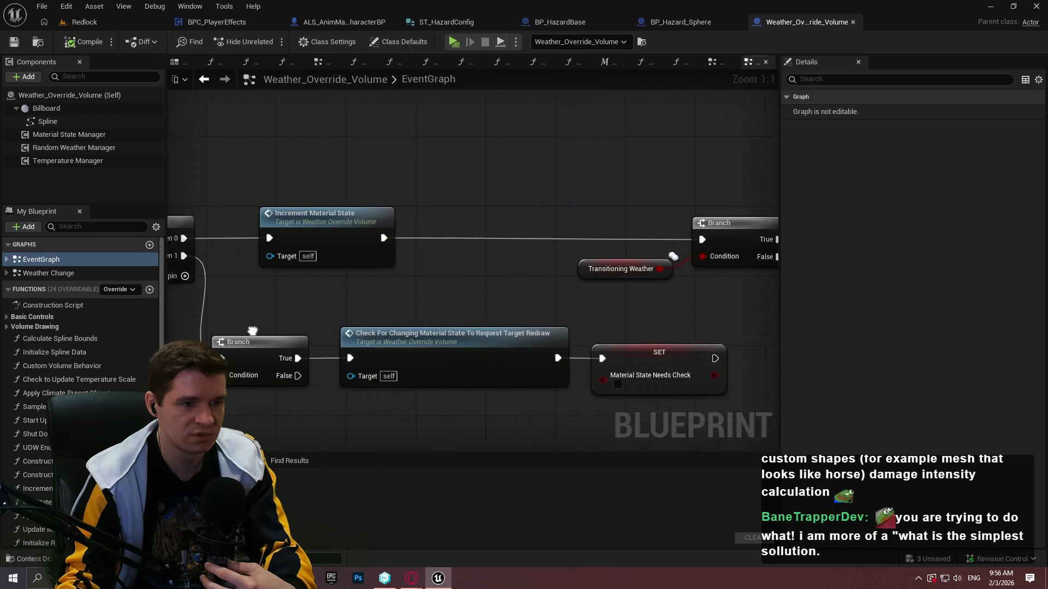
drag(569, 299, 151, 287)
drag(709, 327, 168, 266)
drag(600, 284, 361, 263)
mouse_move(484, 176)
mouse_down()
mouse_move(322, 249)
mouse_move(205, 231)
mouse_up()
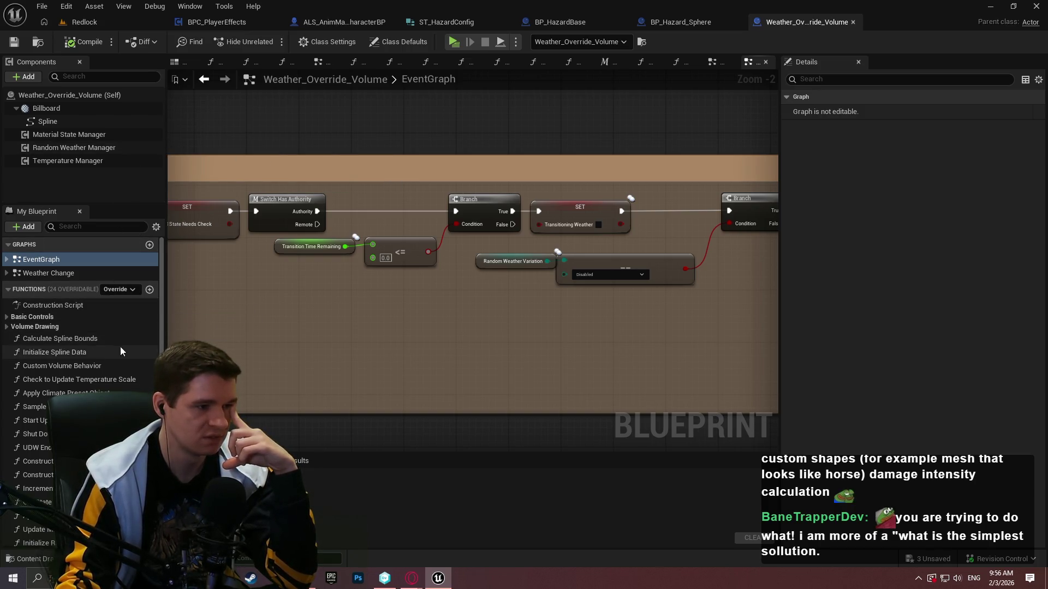
- Expand Basic Controls in My Blueprint and open the Weather Change graph to view Local Weather State Updates
scroll(127, 349, down, 2)
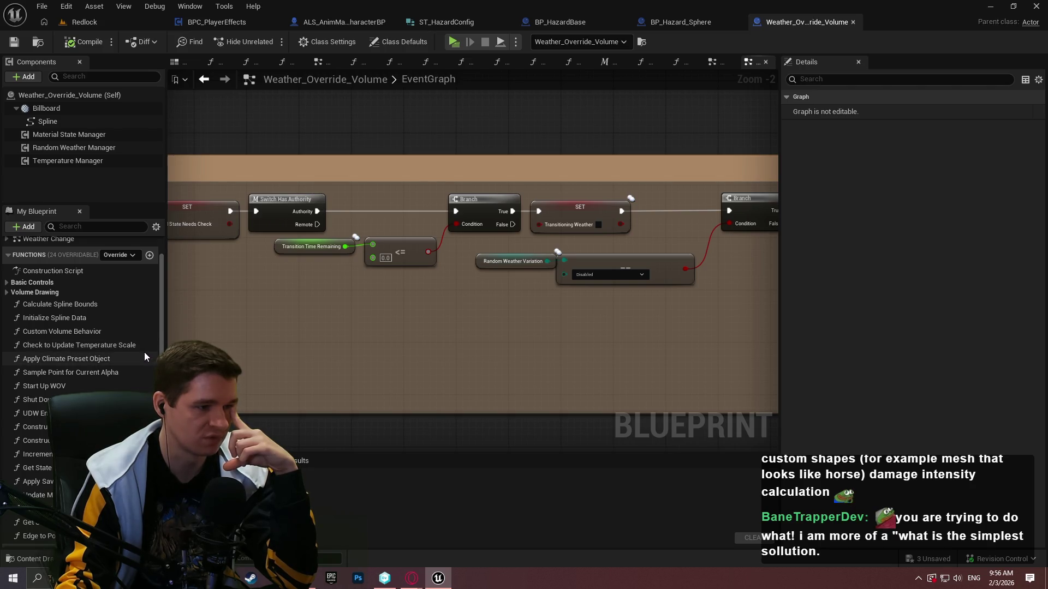
scroll(143, 365, down, 2)
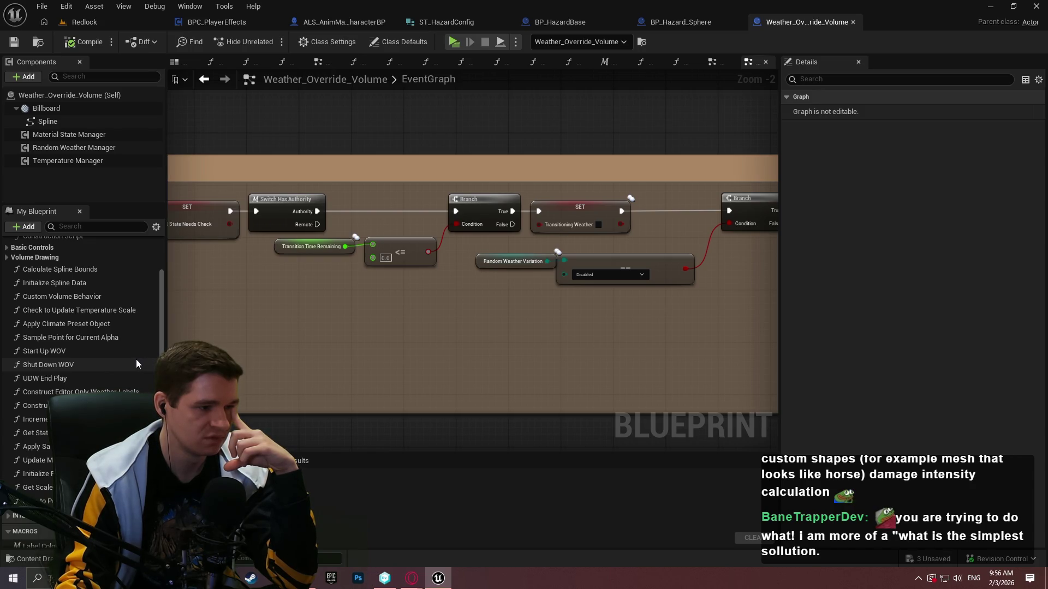
scroll(134, 364, down, 3)
scroll(81, 382, down, 3)
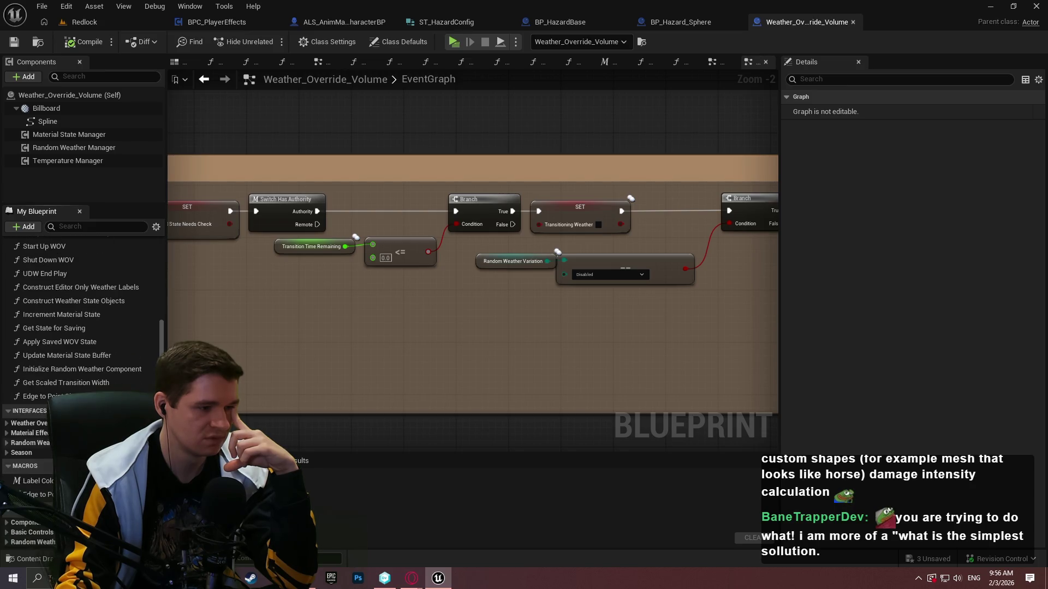
scroll(82, 328, down, 1)
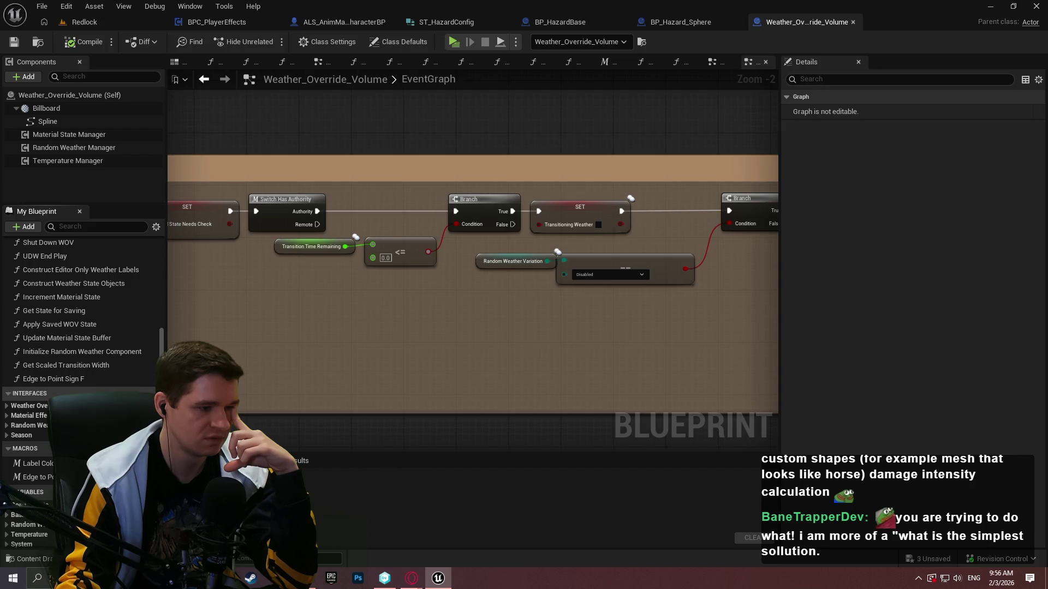
scroll(82, 379, down, 4)
scroll(126, 384, up, 10)
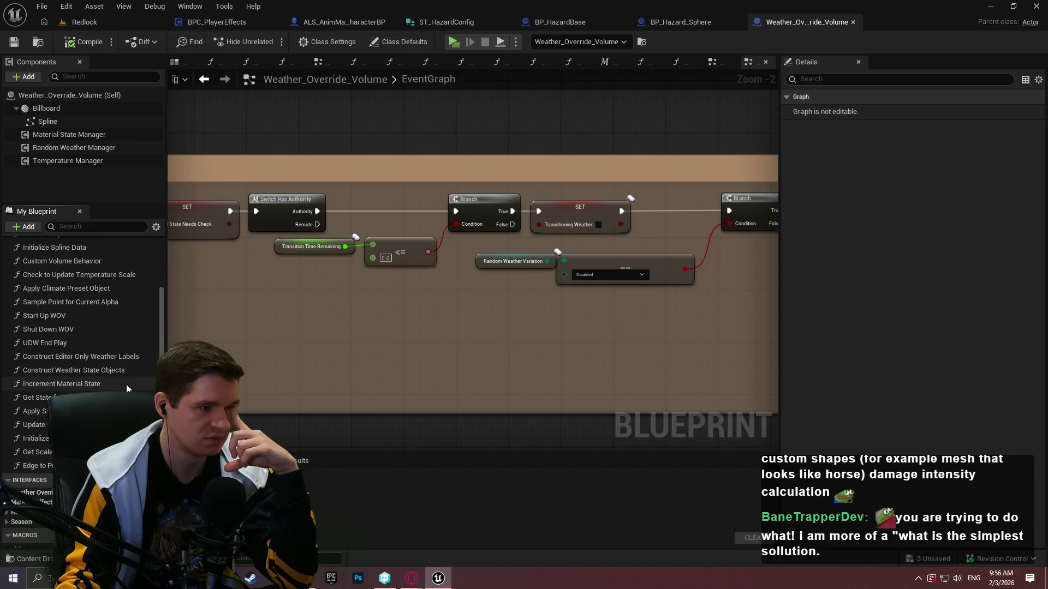
click(6, 318)
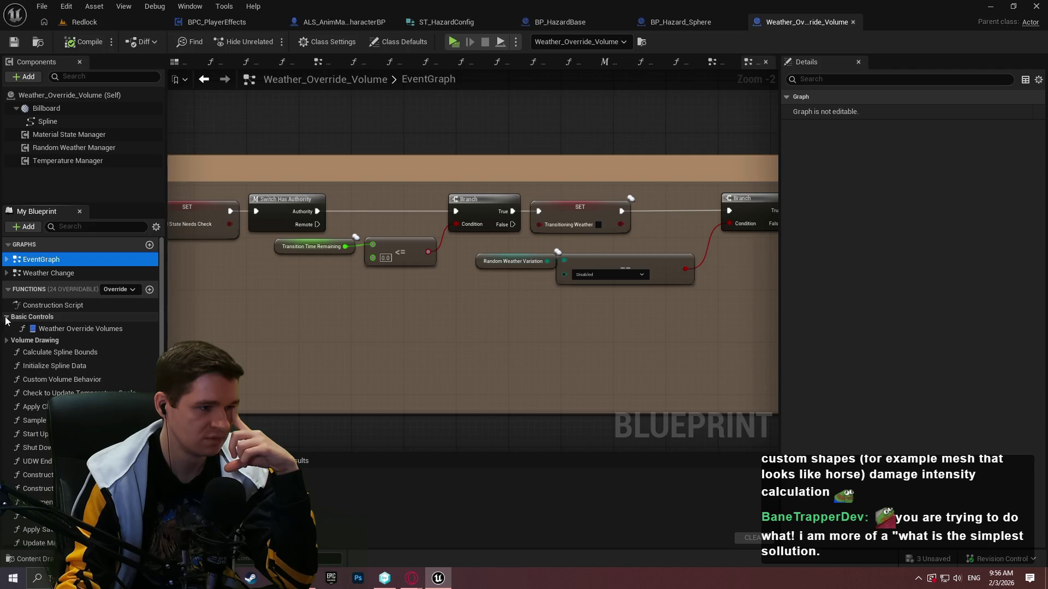
scroll(668, 410, down, 3)
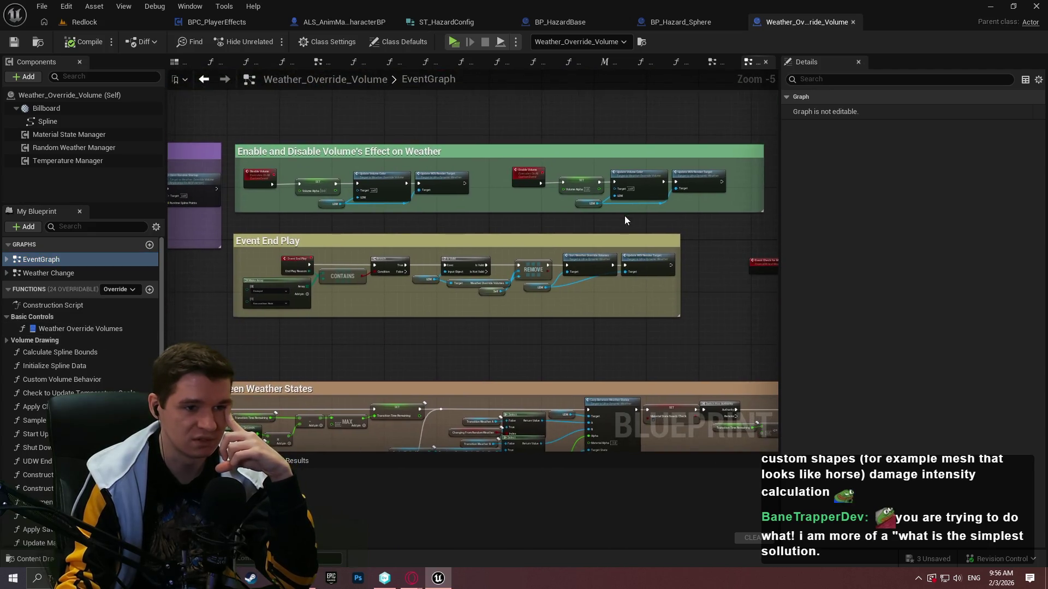
scroll(625, 215, up, 2)
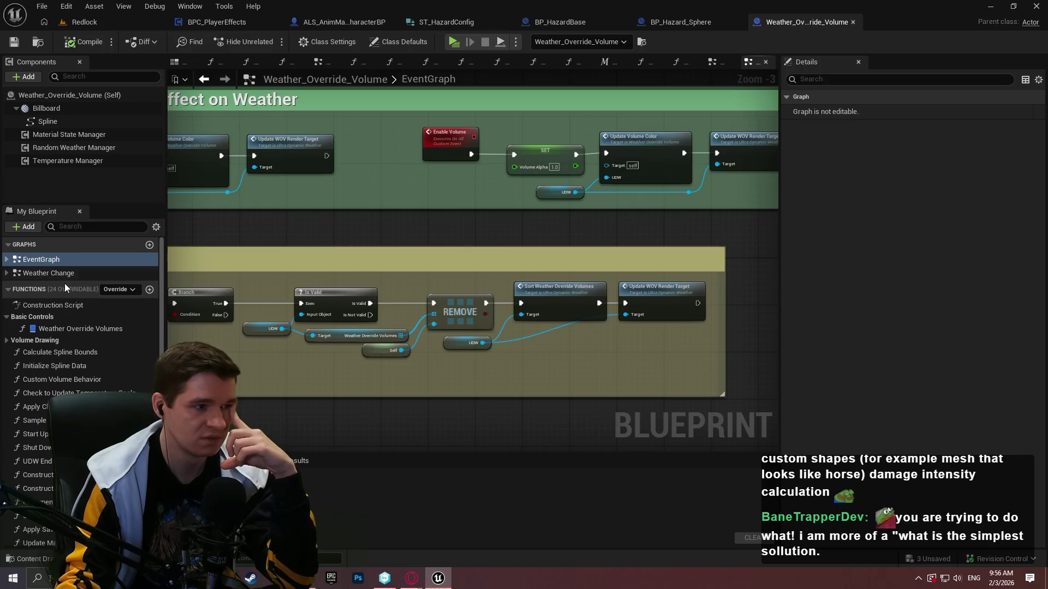
double_click(37, 277)
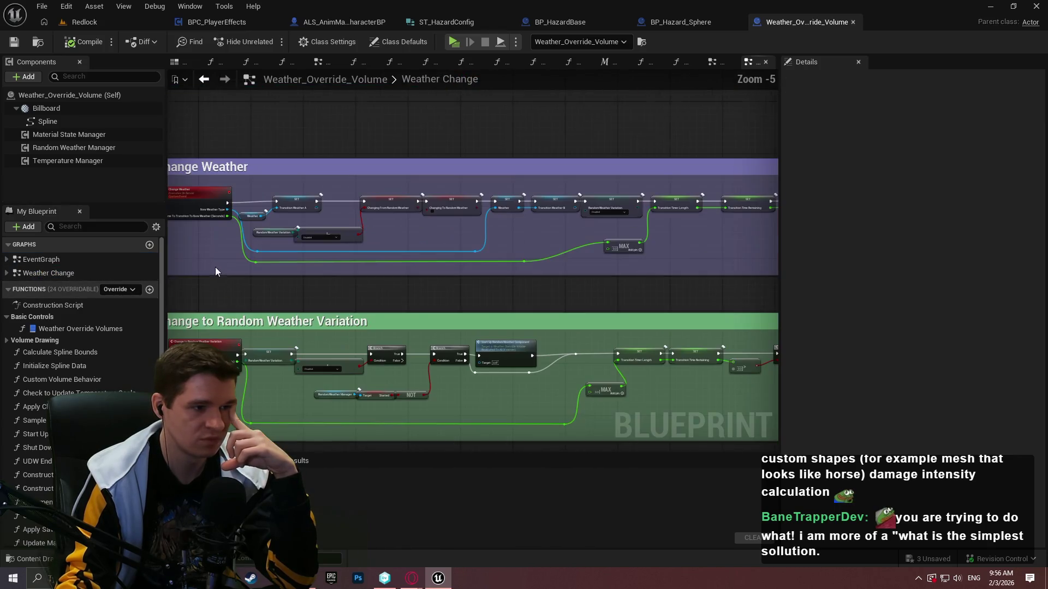
drag(292, 293, 175, 338)
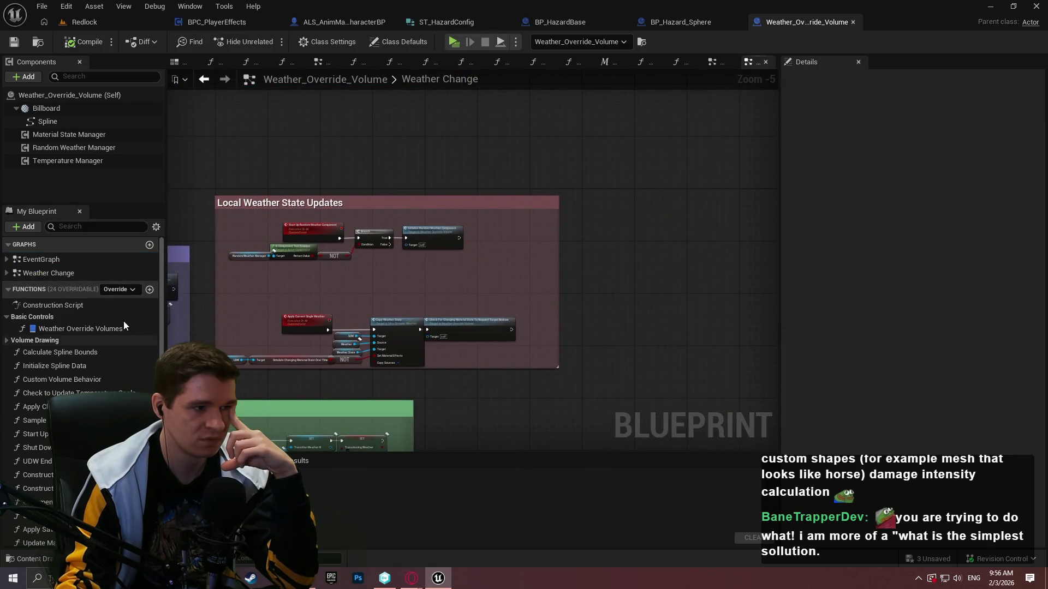
click(57, 260)
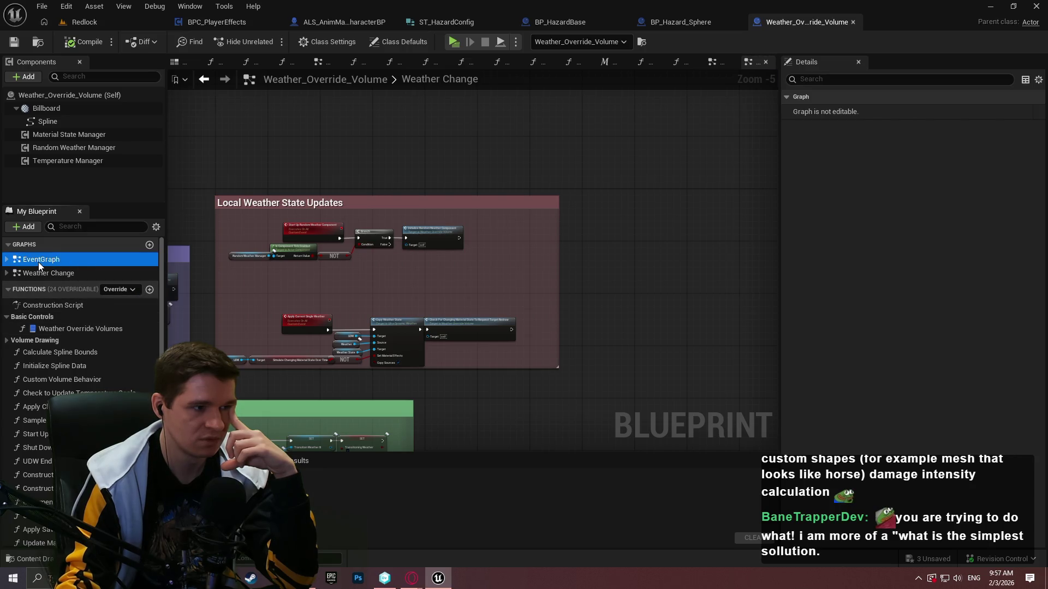
double_click(38, 262)
scroll(315, 283, up, 3)
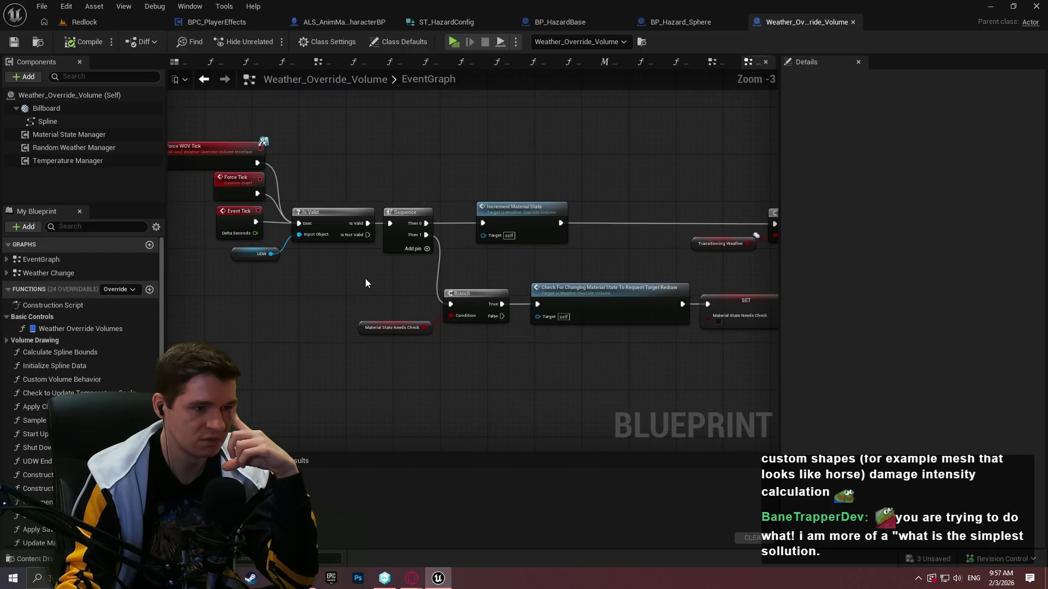
drag(781, 178, 923, 185)
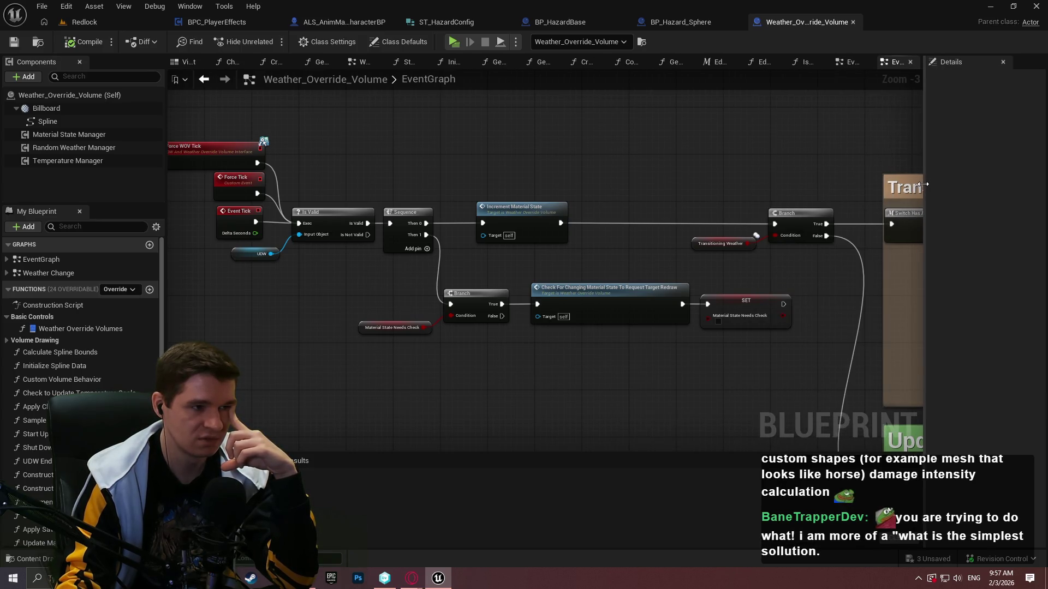
drag(489, 161, 584, 182)
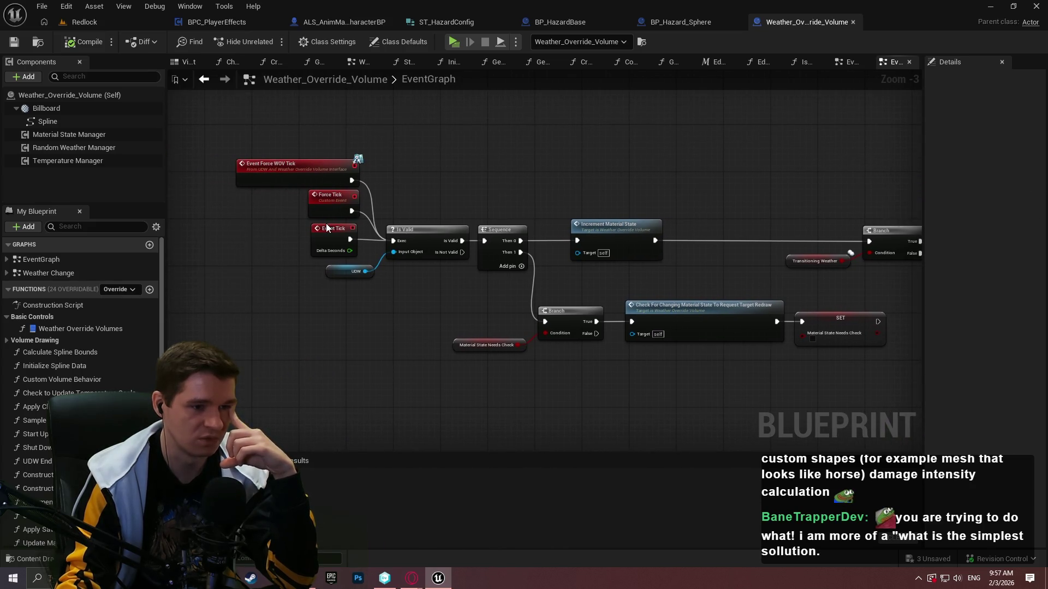
scroll(470, 204, down, 3)
scroll(462, 210, up, 4)
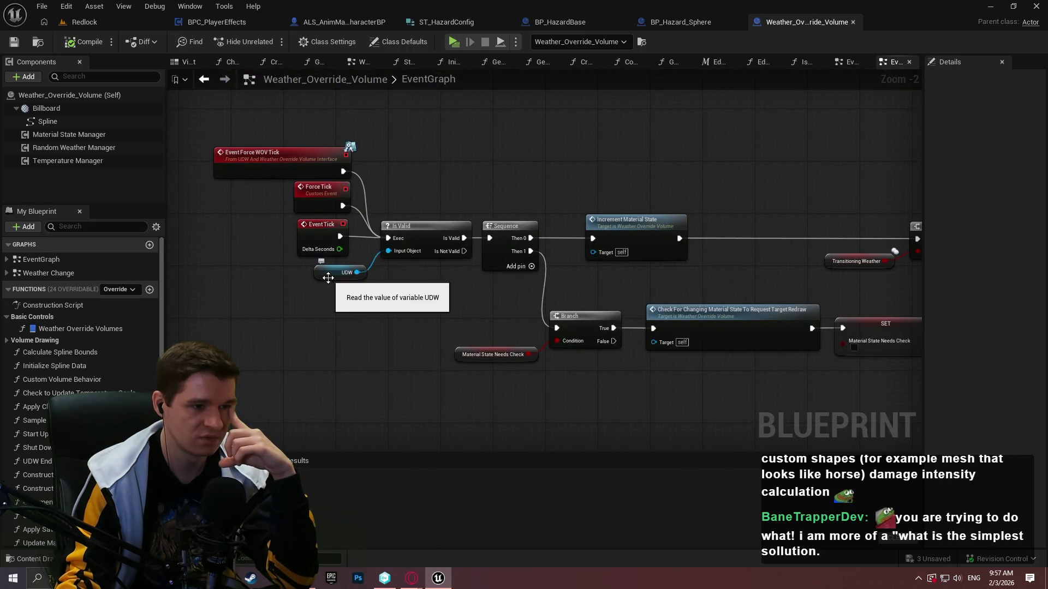
mouse_move(861, 237)
mouse_down()
mouse_move(441, 254)
mouse_move(771, 156)
mouse_move(343, 71)
mouse_move(545, 270)
mouse_move(174, 411)
mouse_up()
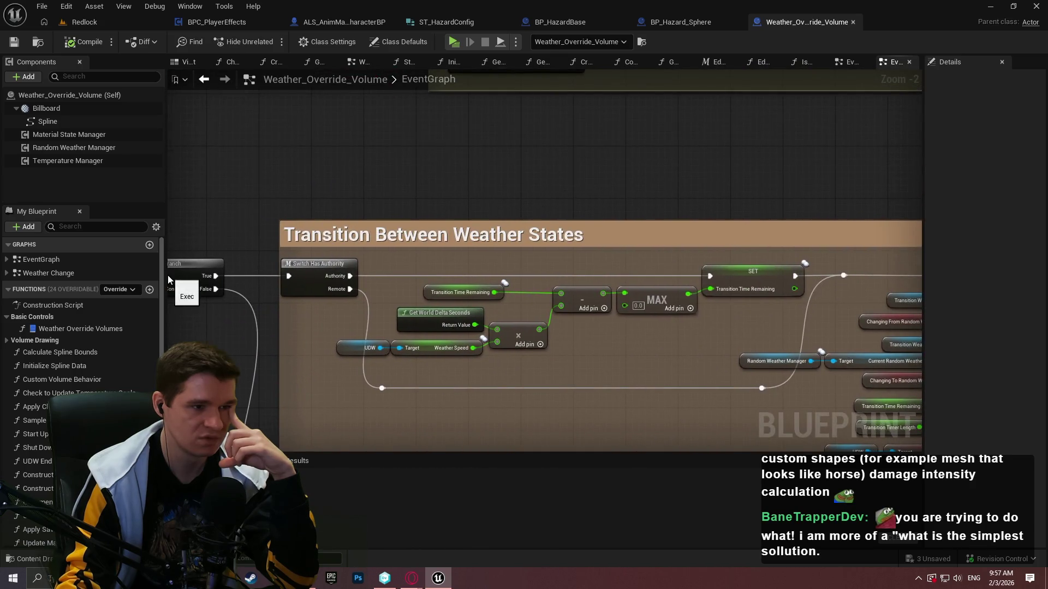
scroll(663, 215, down, 3)
drag(725, 200, 398, 274)
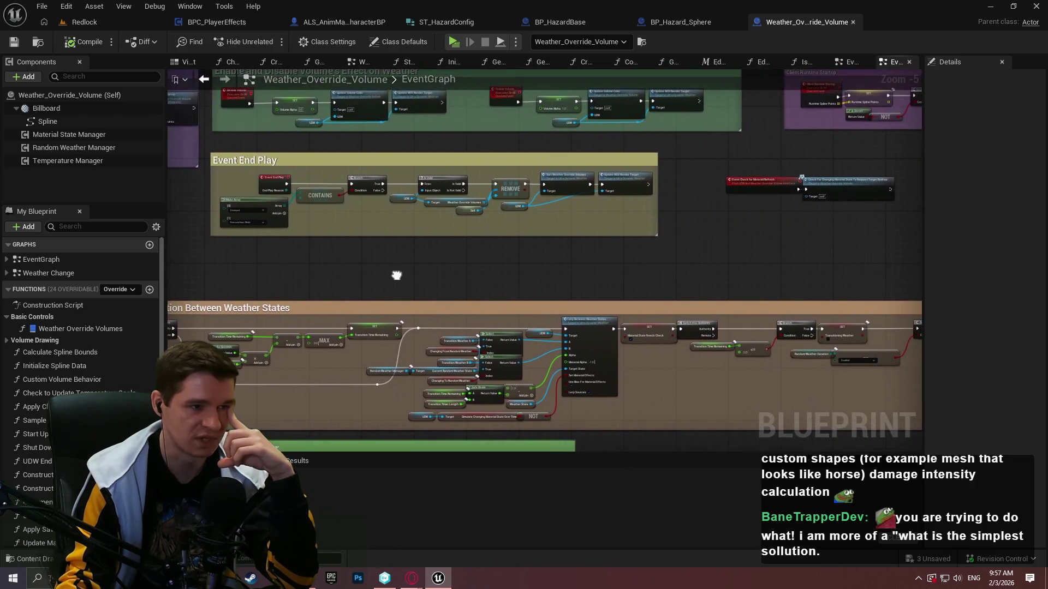
scroll(506, 212, up, 2)
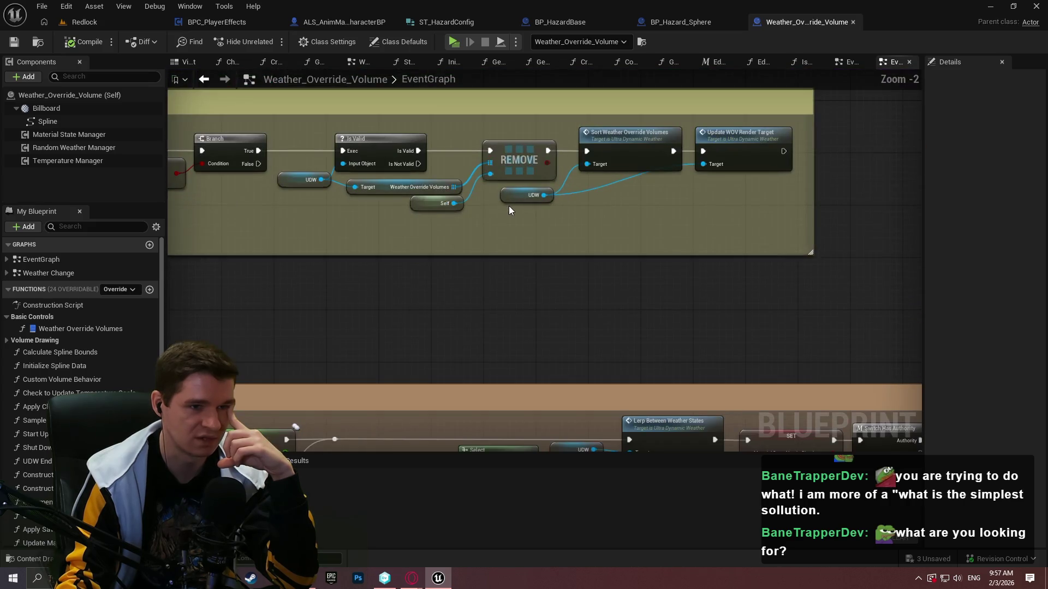
drag(546, 200, 492, 409)
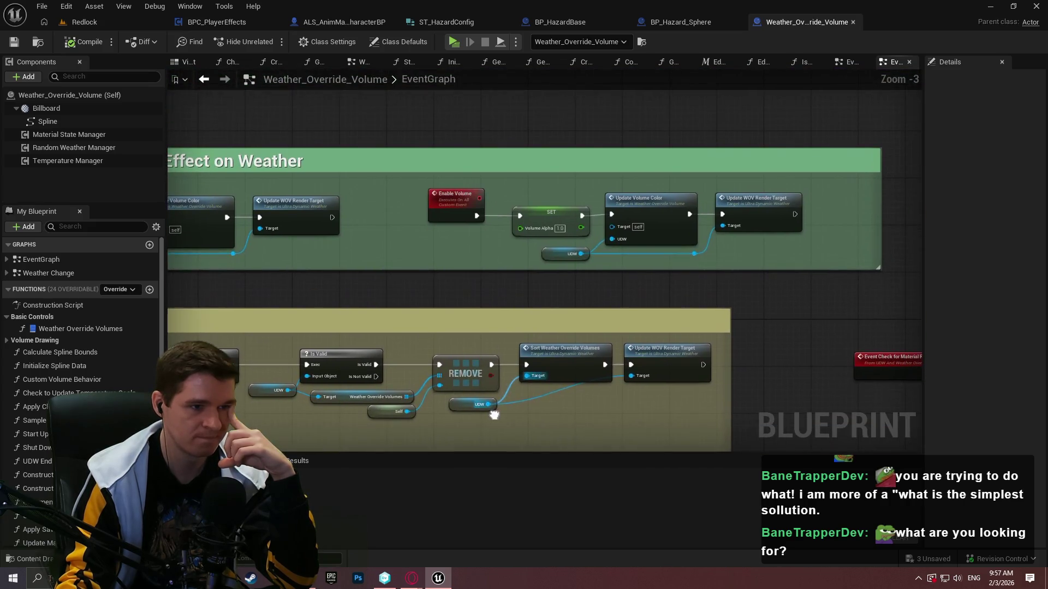
scroll(464, 212, up, 3)
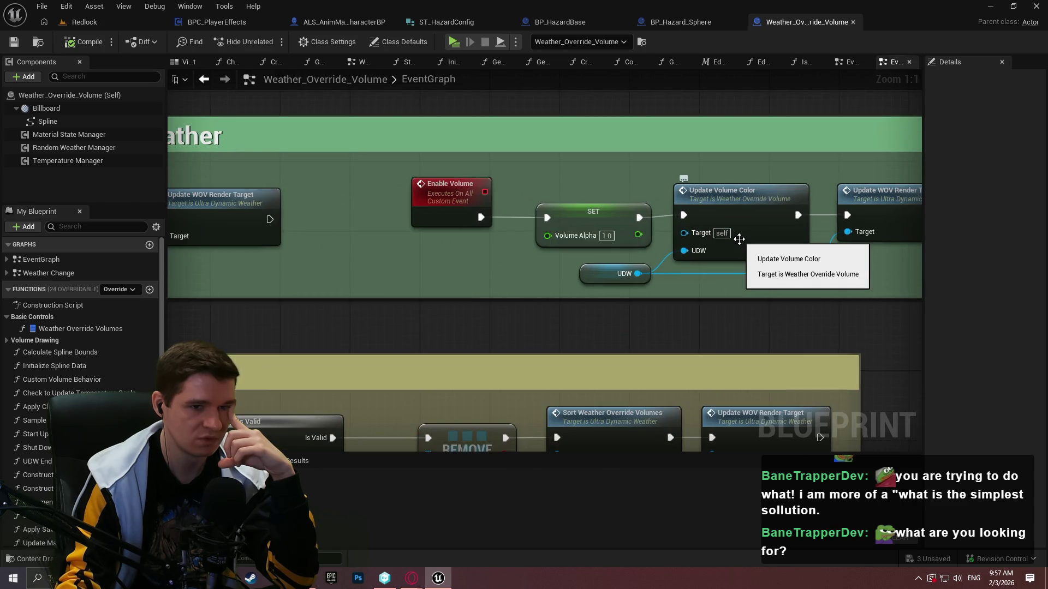
drag(421, 319, 692, 327)
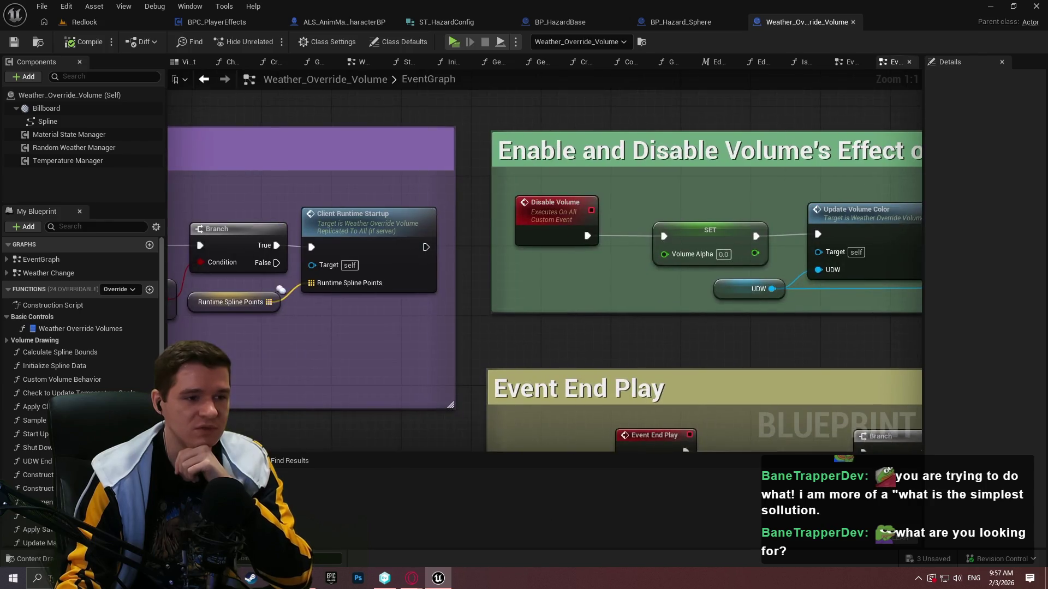
- Switch to the Redlock level and fly the camera in and around the Rain volume
click(85, 22)
key(w)
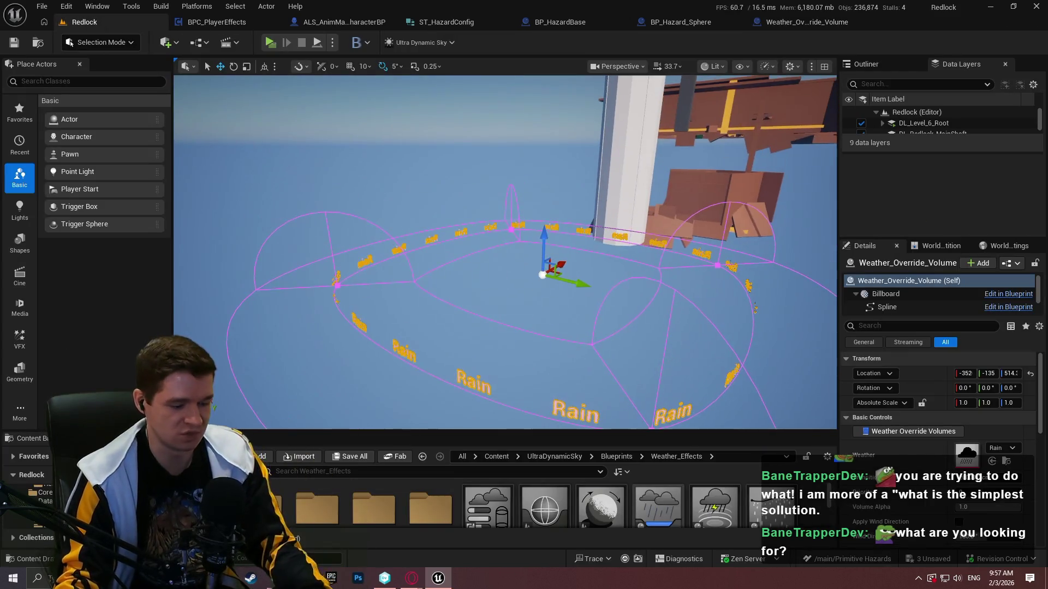
key(w)
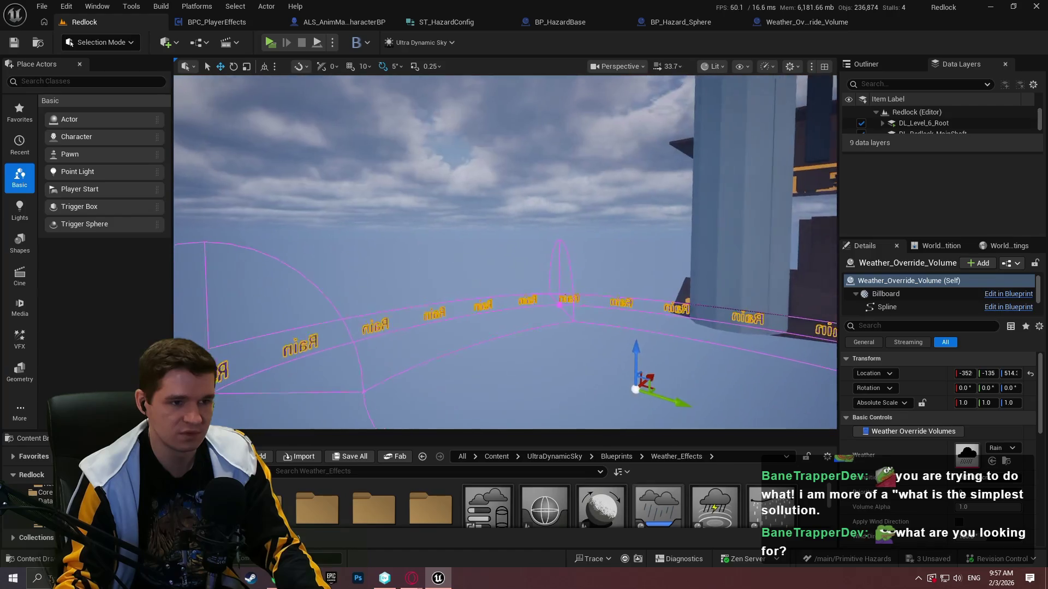
key(w)
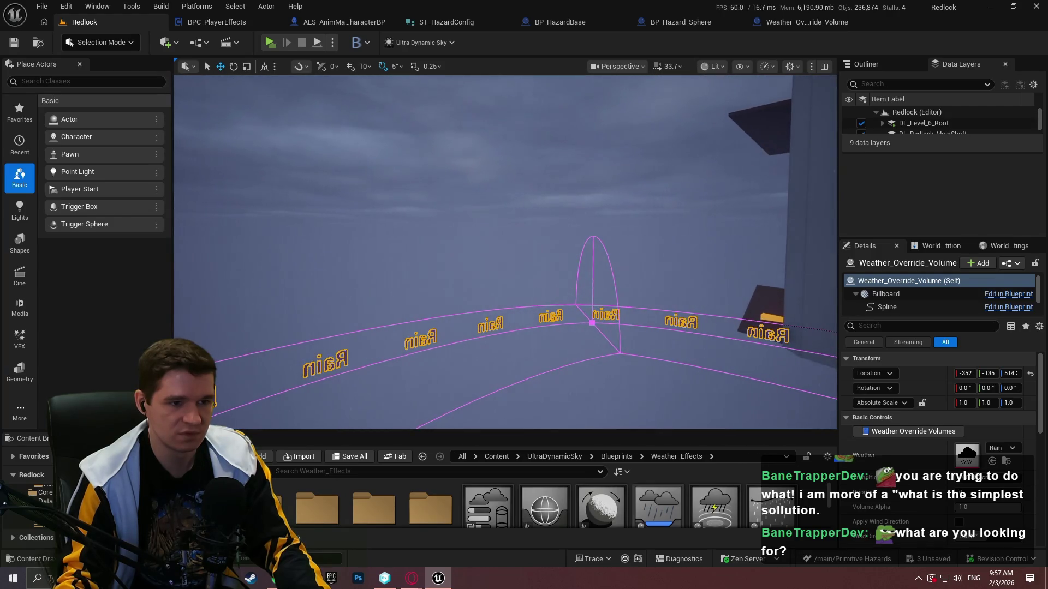
key(s)
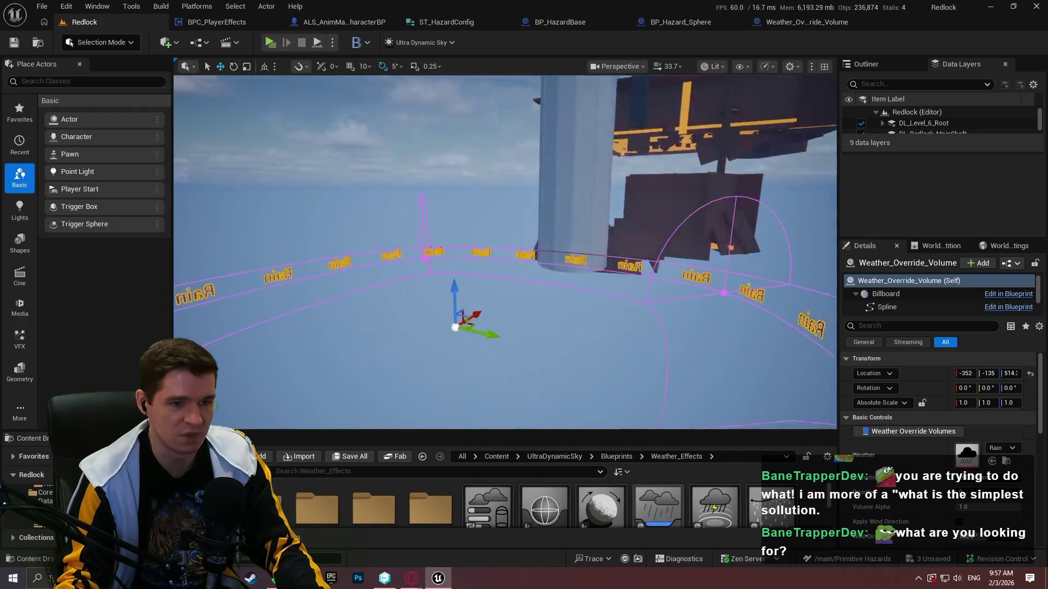
key(w)
key(s)
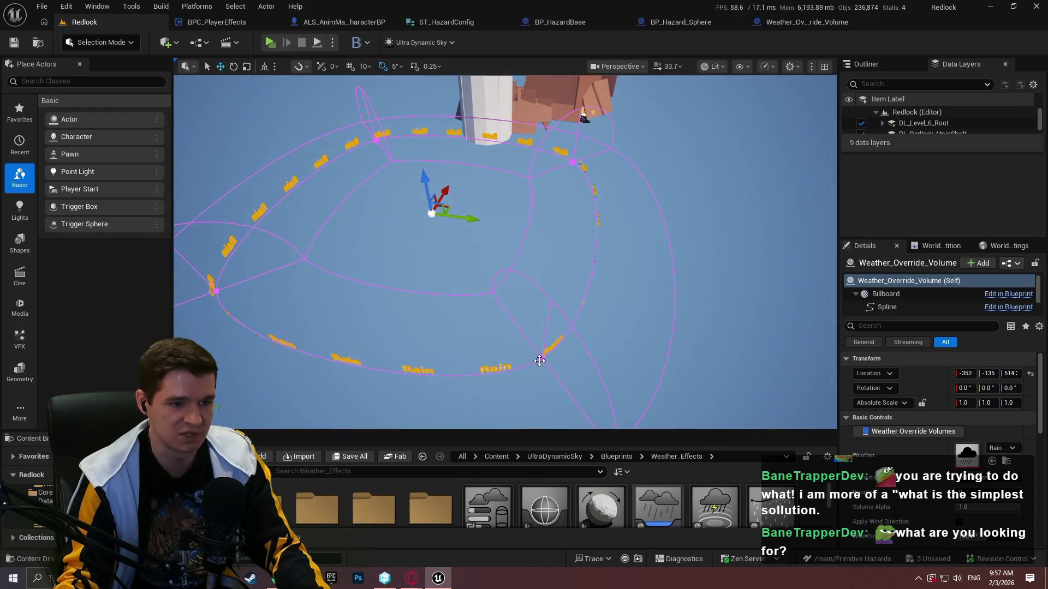
- Focus on a spline point of the volume, orbit to its edge, and select Ultra_Dynamic_Sky
click(539, 361)
key(f)
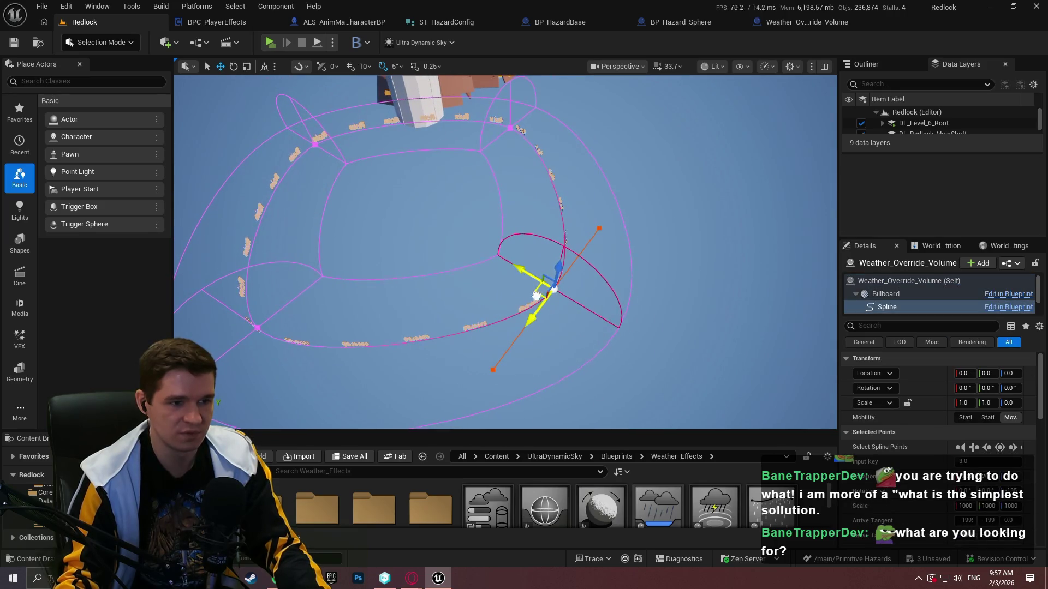
mouse_move(828, 402)
mouse_down()
mouse_move(178, 113)
mouse_move(832, 411)
mouse_move(177, 287)
mouse_move(197, 163)
mouse_move(283, 142)
mouse_move(361, 224)
mouse_move(551, 232)
mouse_up()
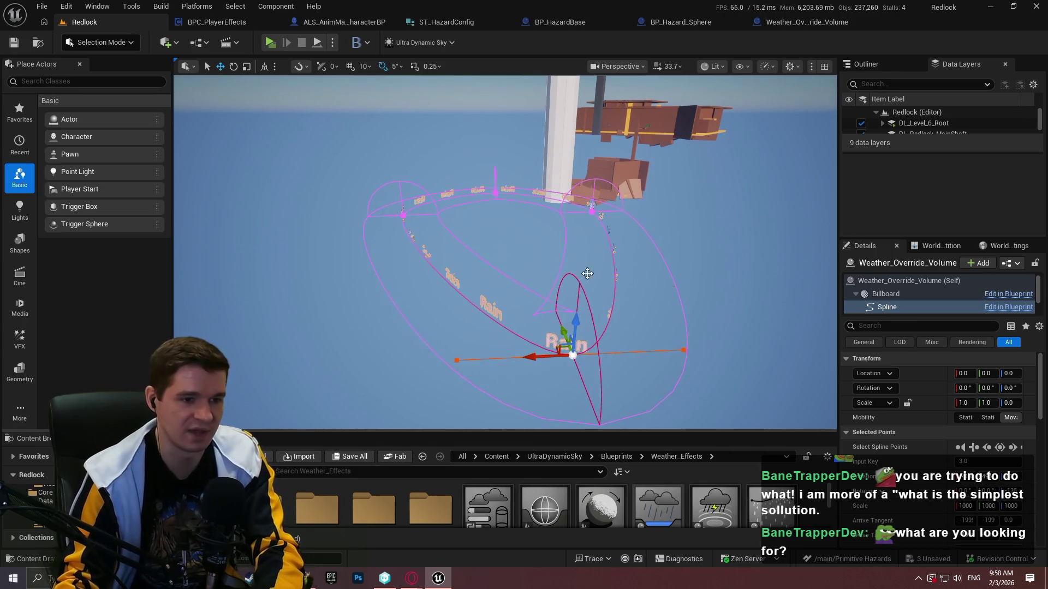
click(638, 312)
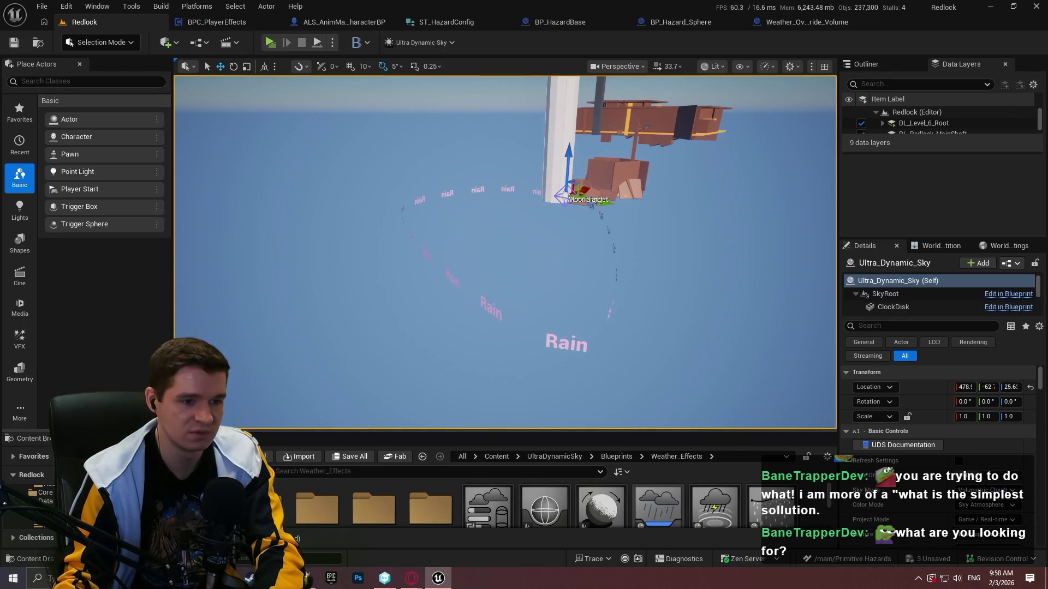
click(548, 341)
- Delete the Rain Weather_Override_Volume despite its references, then look around the level
key(Delete)
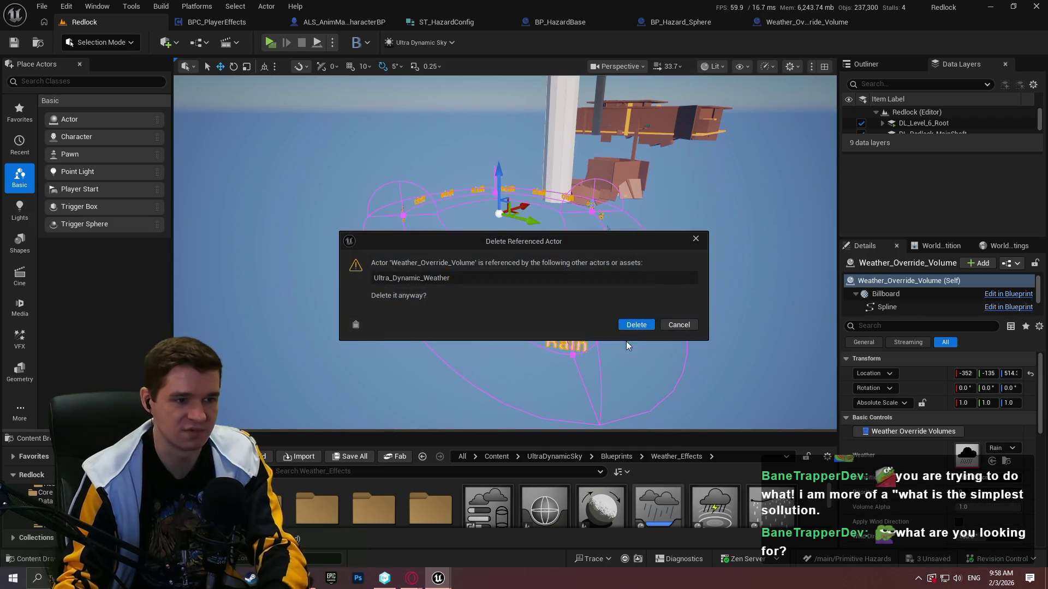
click(651, 326)
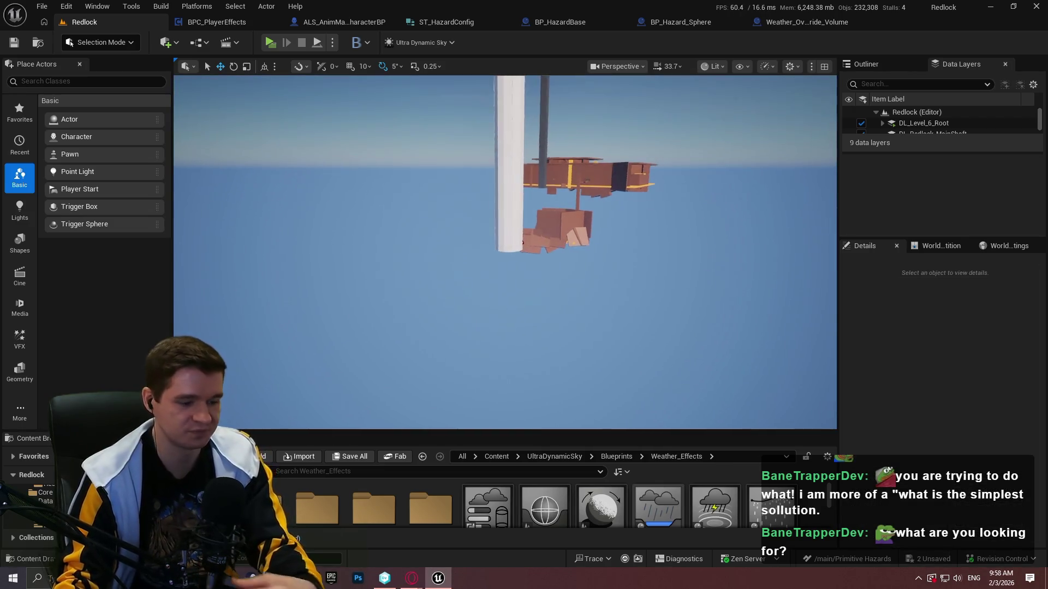
key(w)
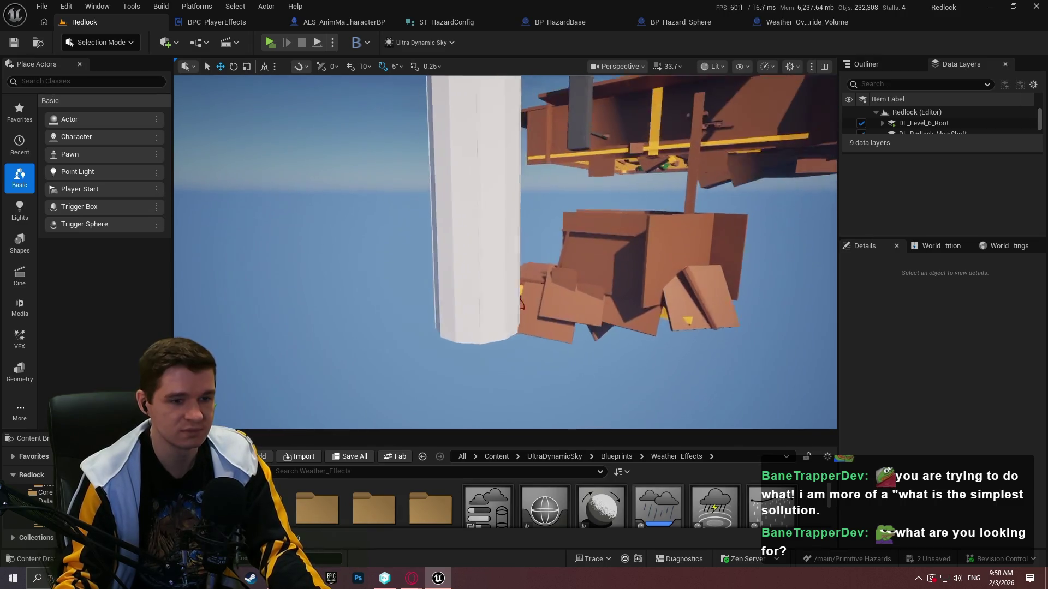
scroll(505, 252, down, 2)
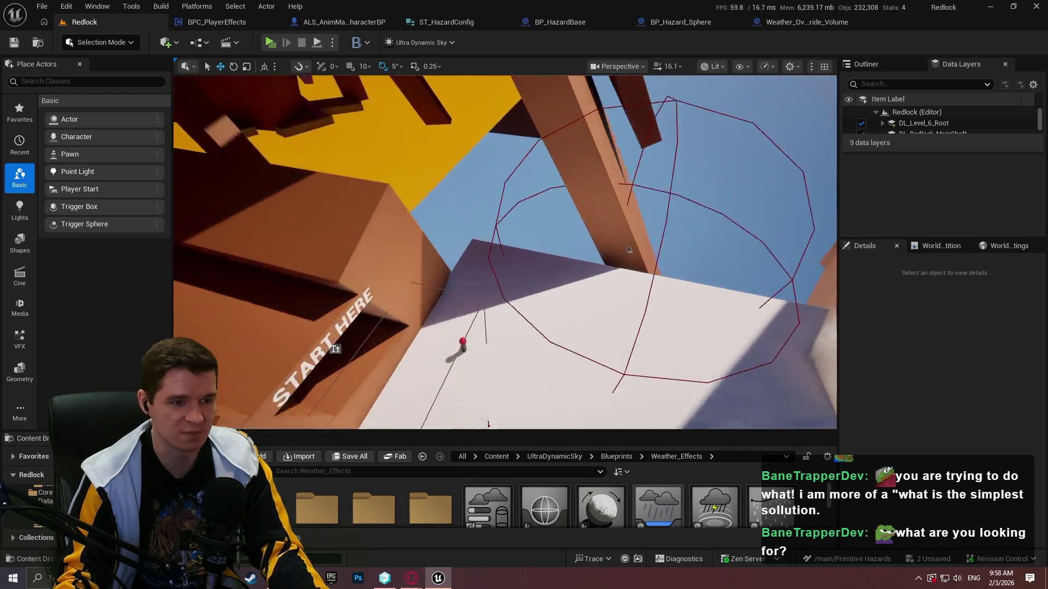
key(s)
scroll(506, 252, down, 1)
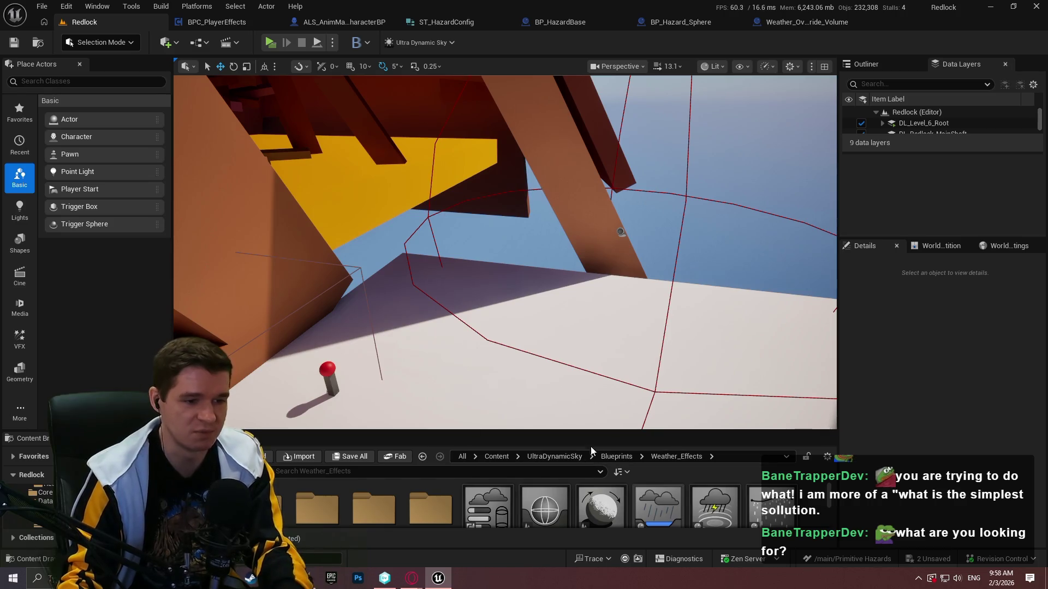
- Go to the Content root, enlarge the Content Browser, and return to the Weather_Override_Volume blueprint
click(488, 457)
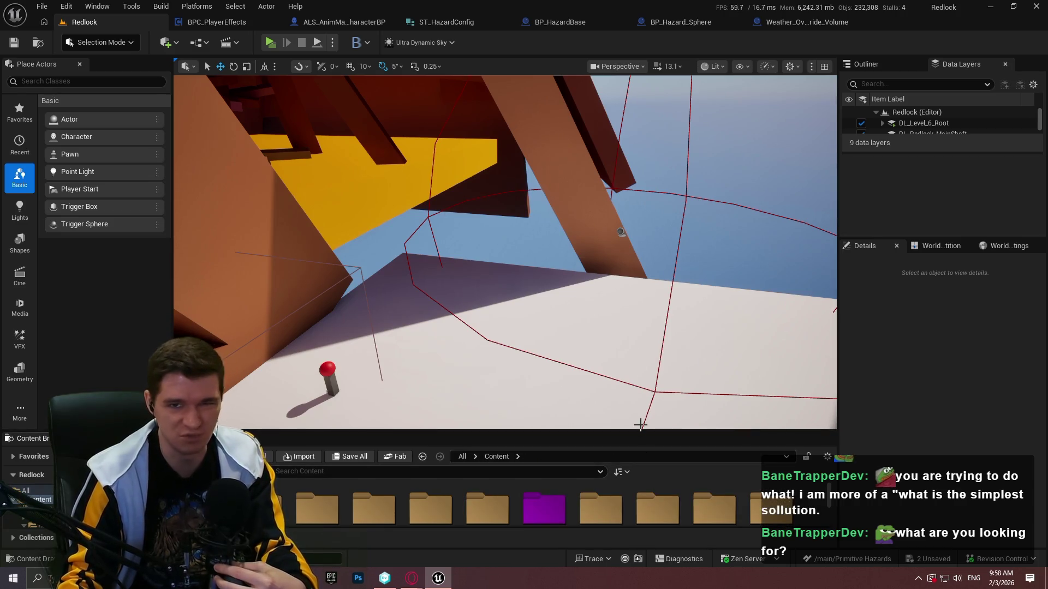
drag(482, 431, 482, 370)
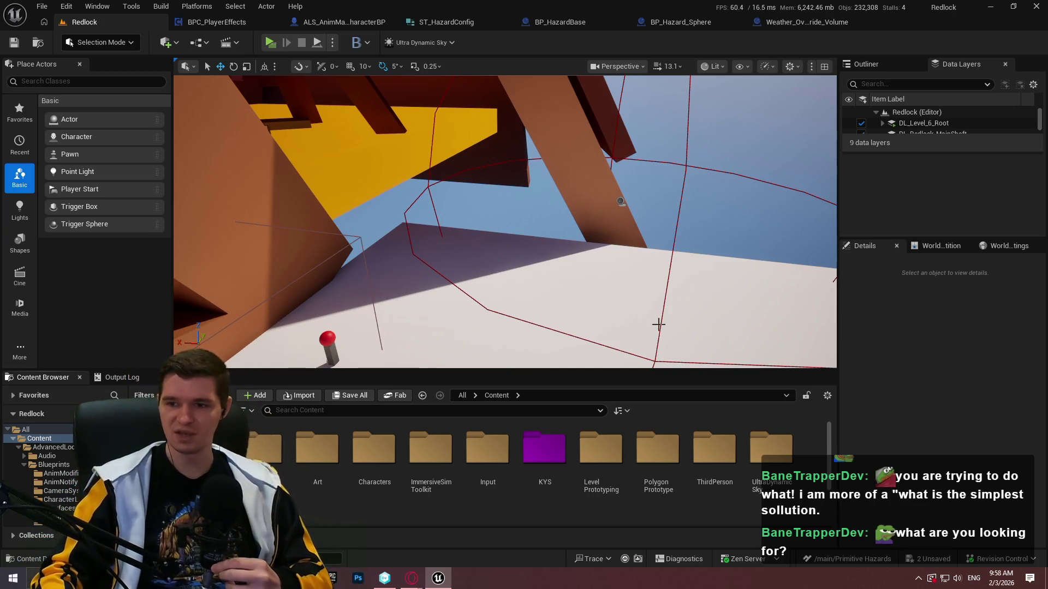
click(763, 22)
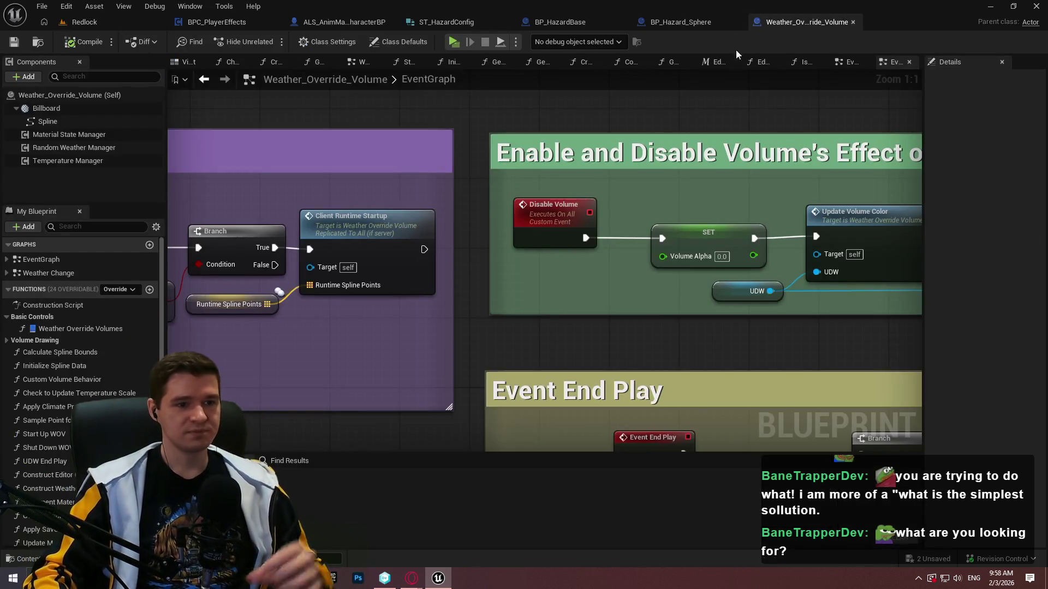
- Close the Weather_Override_Volume blueprint, check BP_HazardBase, and return to the Redlock level
click(853, 23)
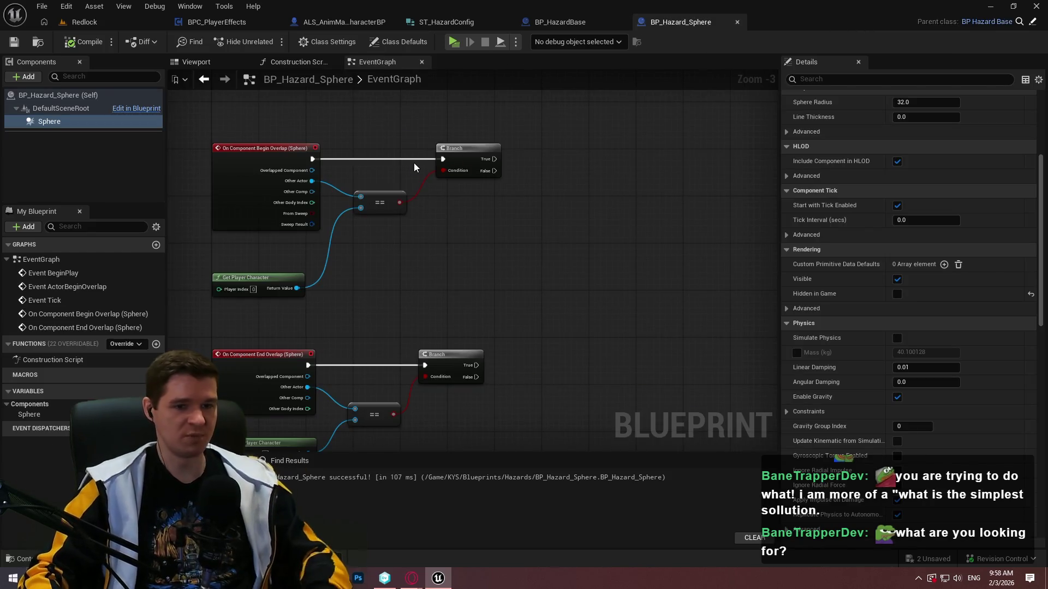
click(588, 23)
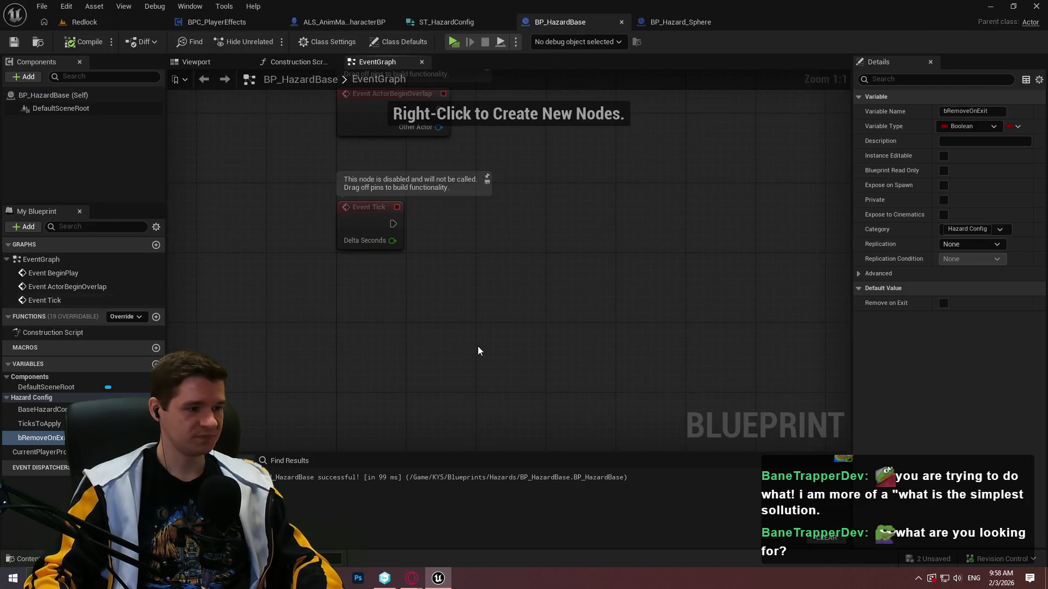
click(391, 81)
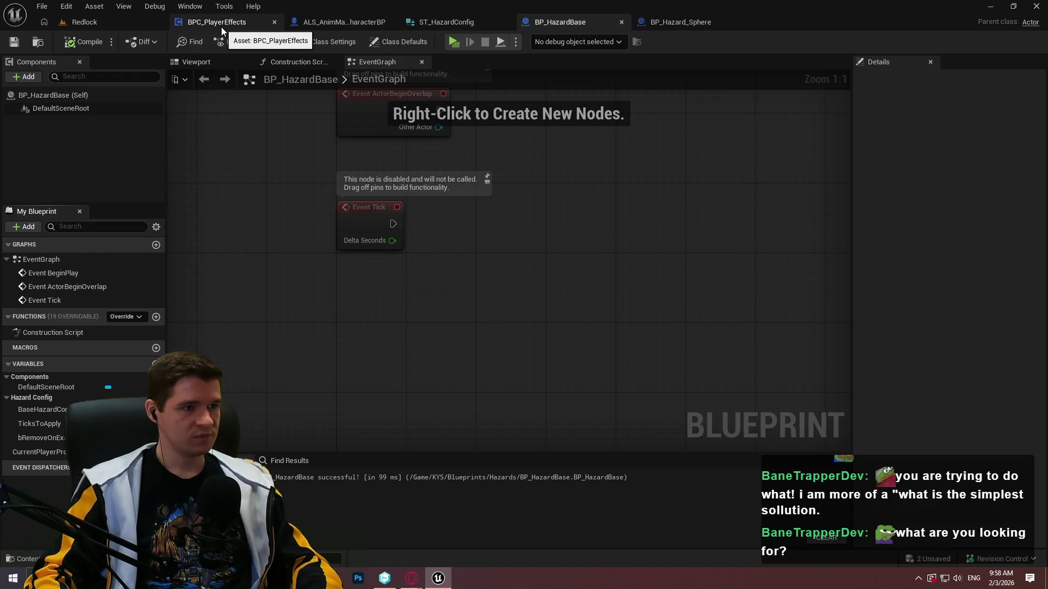
click(130, 30)
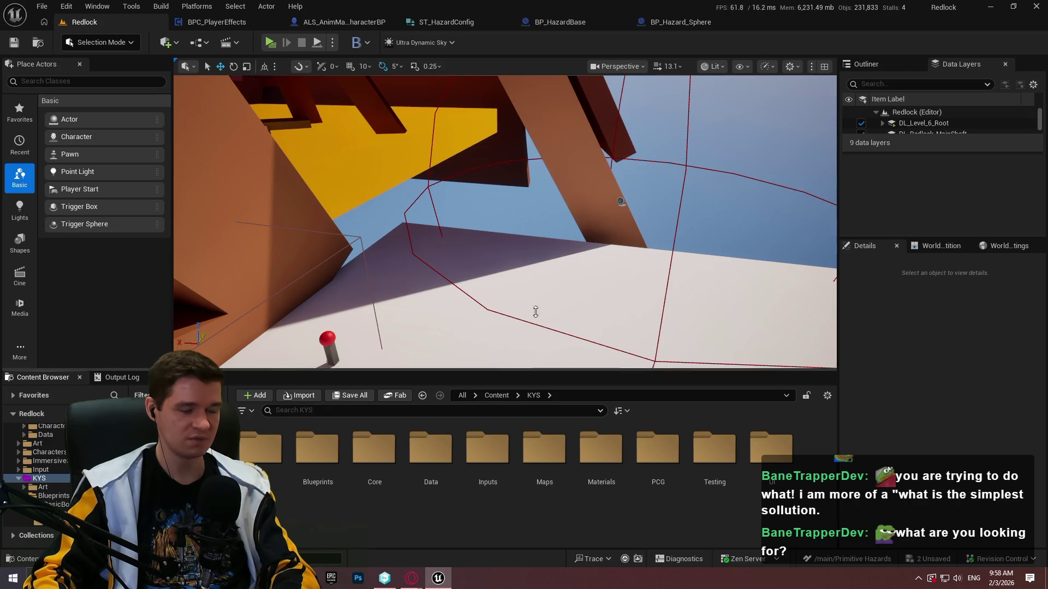
- Enlarge the Content Browser, open KYS > Core, and open the BPFL_KYS function library
drag(536, 312, 539, 276)
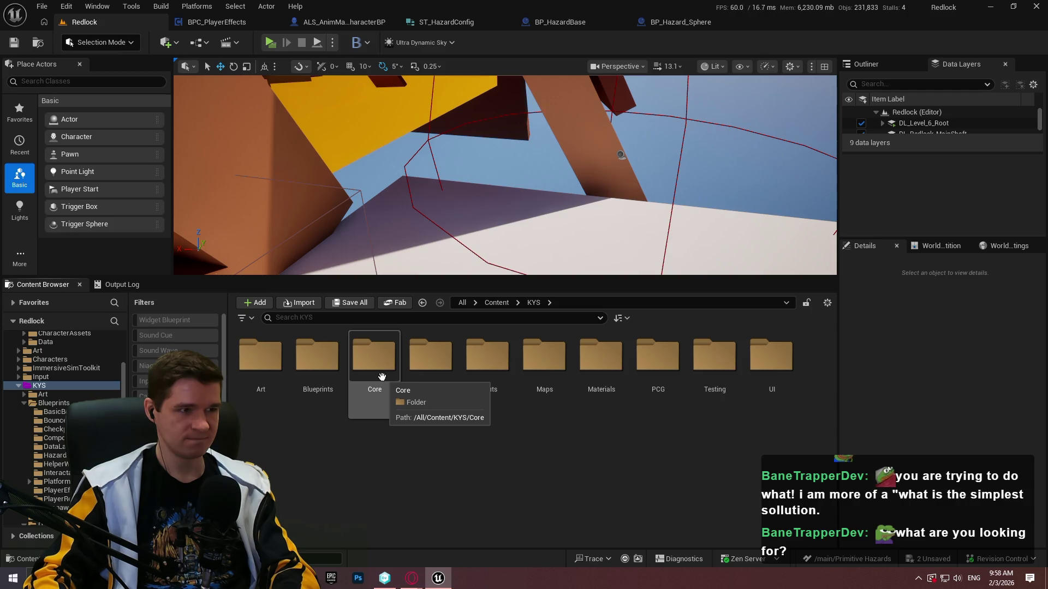
double_click(381, 376)
click(249, 402)
double_click(249, 402)
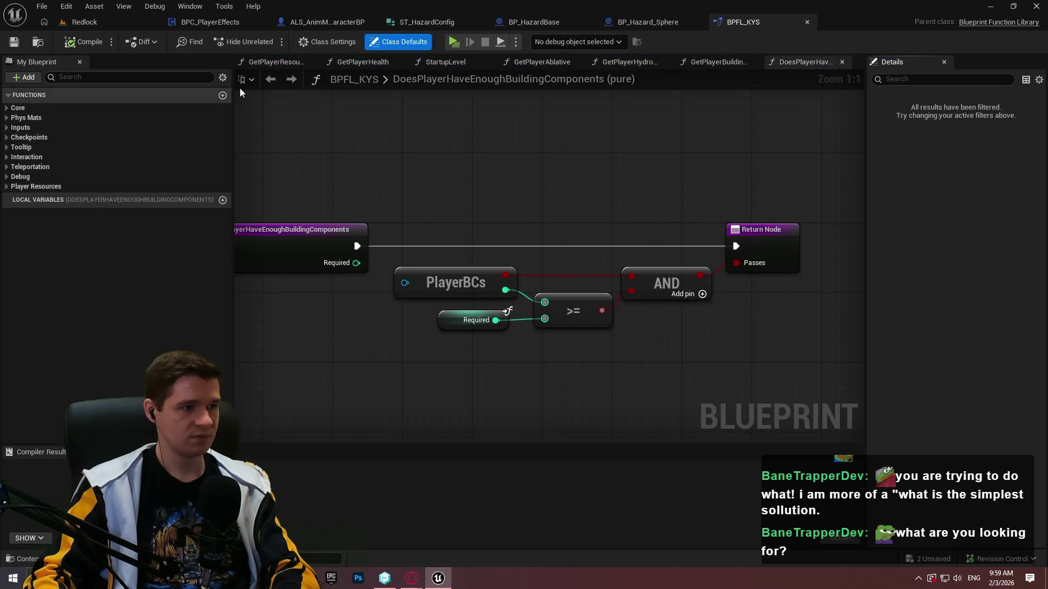
- Add a new function to BPFL_KYS named GetPlayerEffectsComponent
click(22, 187)
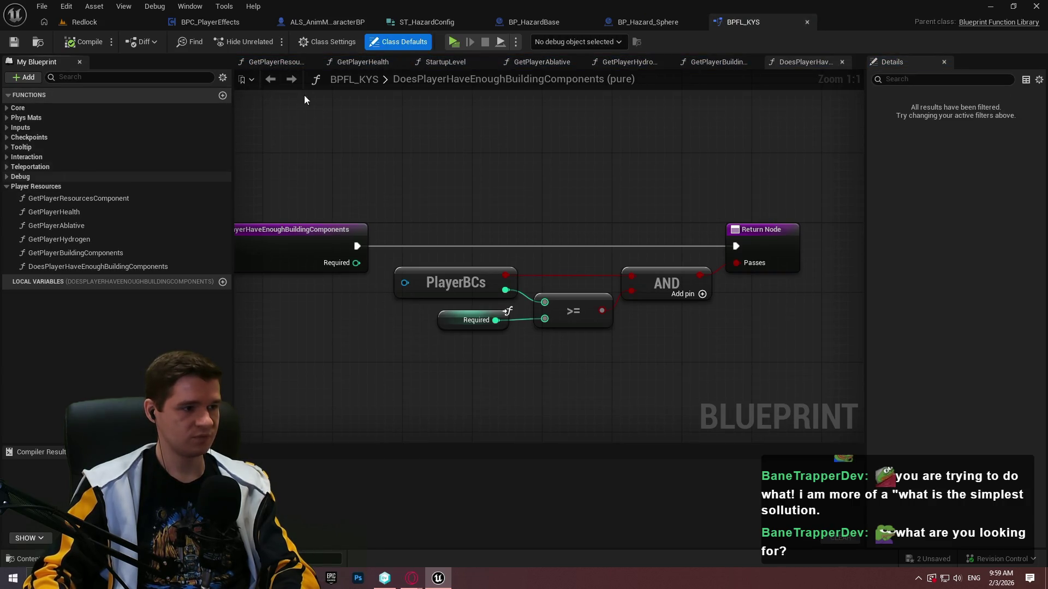
click(223, 96)
text(GetPlayer)
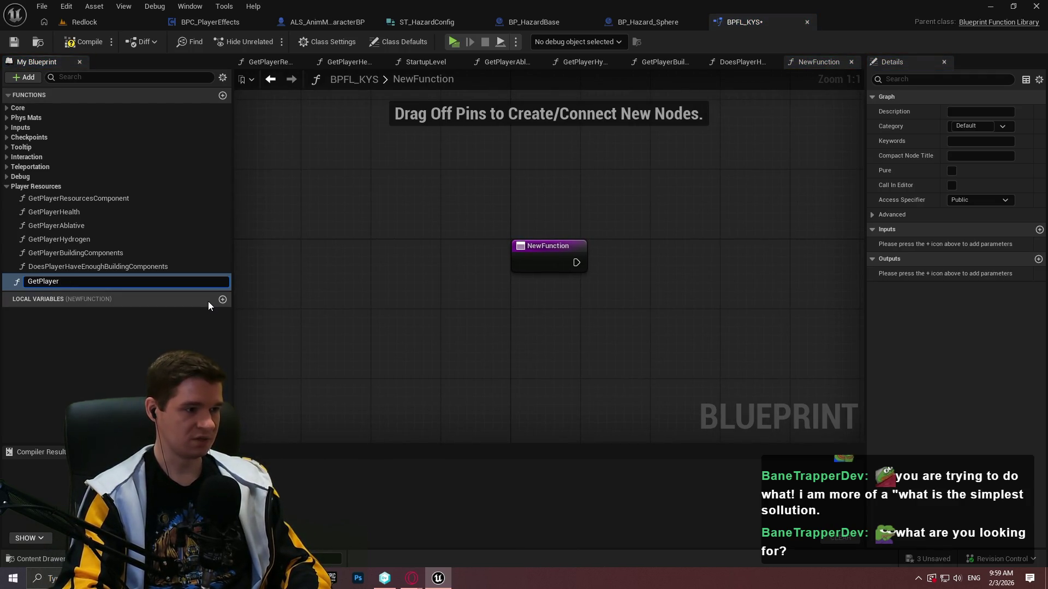
text(Effects)
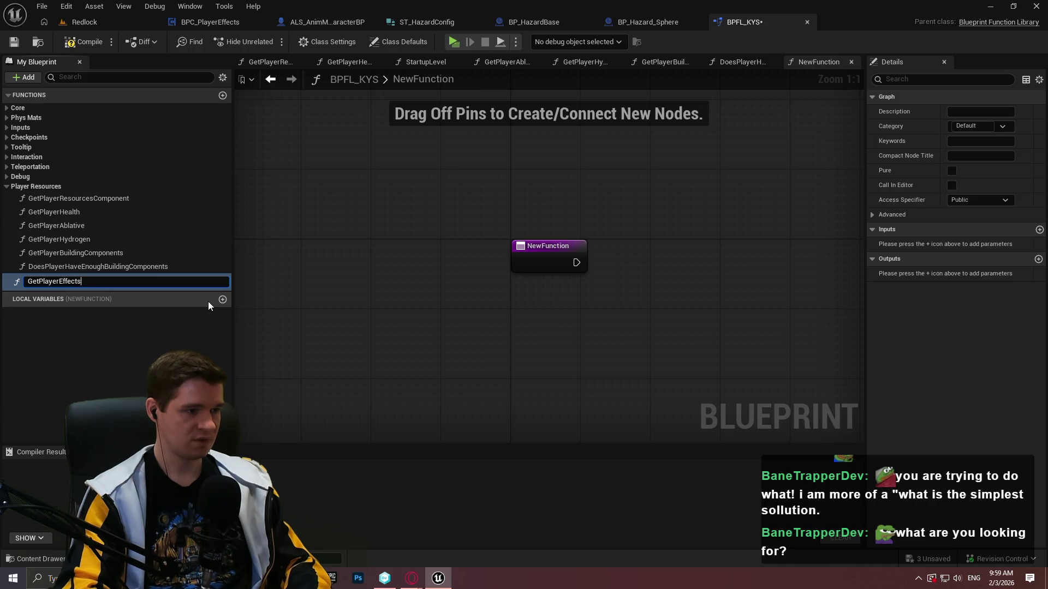
text(Component)
key(Return)
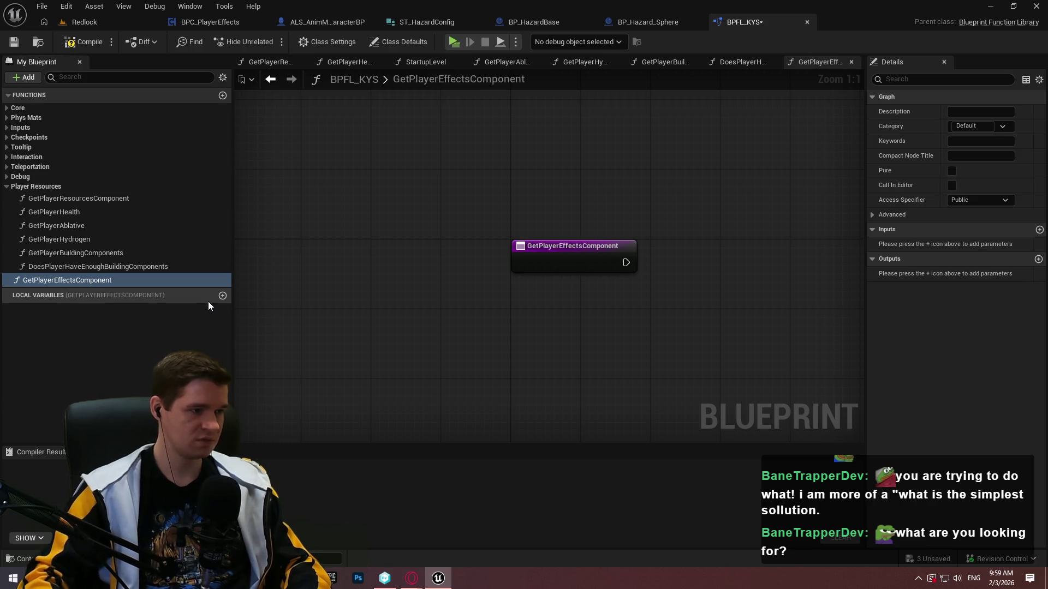
- Check Char with Is Valid from the function entry and add a Return Node for Is Not Valid
drag(592, 263, 331, 237)
right_click(442, 296)
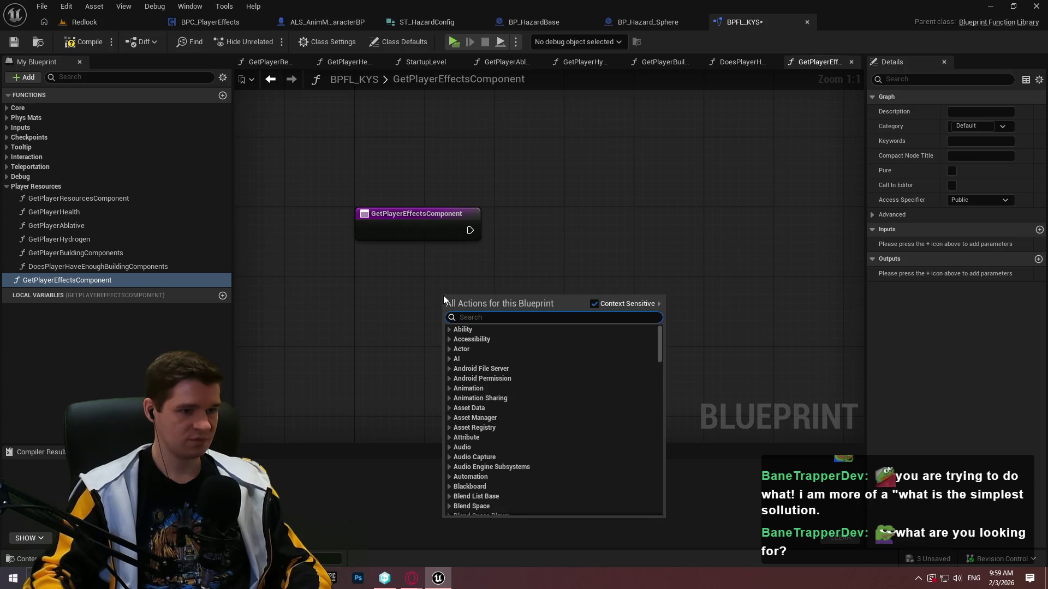
text(get player chara)
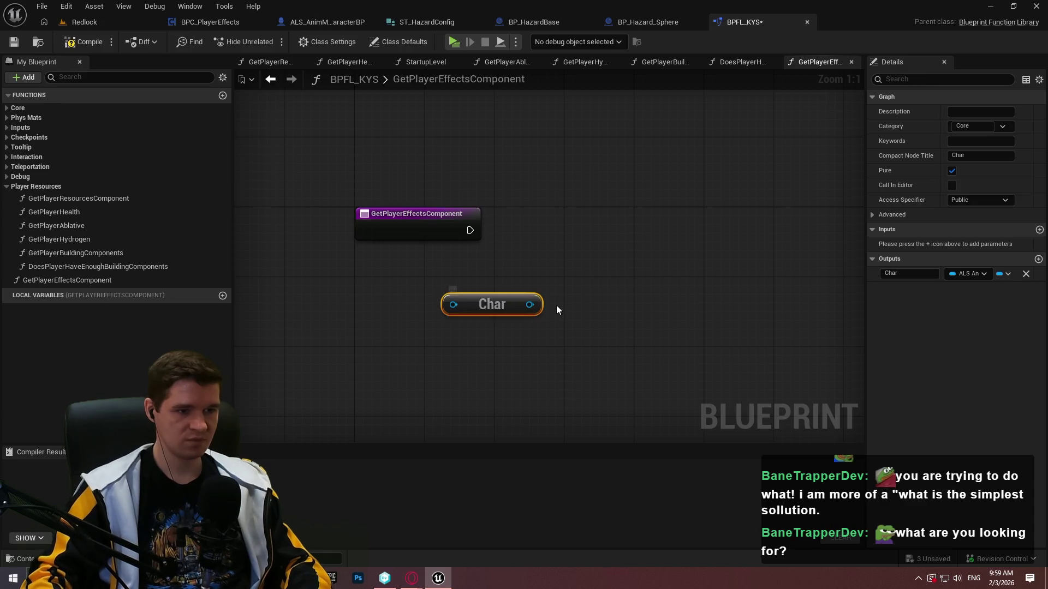
drag(530, 304, 599, 254)
text(valid)
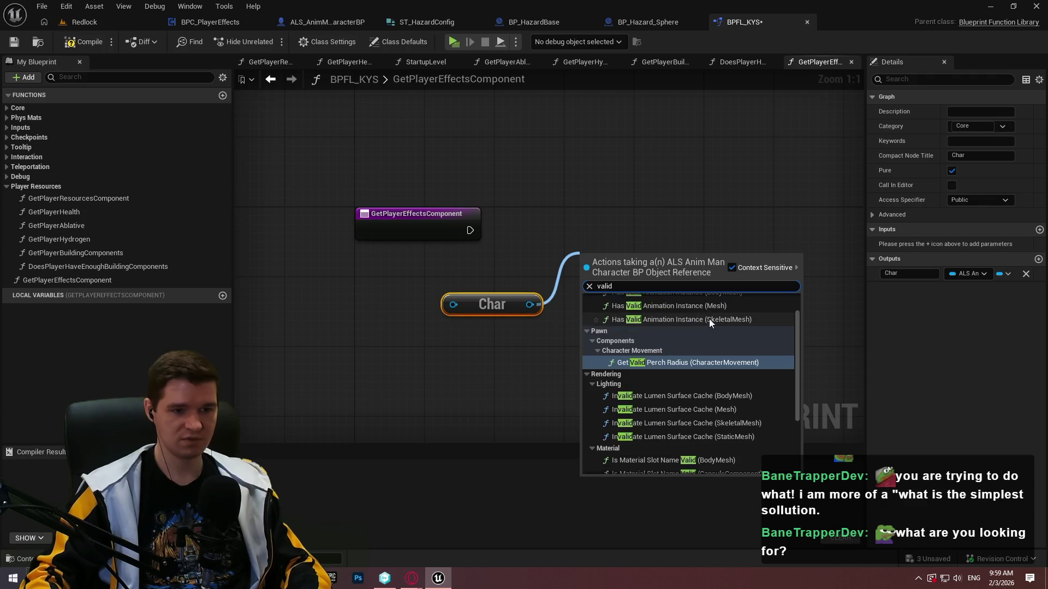
scroll(718, 376, down, 3)
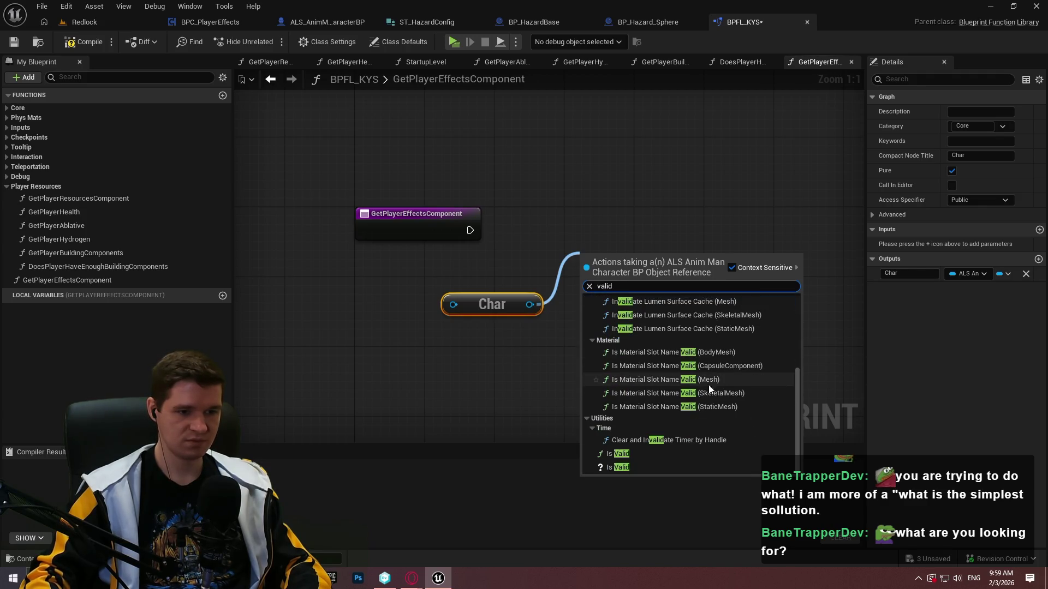
click(644, 455)
mouse_move(579, 274)
mouse_down()
mouse_move(458, 227)
mouse_move(469, 229)
mouse_up()
drag(505, 303, 445, 268)
mouse_move(598, 254)
mouse_down()
mouse_move(528, 211)
mouse_move(601, 296)
mouse_up()
text(return)
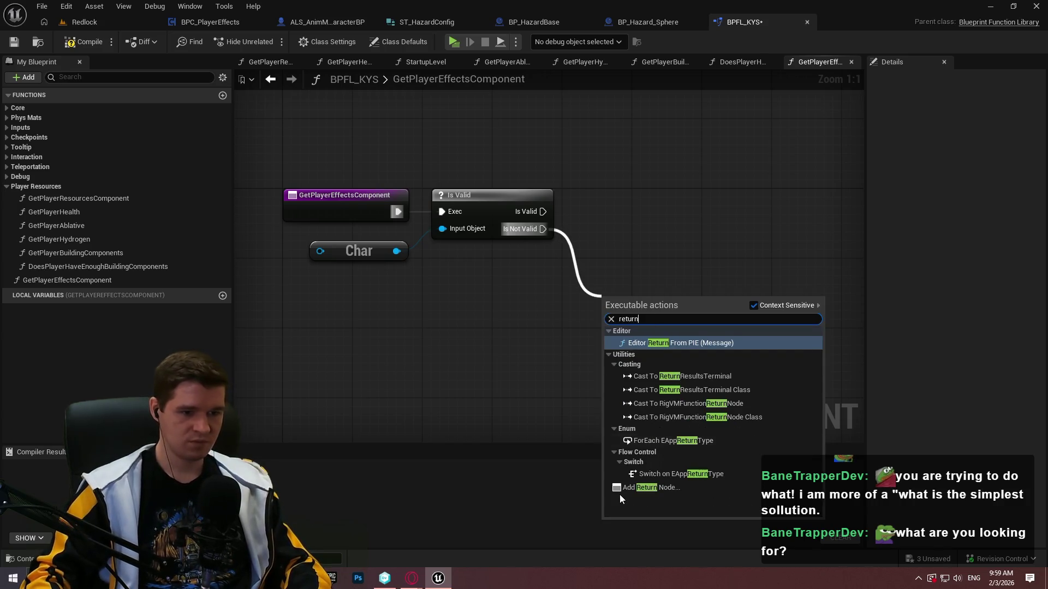
click(628, 488)
- Get Char's component with Get Component by Class set to BPC_PlayerEffects, and arrange the nodes
drag(376, 212, 430, 313)
text(get componentbyclass)
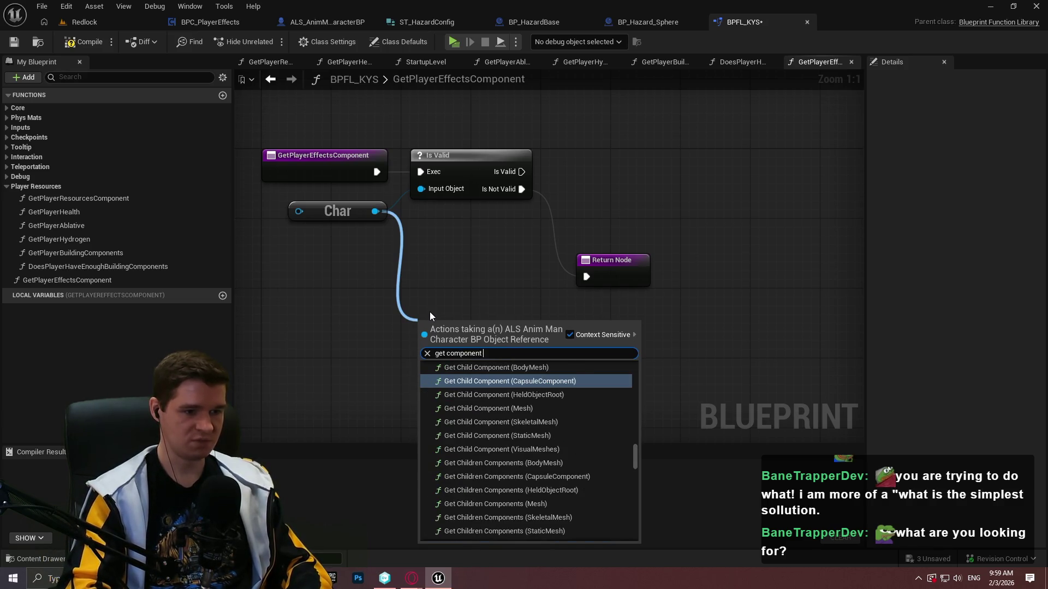
key(Return)
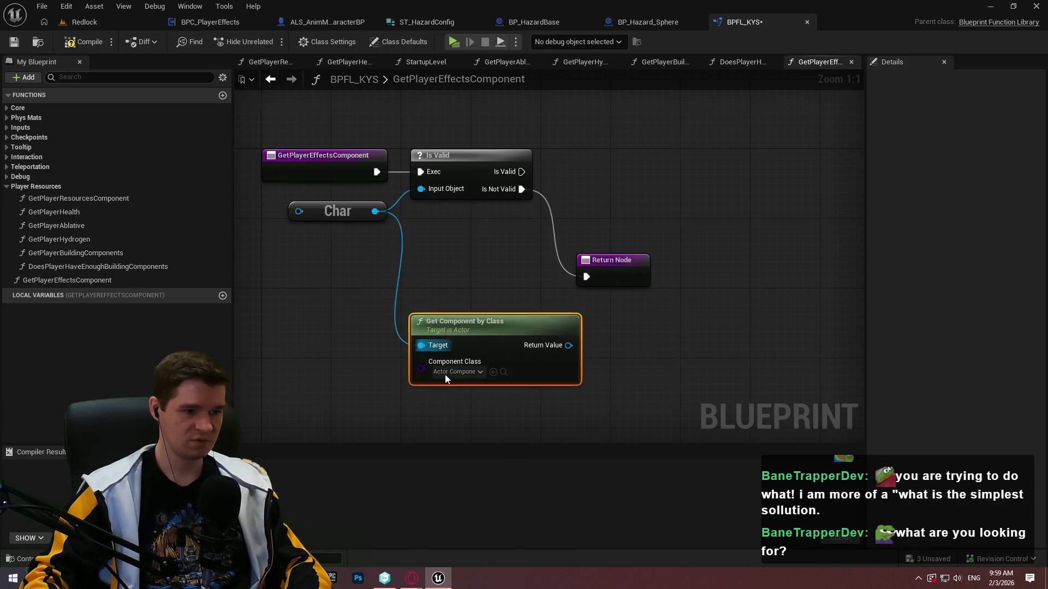
click(444, 374)
text(playe)
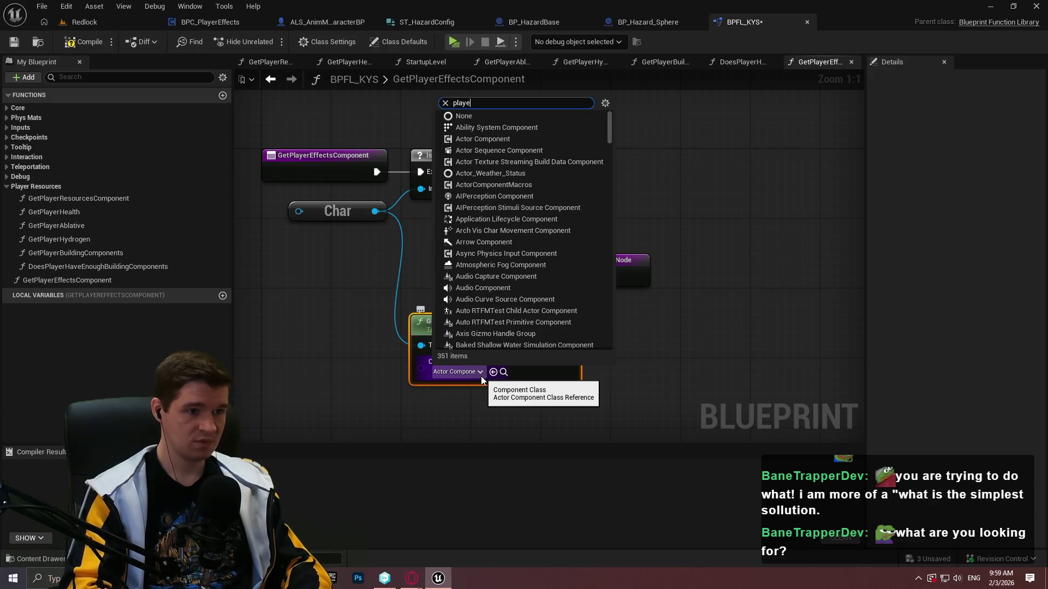
text(r ef)
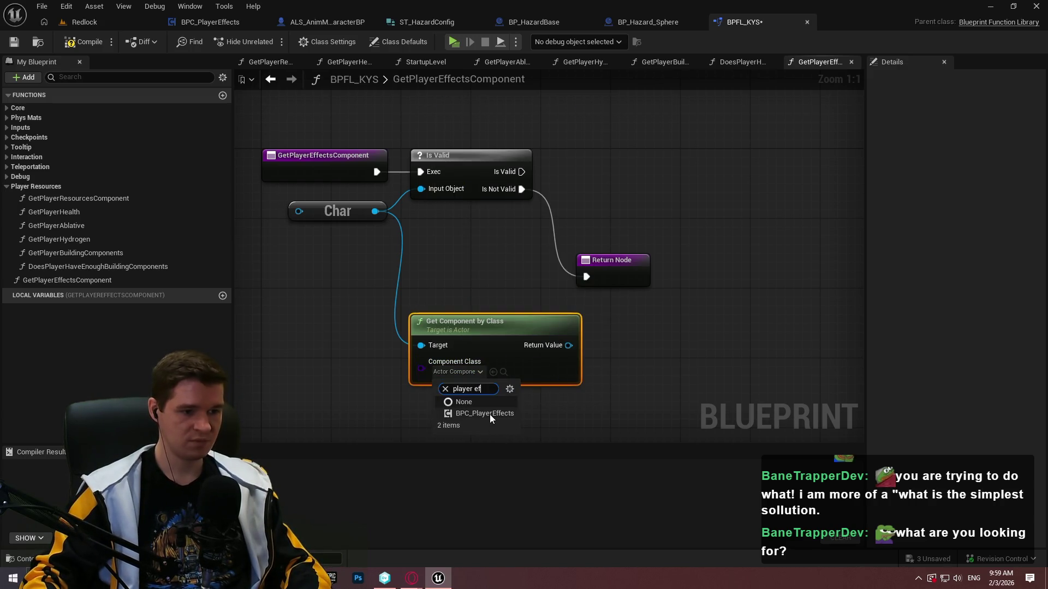
click(484, 413)
mouse_move(473, 339)
mouse_down()
mouse_move(519, 244)
mouse_move(483, 235)
mouse_move(490, 241)
mouse_up()
click(655, 251)
drag(611, 260, 731, 338)
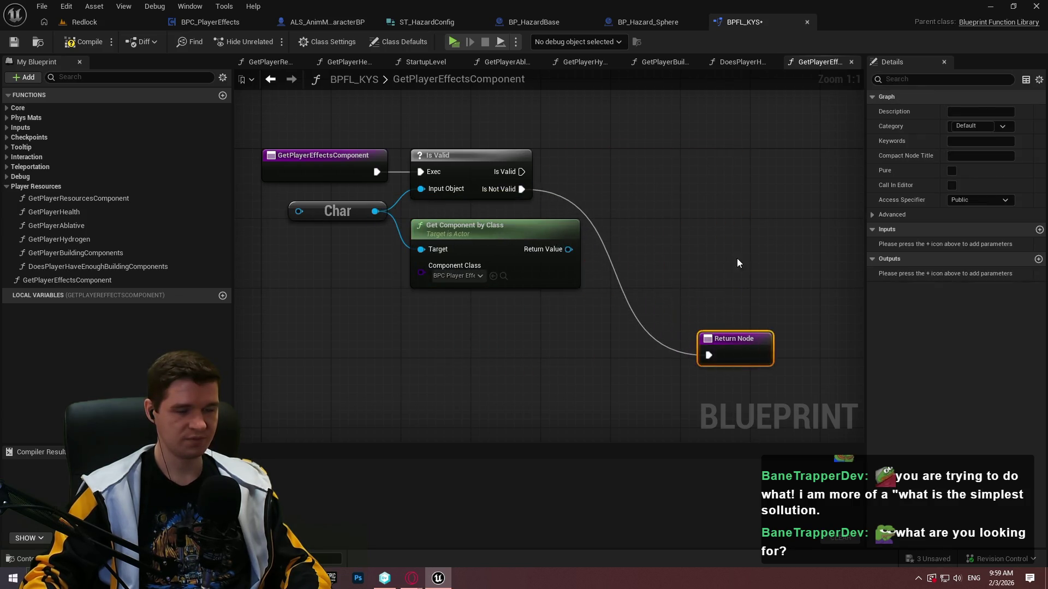
- Feed the found component into the Return Node as output 'Component' and make the function pure
drag(519, 251, 686, 355)
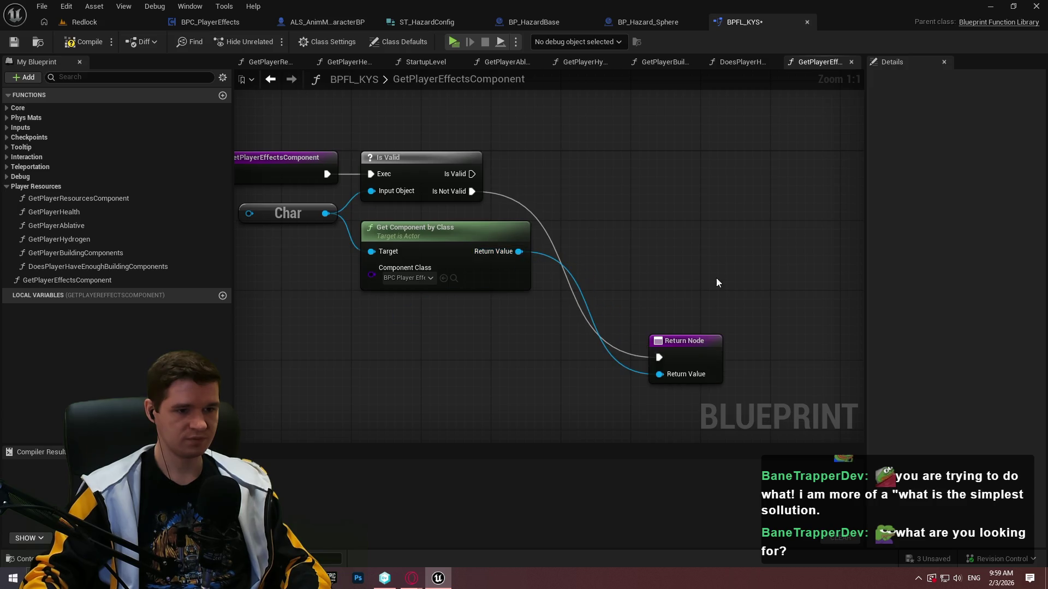
click(685, 359)
click(928, 273)
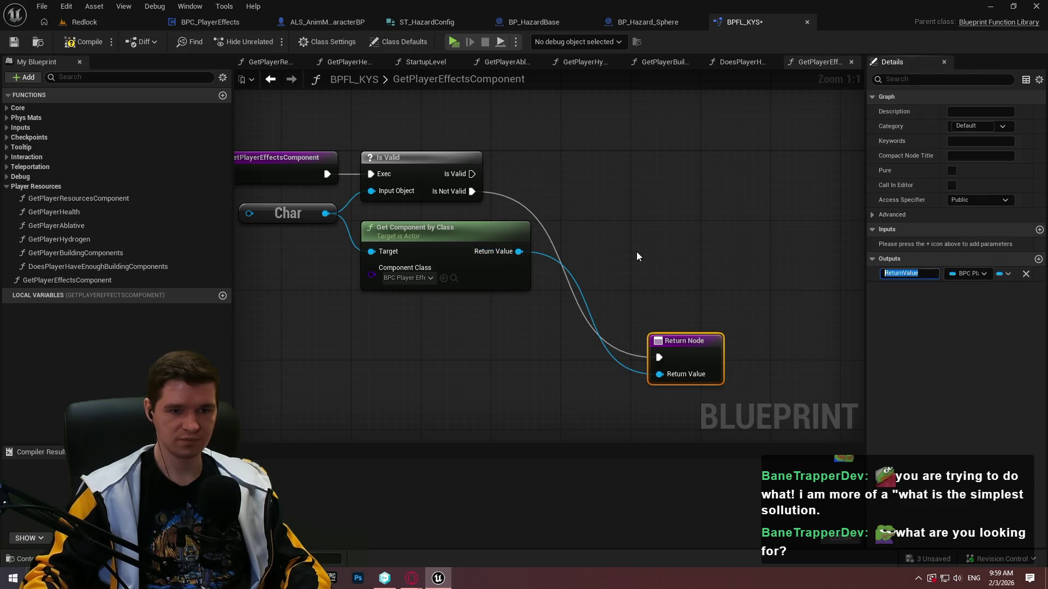
text(Effect)
key(ctrl+a)
text(Compo)
text(nent)
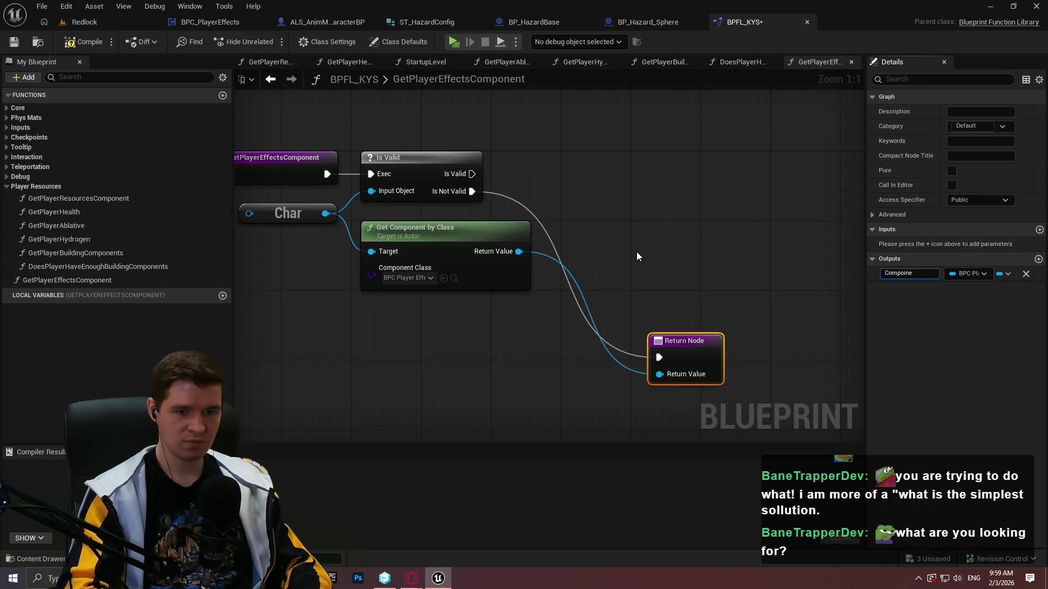
click(951, 171)
- Add a second Is Valid check on the component, chained after the first one
mouse_move(514, 251)
mouse_down()
mouse_move(526, 233)
mouse_move(452, 169)
mouse_move(503, 229)
mouse_move(615, 206)
mouse_up()
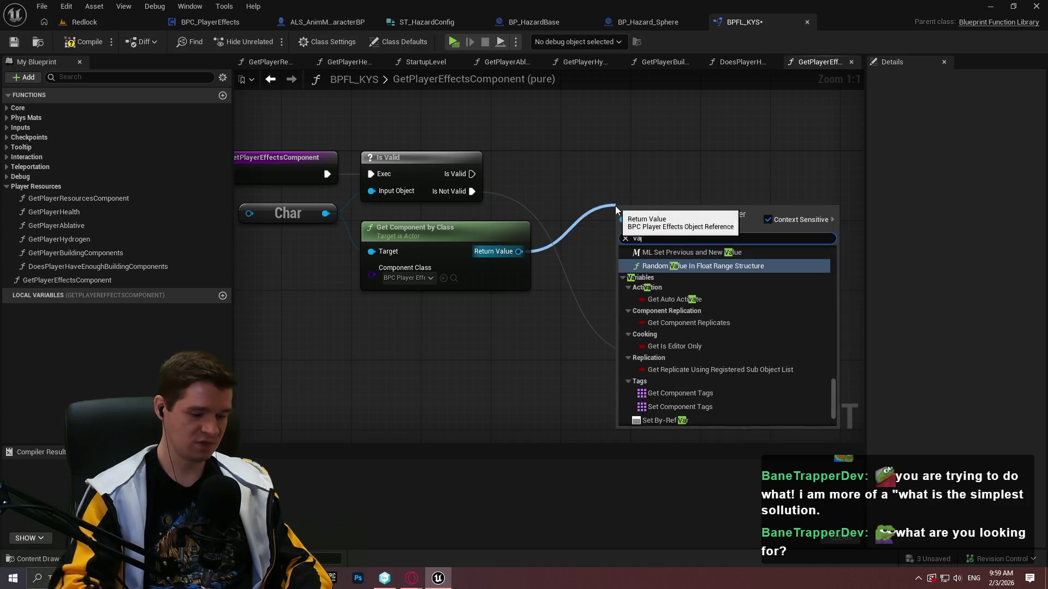
text(valid)
click(650, 337)
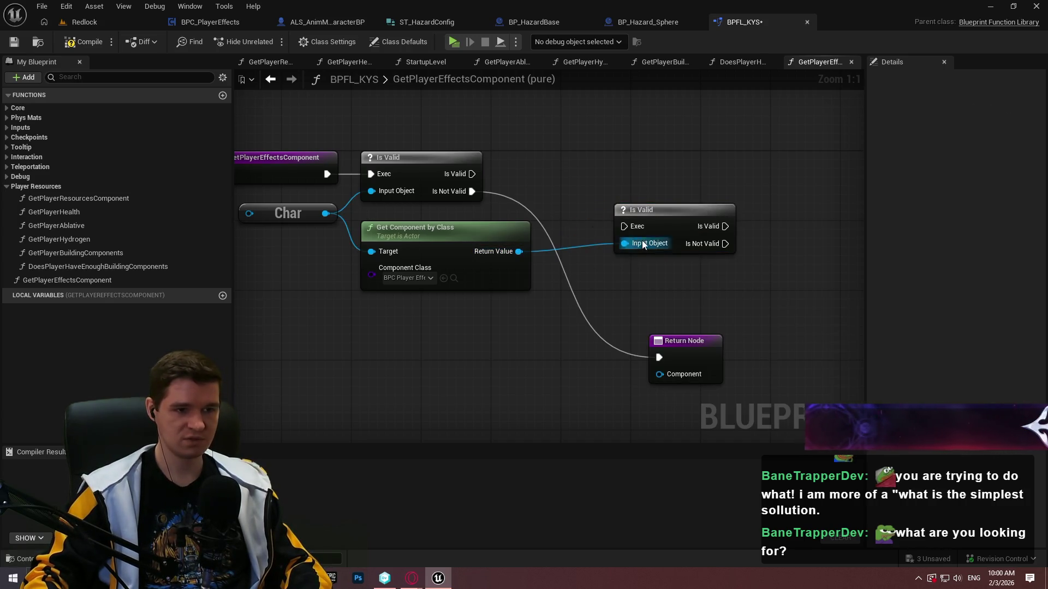
drag(623, 226, 471, 174)
drag(708, 204, 681, 152)
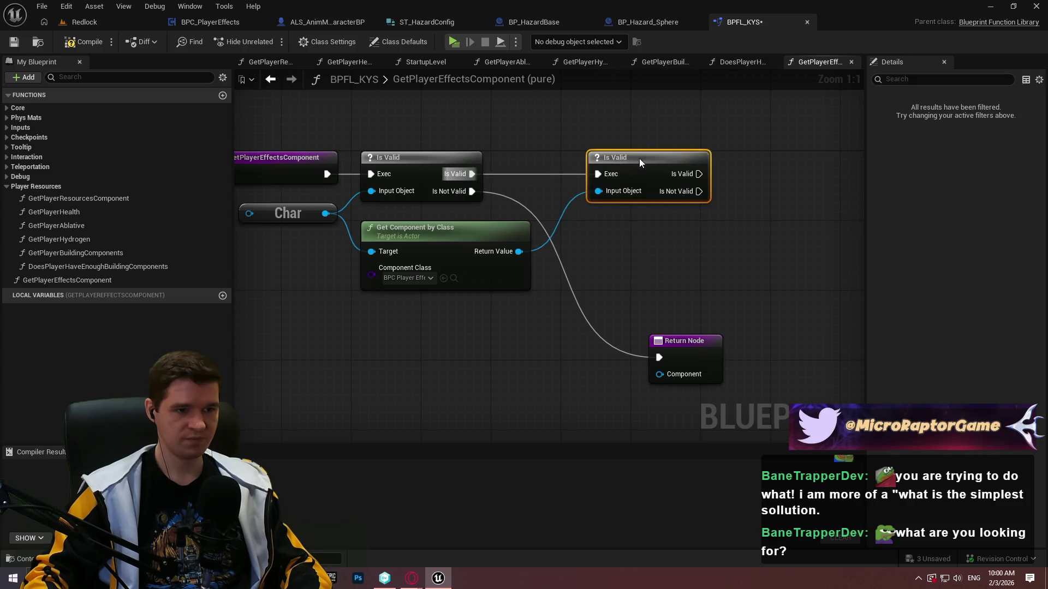
- Add a second Return Node on the check's success path that outputs the component, removing stray SET and NewLocalVar
click(546, 357)
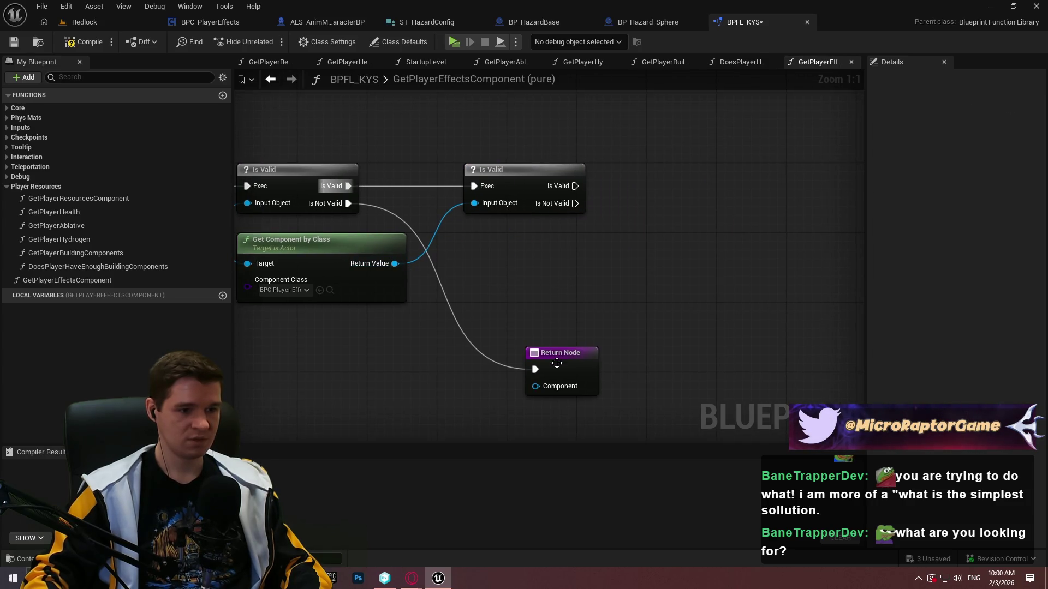
key(ctrl+c)
key(ctrl+v)
drag(649, 176, 575, 186)
click(587, 253)
mouse_move(395, 264)
mouse_down()
mouse_move(654, 181)
mouse_move(690, 253)
mouse_up()
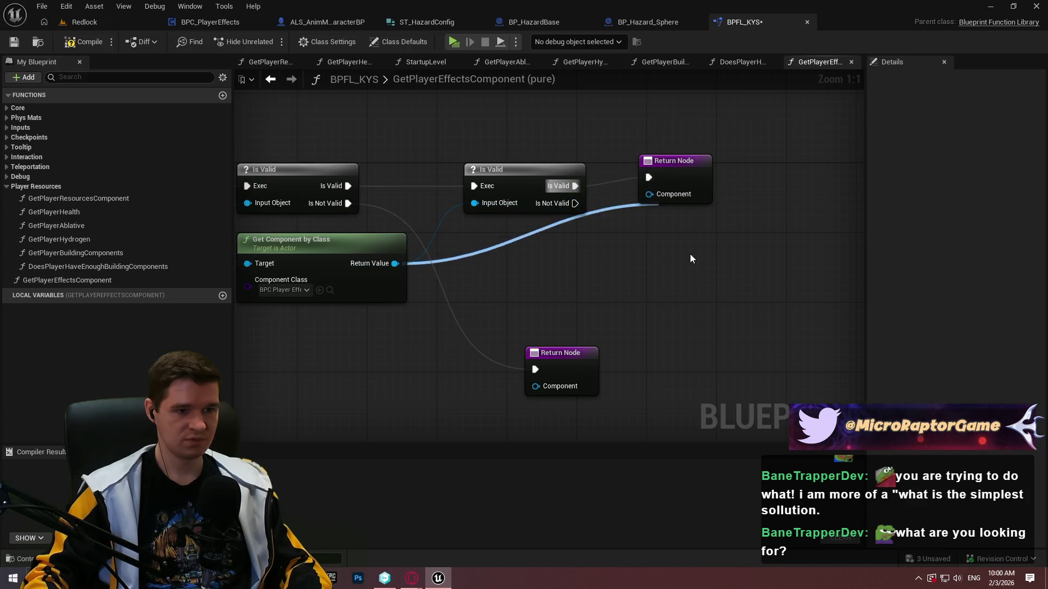
click(709, 262)
key(Delete)
mouse_move(395, 263)
mouse_down()
mouse_move(650, 195)
mouse_move(659, 178)
mouse_up()
click(33, 310)
key(Delete)
- Route the second check's failure to the lower Return Node via a reroute point and tidy the layout
mouse_move(576, 203)
mouse_down()
mouse_move(597, 210)
mouse_move(528, 375)
mouse_move(702, 350)
mouse_move(657, 352)
mouse_up()
click(473, 310)
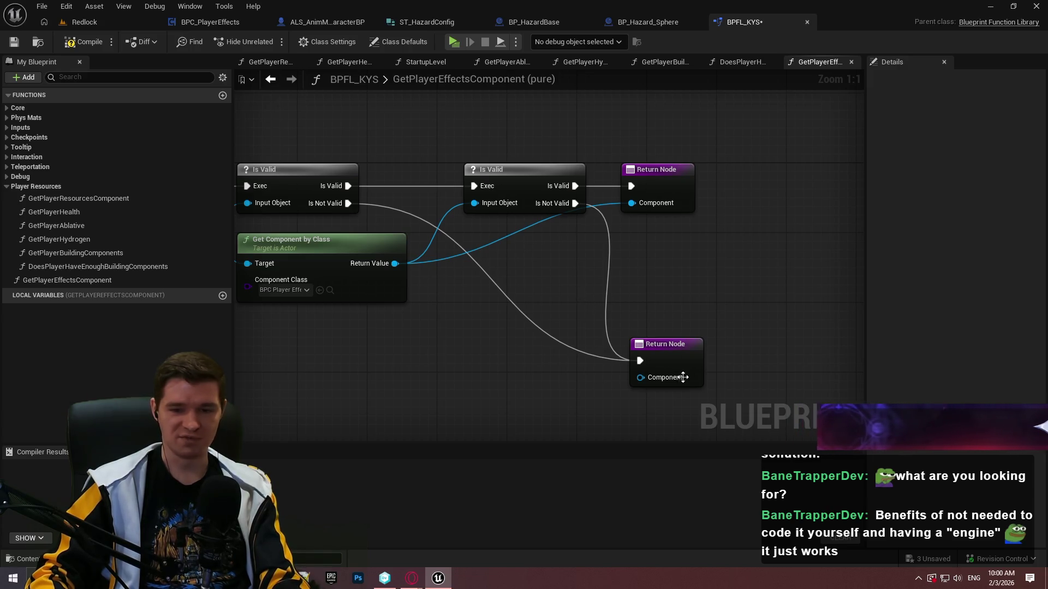
double_click(497, 287)
mouse_move(501, 288)
mouse_down()
mouse_move(510, 351)
mouse_move(528, 366)
mouse_up()
click(537, 318)
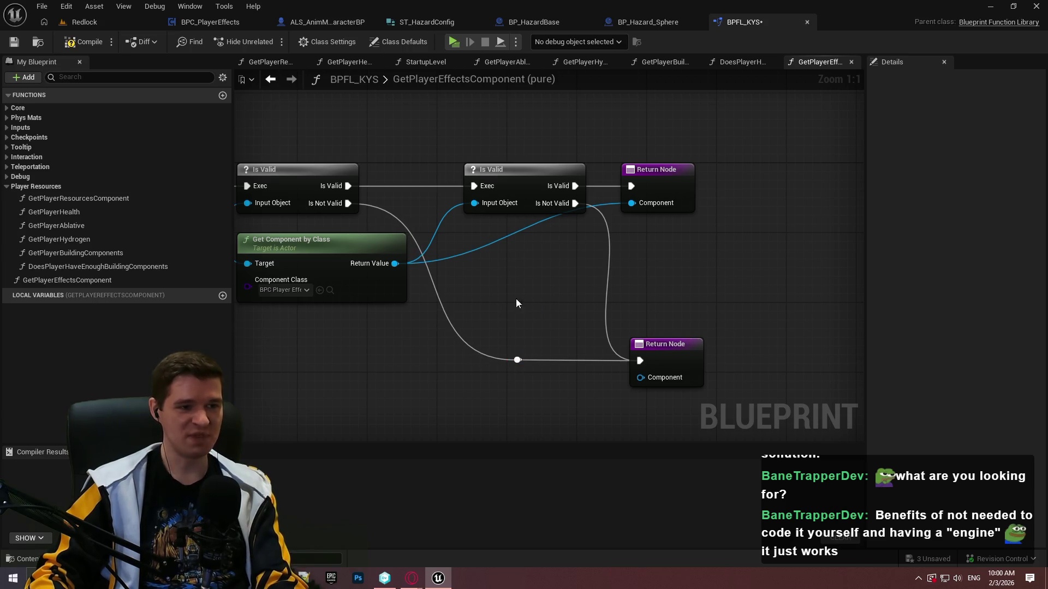
drag(777, 365, 506, 111)
drag(570, 117, 617, 122)
drag(494, 192, 566, 228)
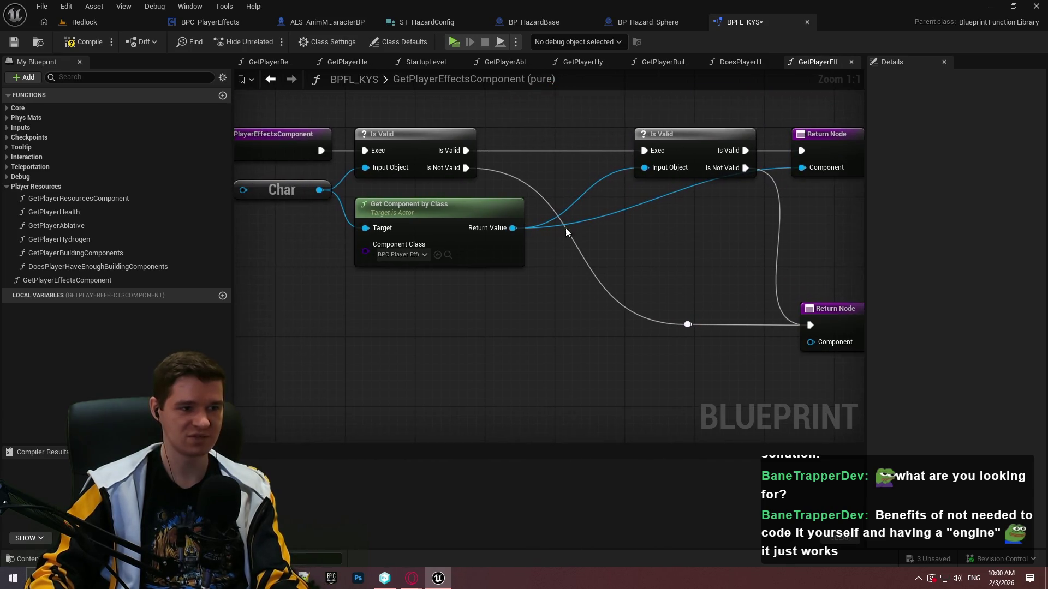
- Compile and save the BPFL_KYS blueprint, dismissing the check-out prompt
click(84, 41)
click(14, 42)
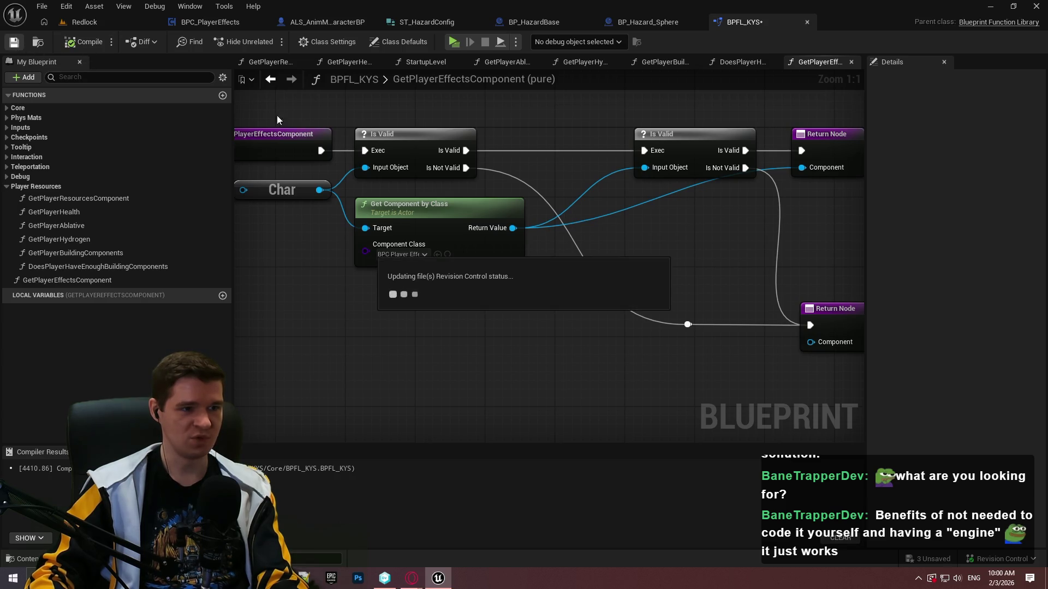
click(551, 417)
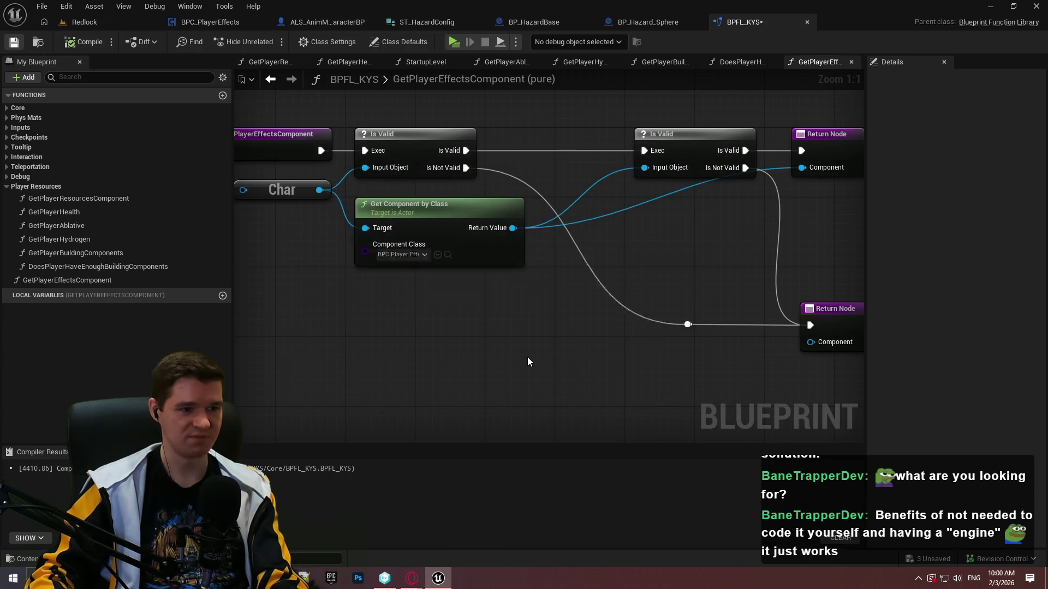
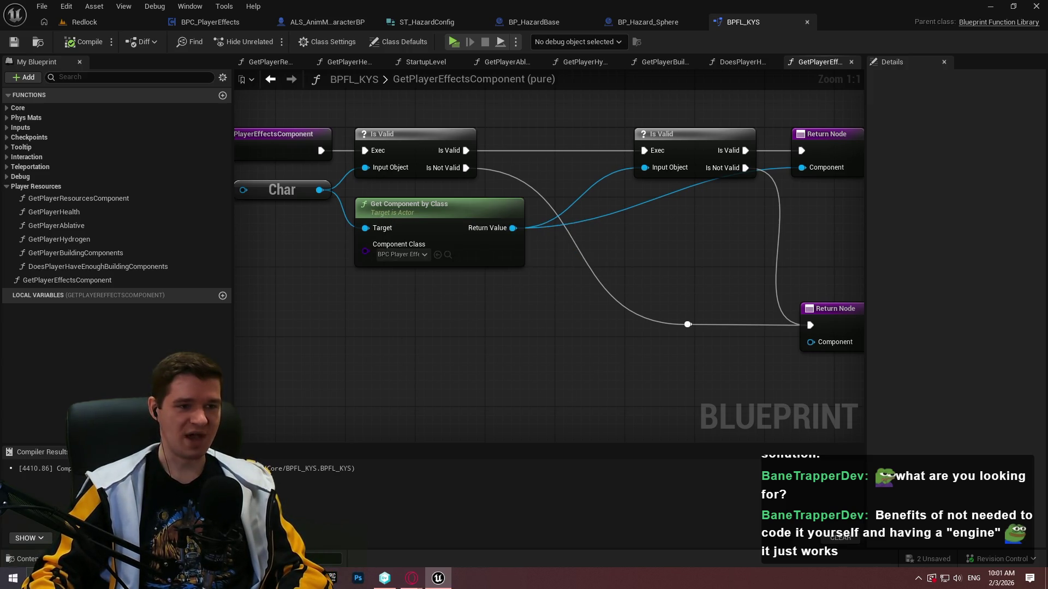
- Add and reposition reroute knots on the Return Value and Component wires, then save BPFL_KYS
drag(581, 347, 524, 345)
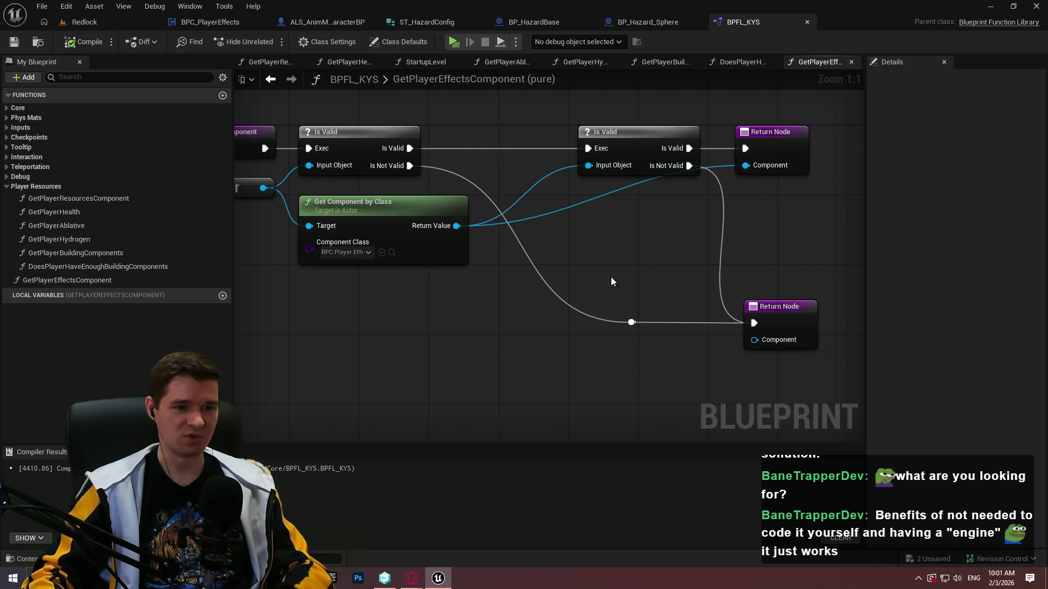
drag(638, 327, 595, 327)
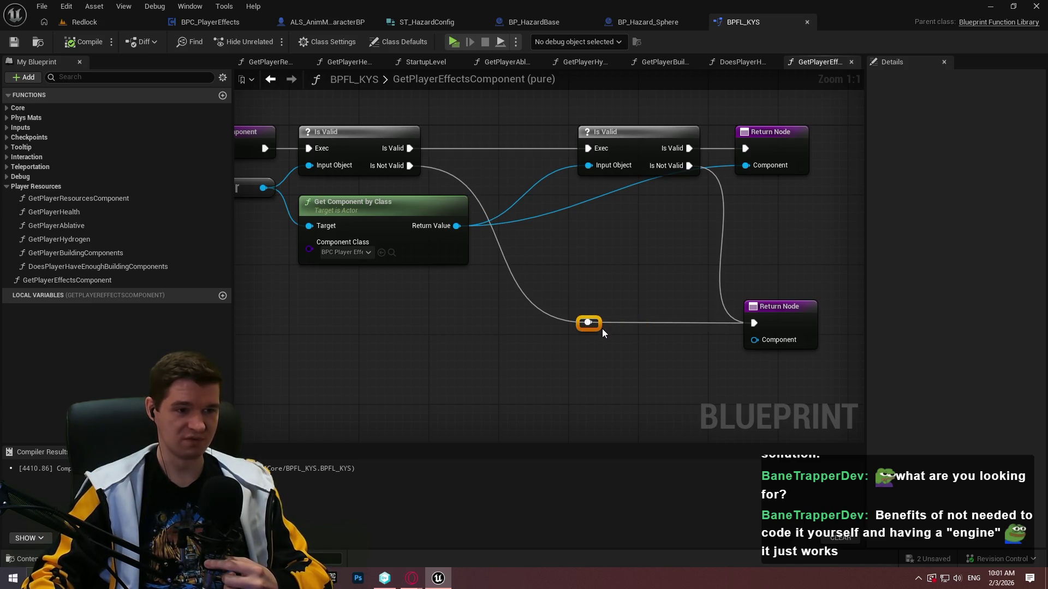
click(627, 299)
double_click(561, 209)
mouse_move(562, 208)
mouse_down()
mouse_move(589, 165)
mouse_move(693, 195)
mouse_up()
double_click(619, 188)
click(660, 257)
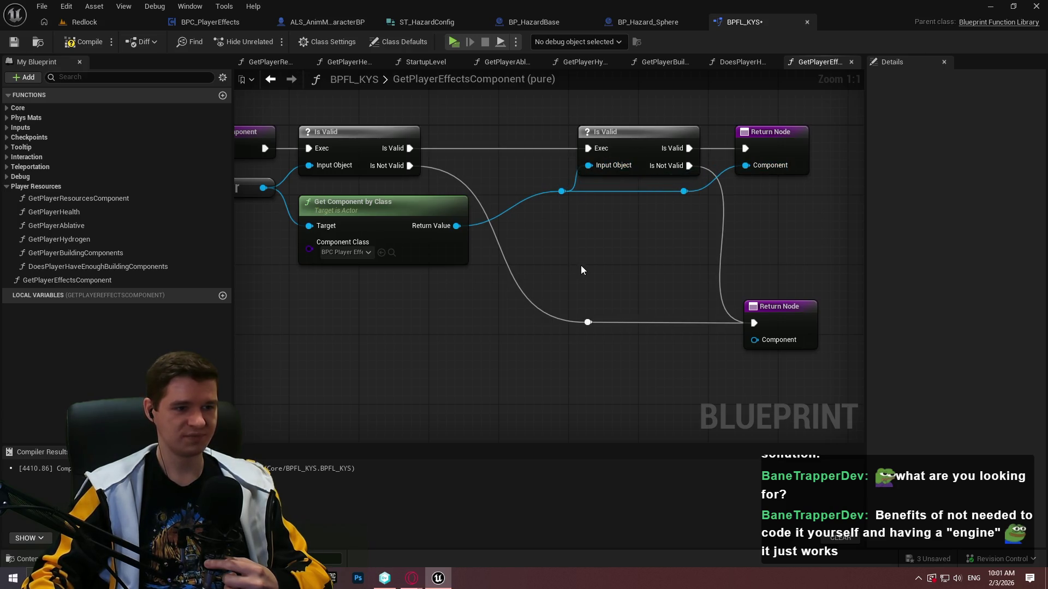
click(14, 42)
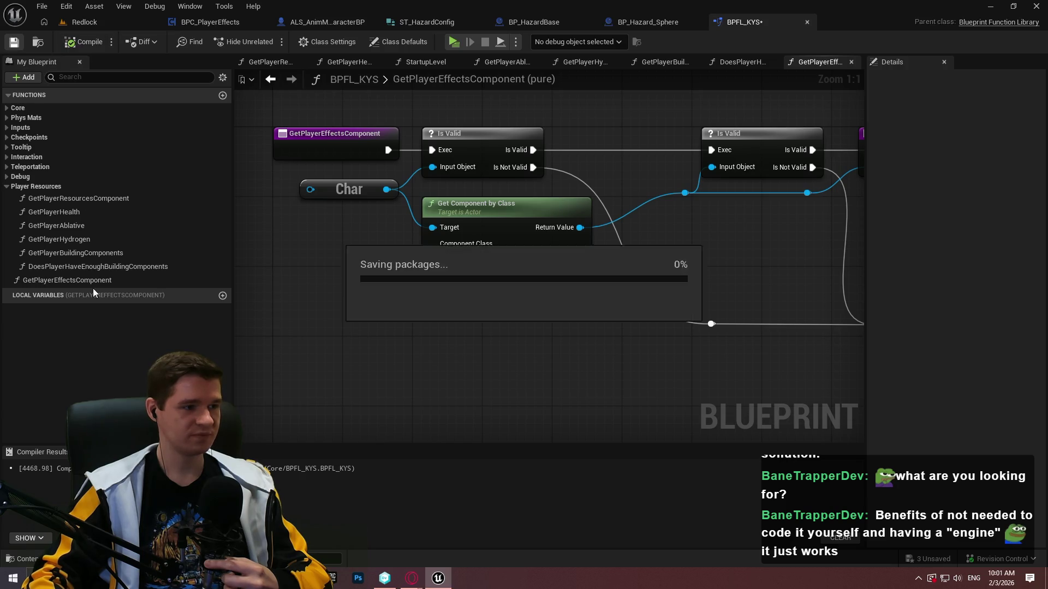
- Set GetPlayerEffectsComponent's Category to PlayerEffects, then open the GetPlayerResourcesComponent graph
click(58, 280)
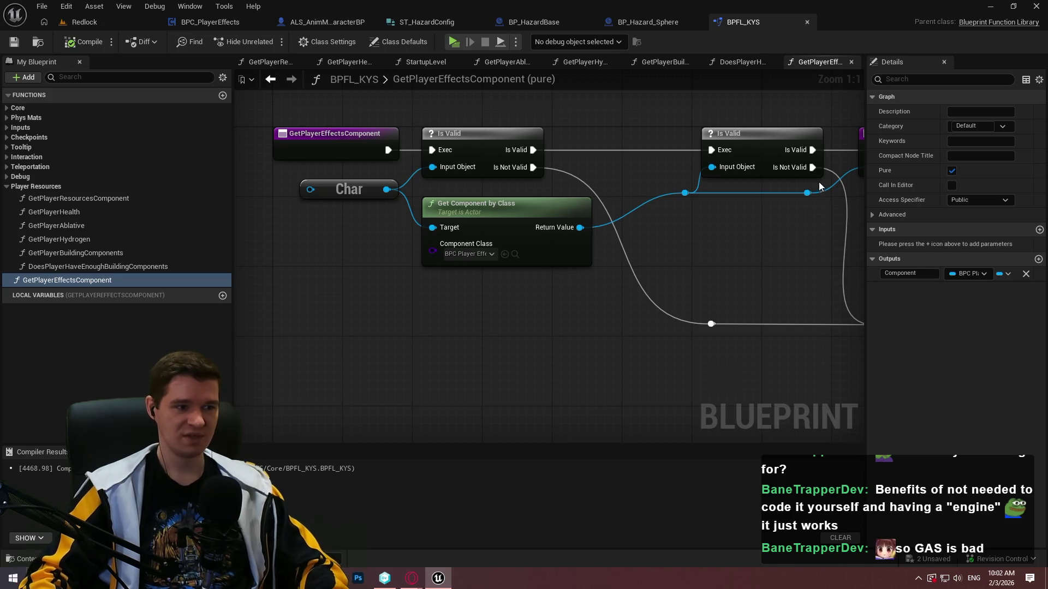
click(985, 127)
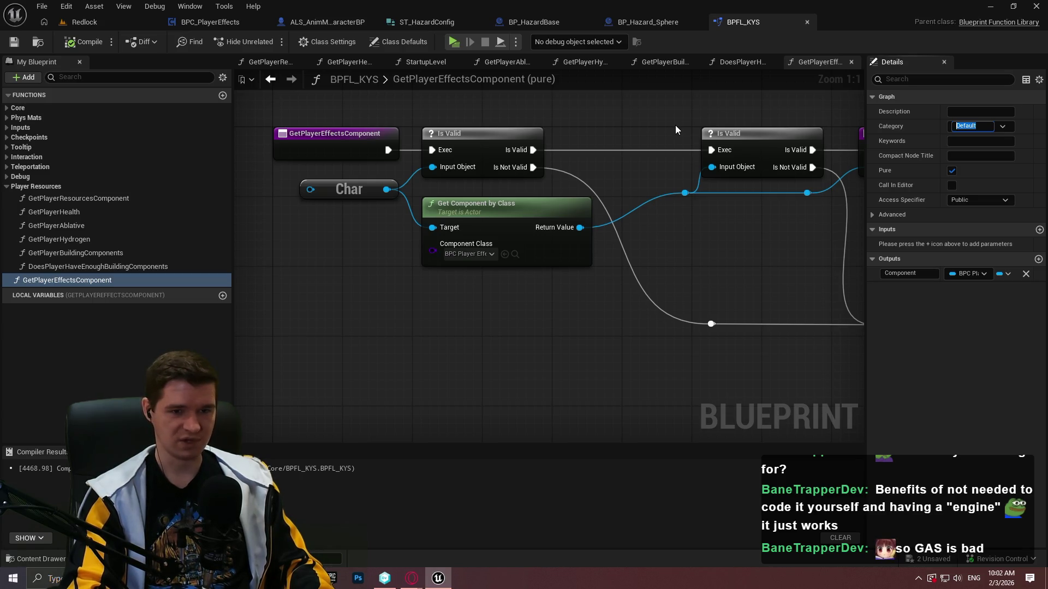
text(PlayerEffects)
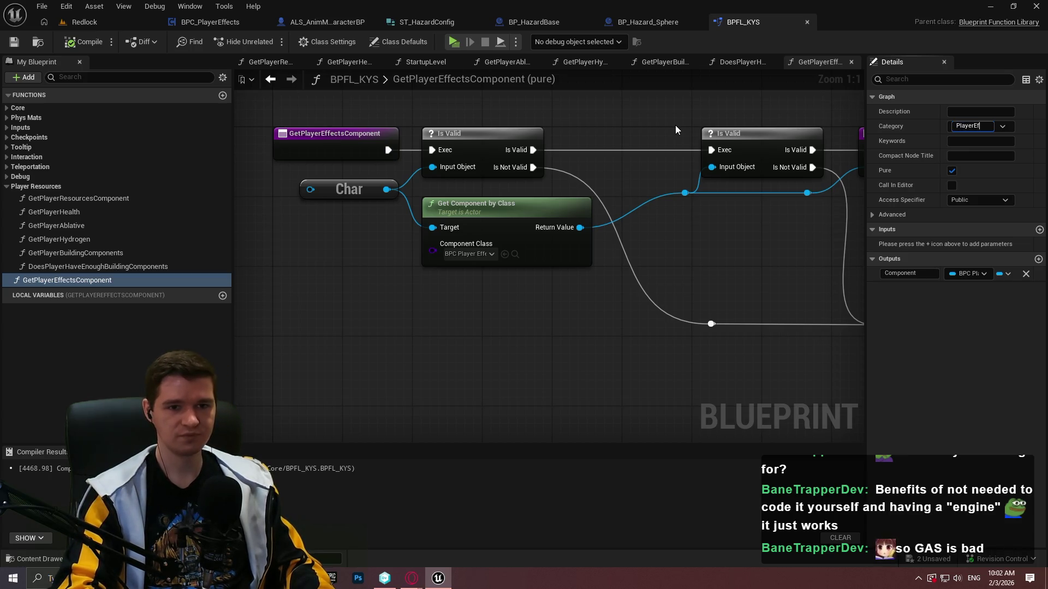
key(Return)
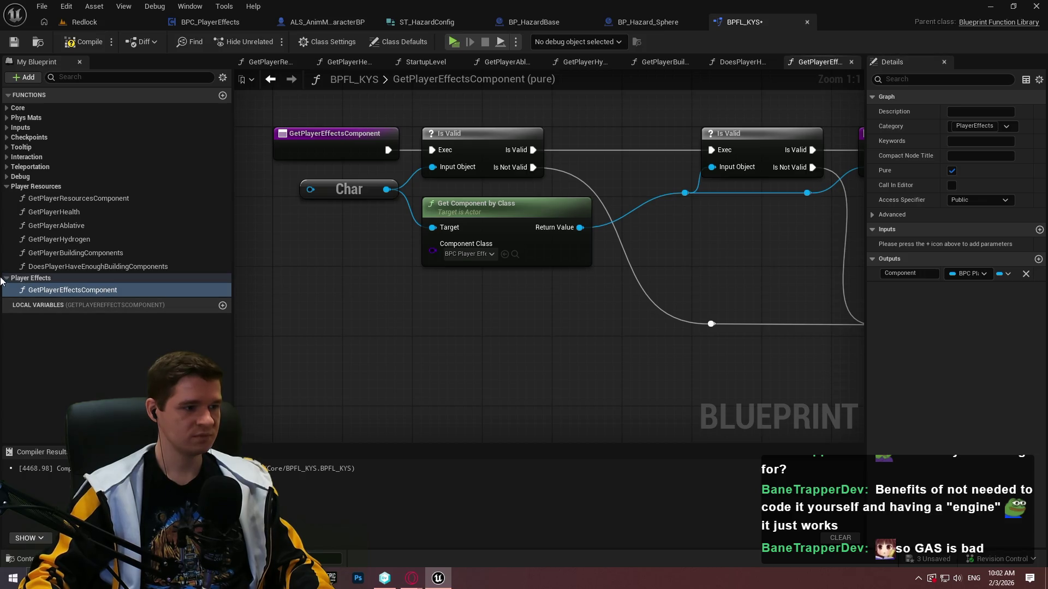
double_click(61, 204)
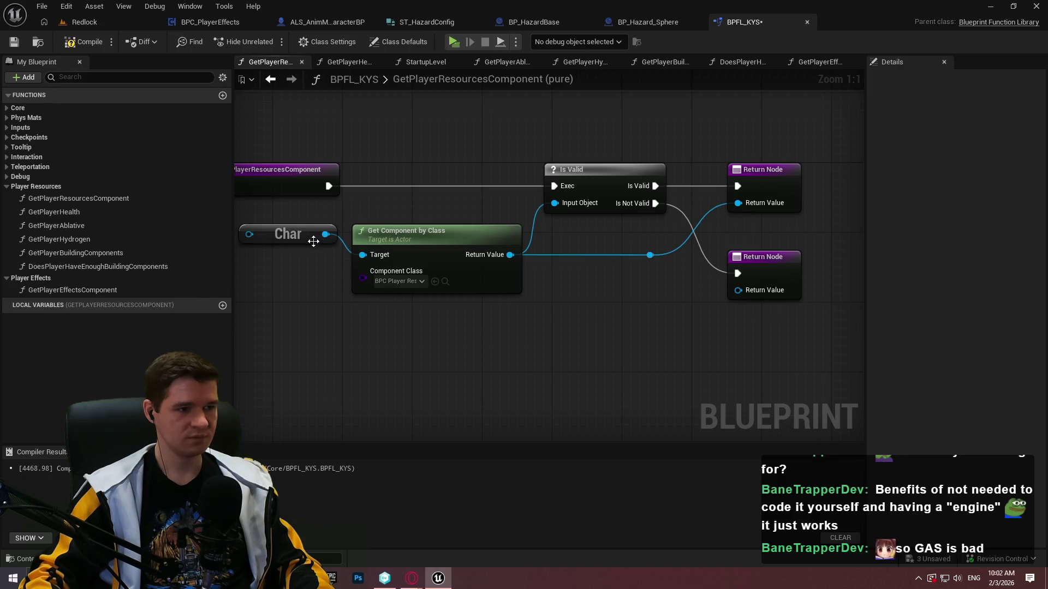
- Add an Is Valid node fed by the Char pin in GetPlayerResourcesComponent
double_click(308, 239)
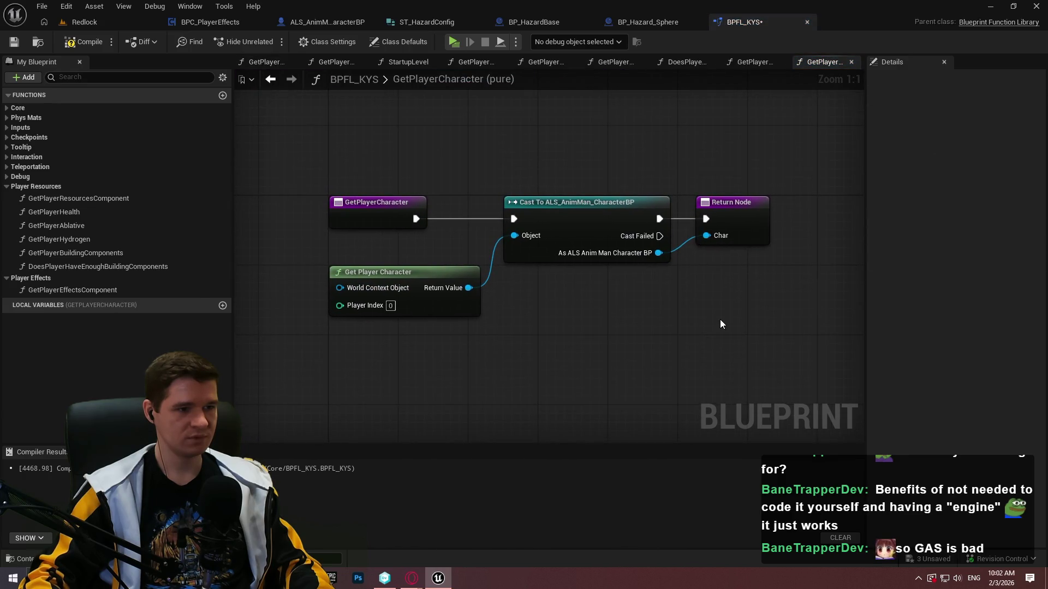
double_click(88, 198)
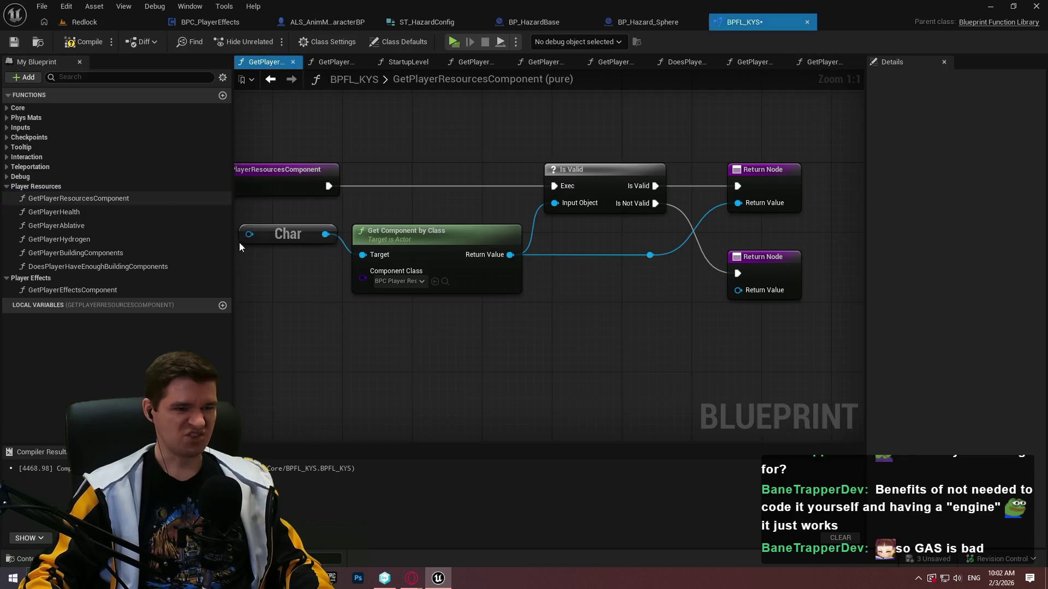
mouse_move(325, 234)
mouse_down()
mouse_move(408, 141)
mouse_move(401, 136)
mouse_up()
text(valid)
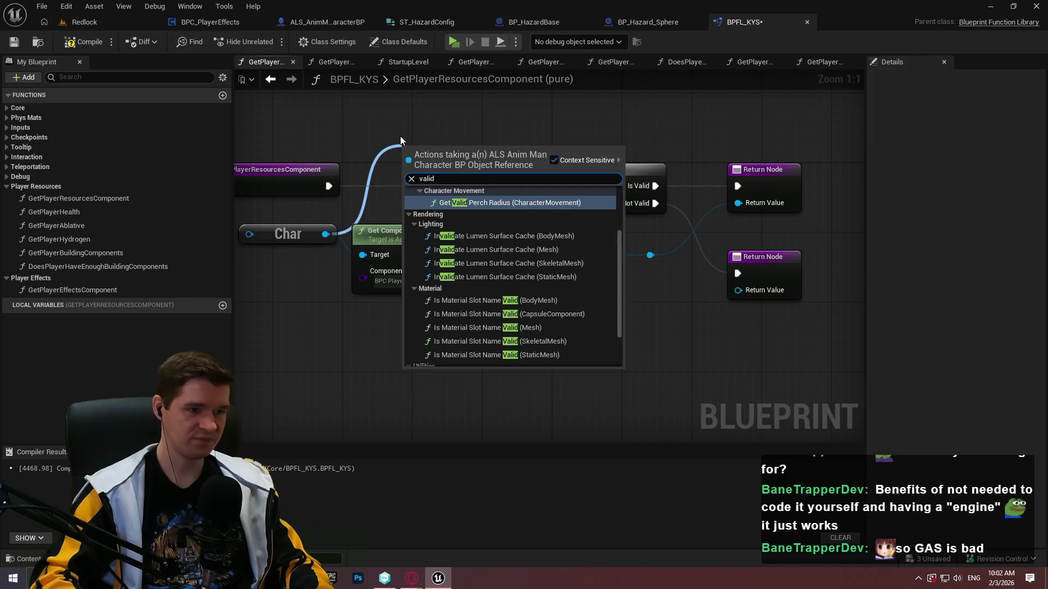
scroll(449, 315, down, 3)
click(444, 358)
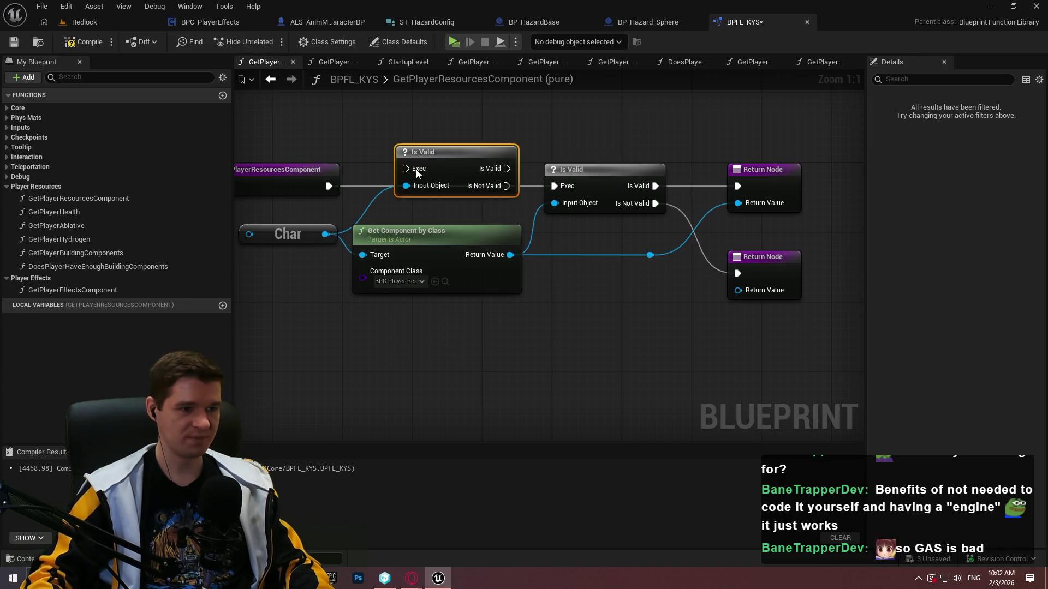
- Wire the entry exec through Is Valid and route Is Not Valid to the lower Return Node
mouse_move(328, 186)
mouse_down()
mouse_move(405, 168)
mouse_move(397, 167)
mouse_move(386, 176)
mouse_move(410, 174)
mouse_up()
drag(472, 186, 565, 188)
click(562, 305)
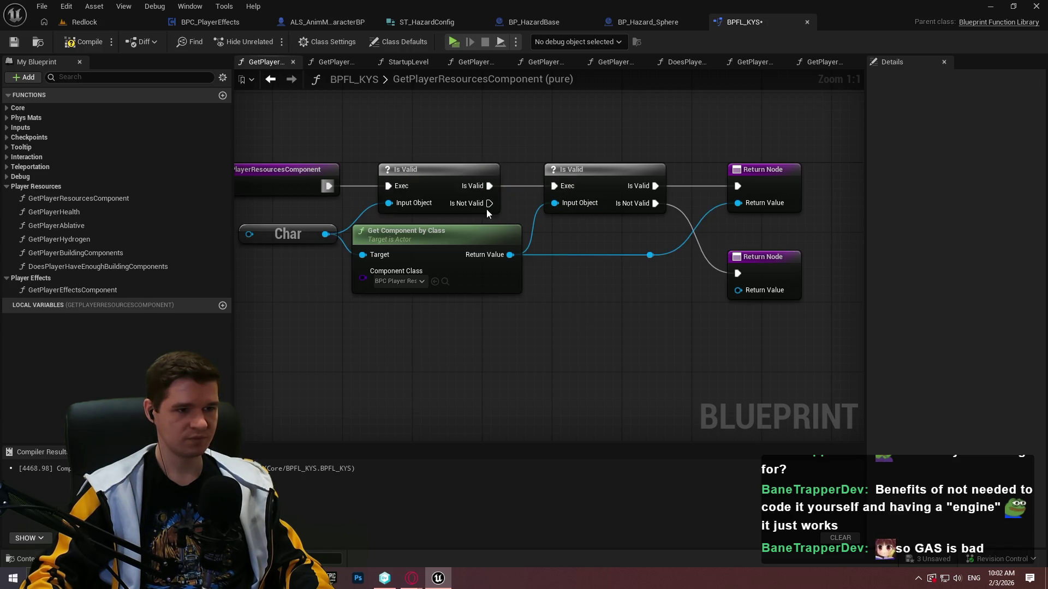
mouse_move(489, 203)
mouse_down()
mouse_move(738, 273)
mouse_move(561, 268)
mouse_move(601, 278)
mouse_up()
- Add a reroute knot on the Is Not Valid wire, compile, collapse both function groups, and switch to BPC_PlayerEffects
double_click(689, 266)
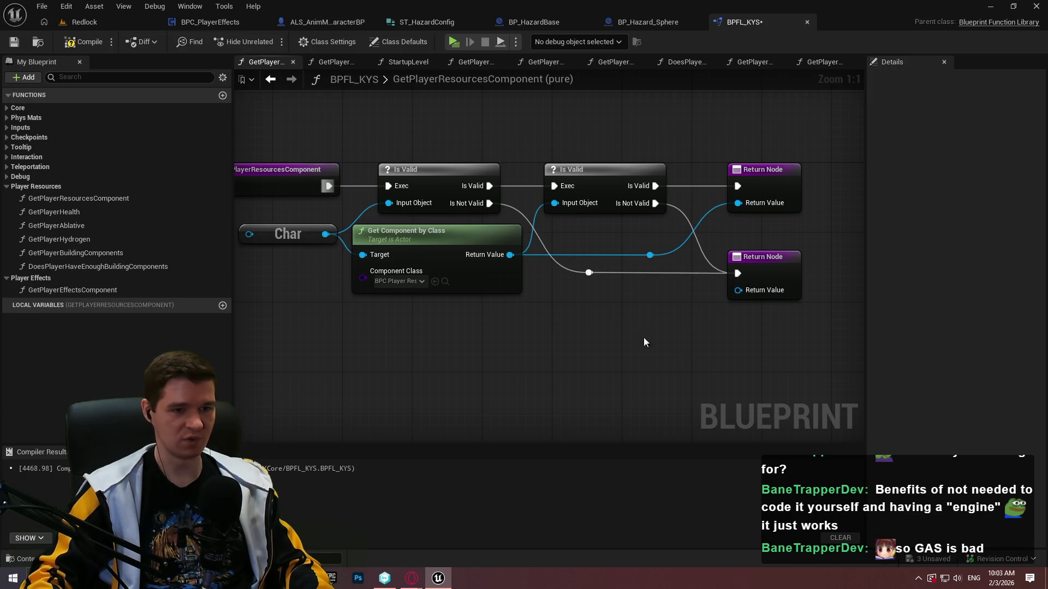
click(82, 42)
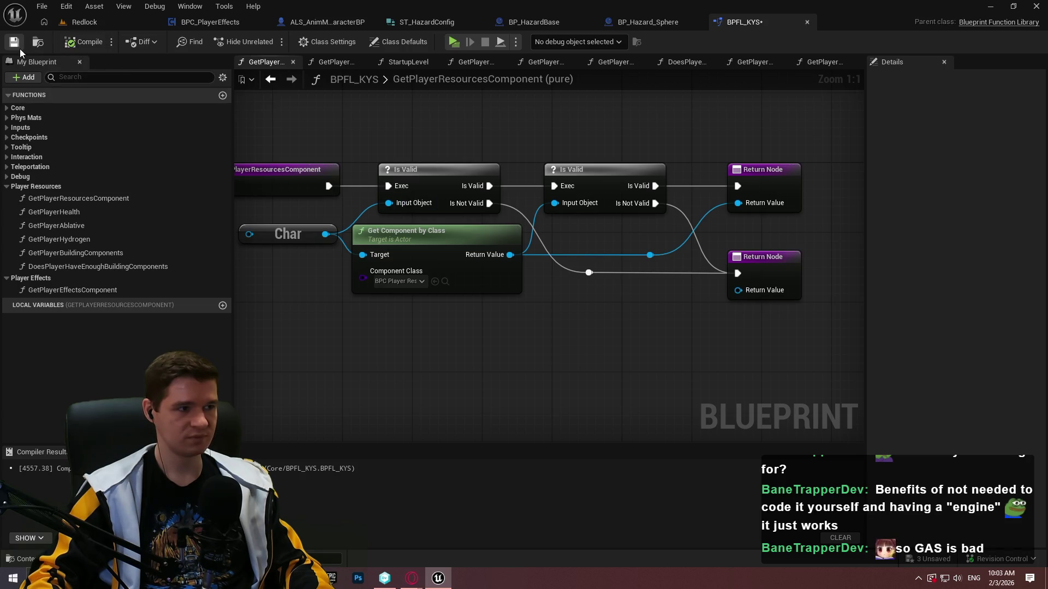
drag(535, 366, 617, 366)
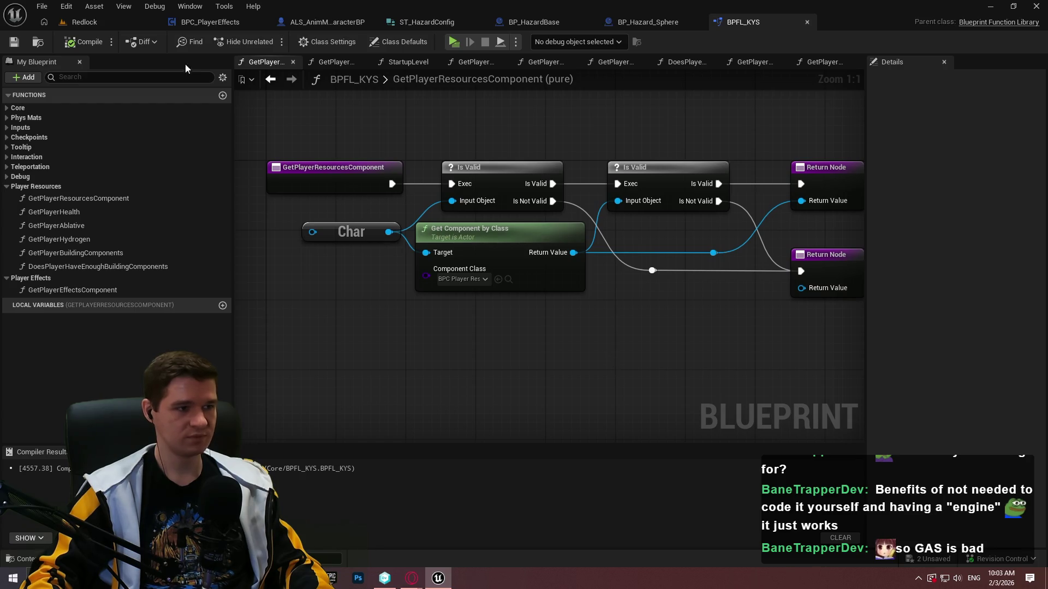
click(7, 186)
click(7, 197)
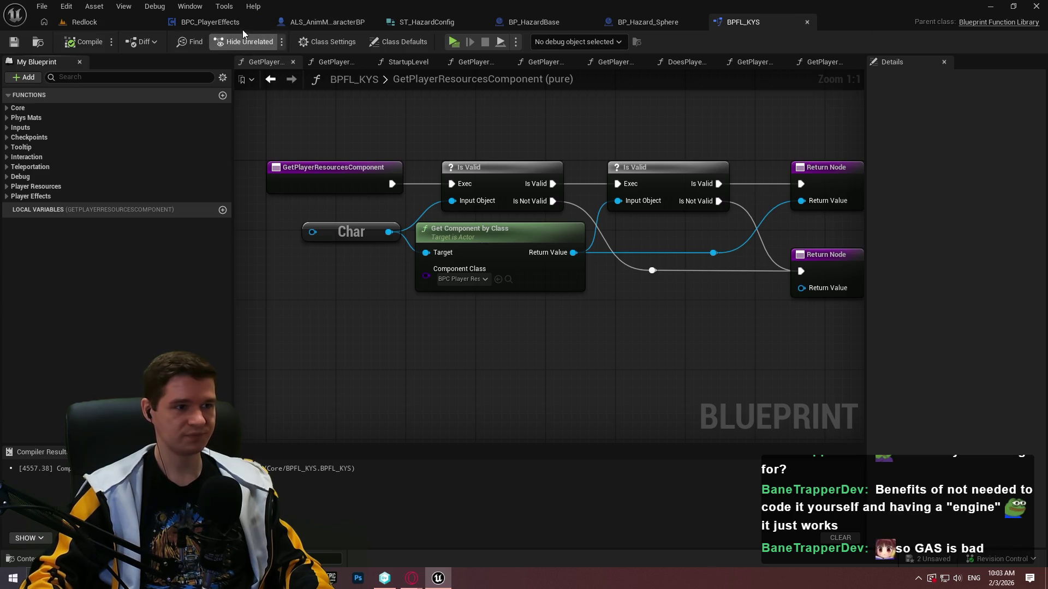
click(345, 22)
click(207, 21)
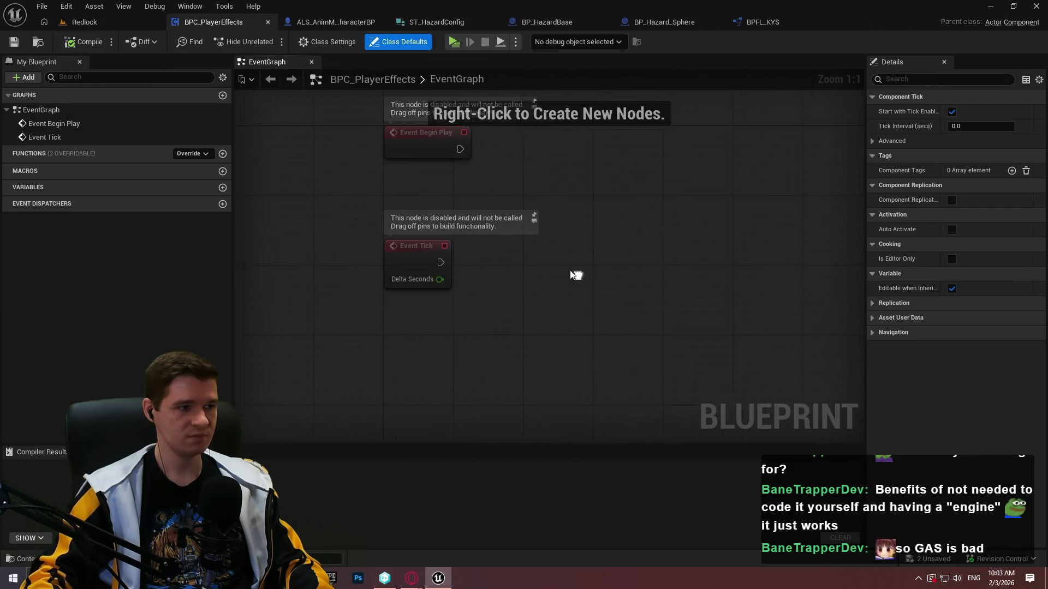
- Select BP_Hazard_Sphere in the Redlock level and confirm its ApplyAllowance stays MultipleAllowed
click(335, 22)
click(240, 22)
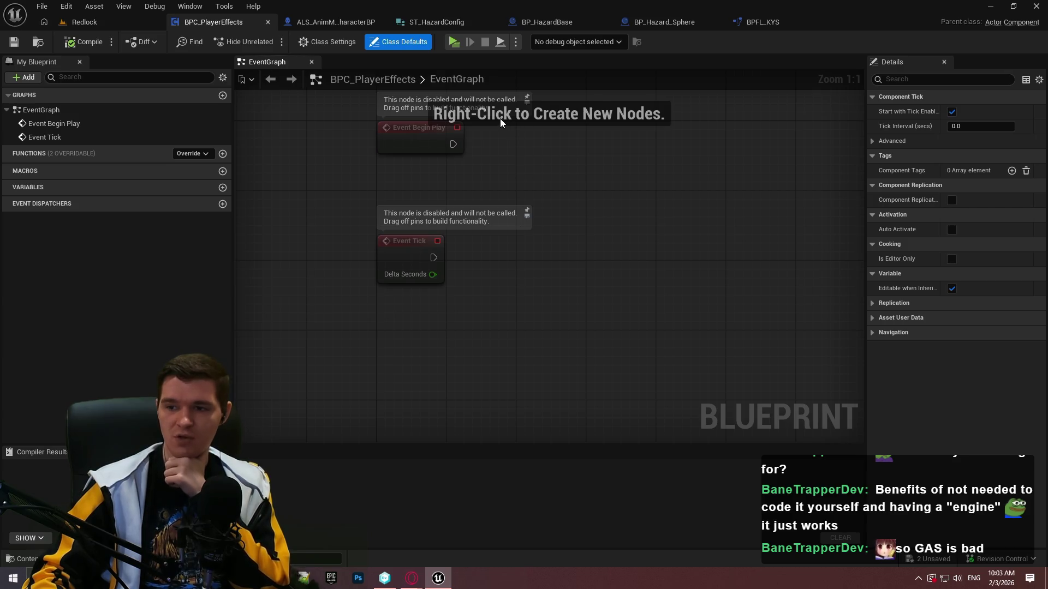
click(114, 23)
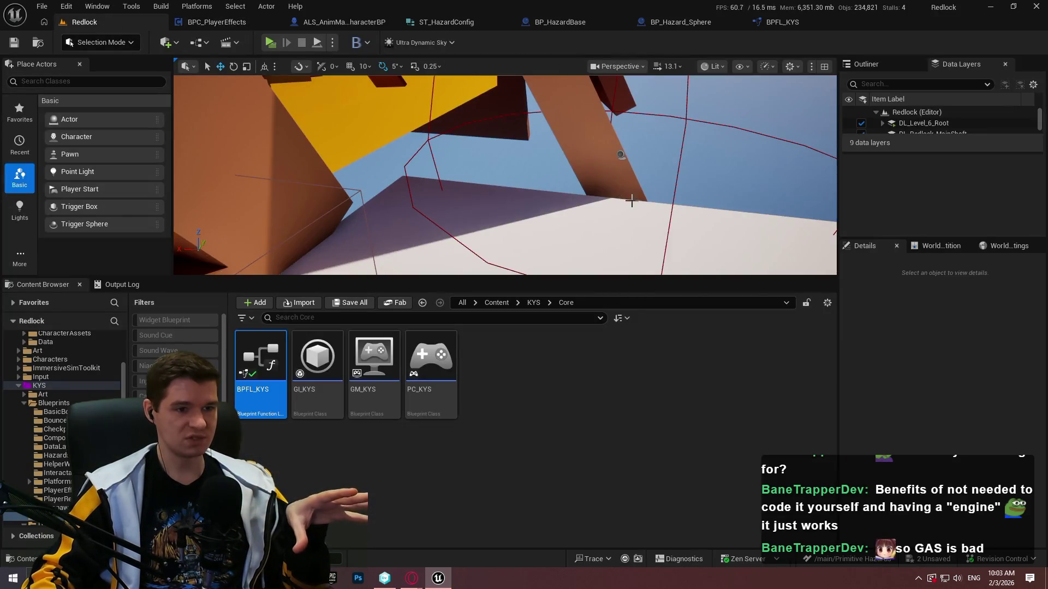
click(621, 155)
scroll(906, 437, down, 3)
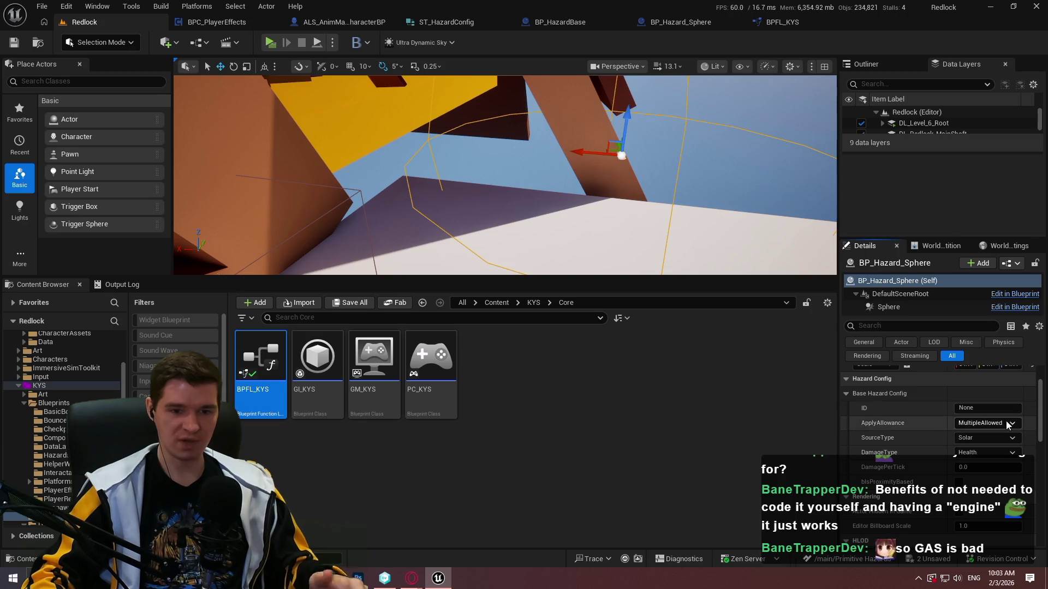
click(1009, 426)
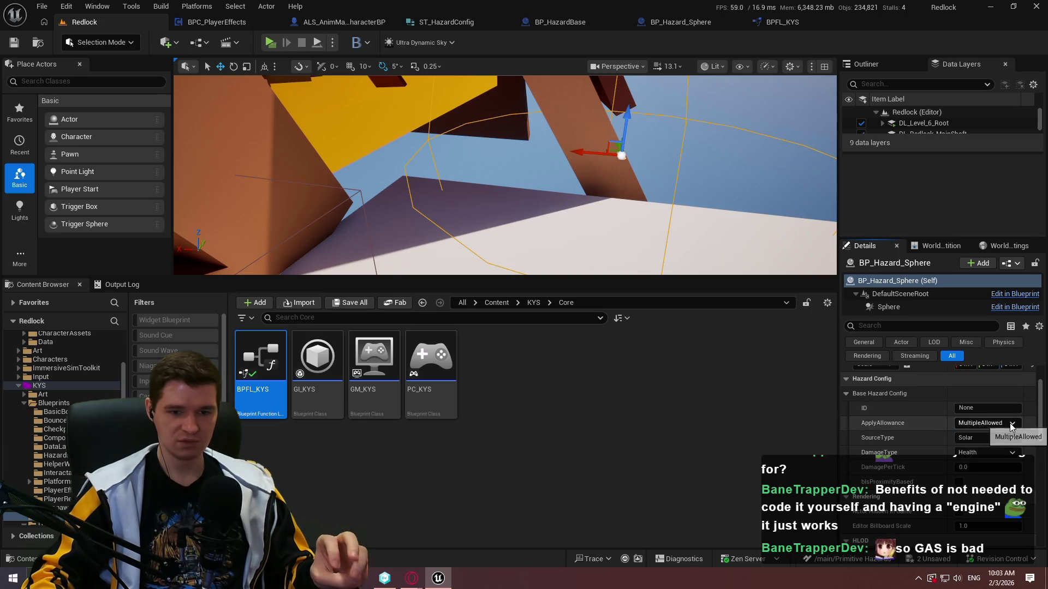
click(1011, 434)
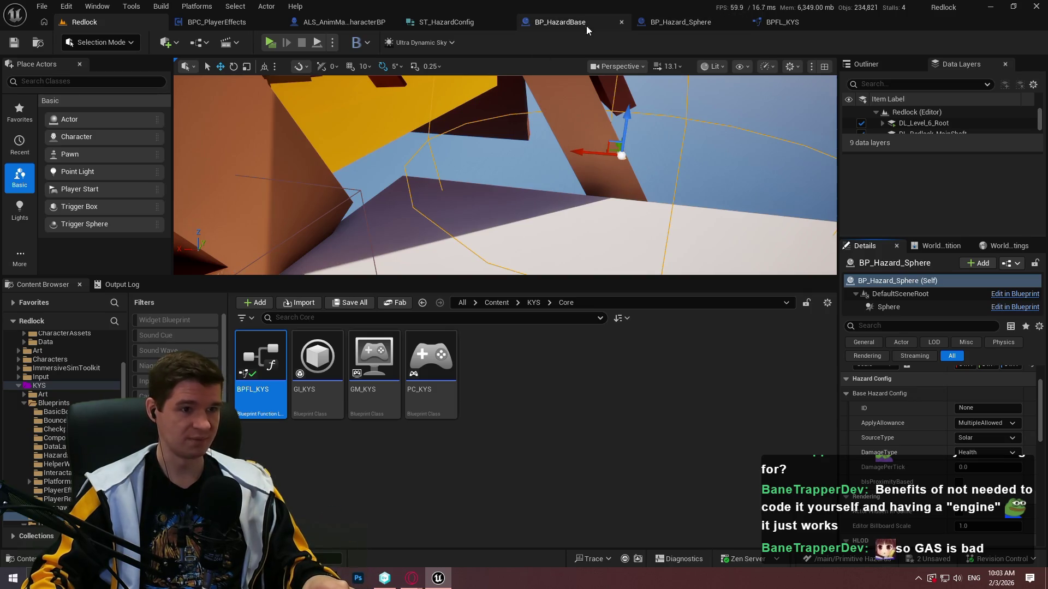
click(562, 22)
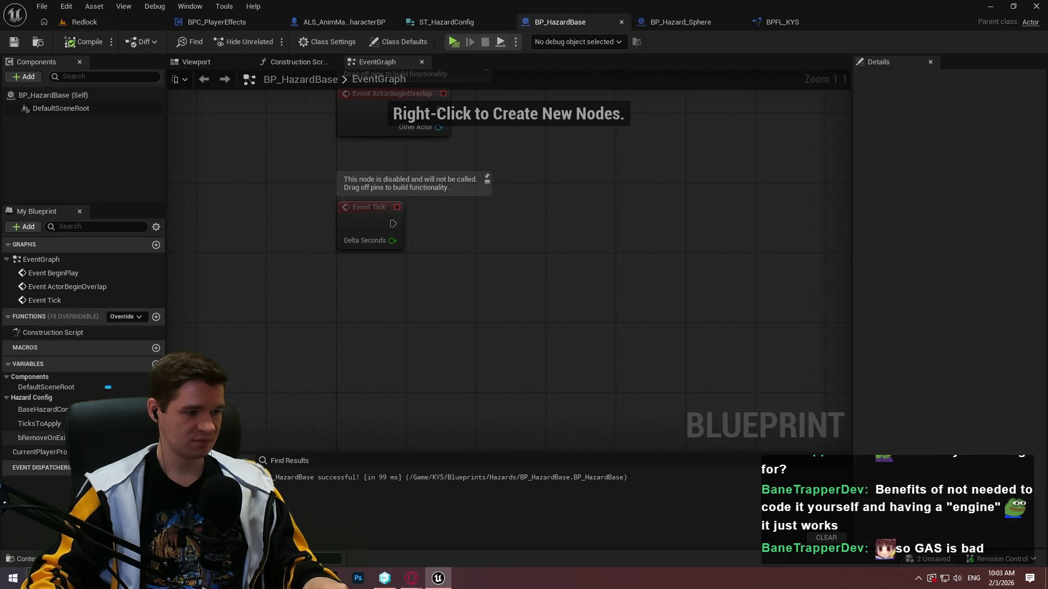
- Make TicksToApply instance editable in BP_HazardBase, then compile and save it
click(40, 424)
click(944, 155)
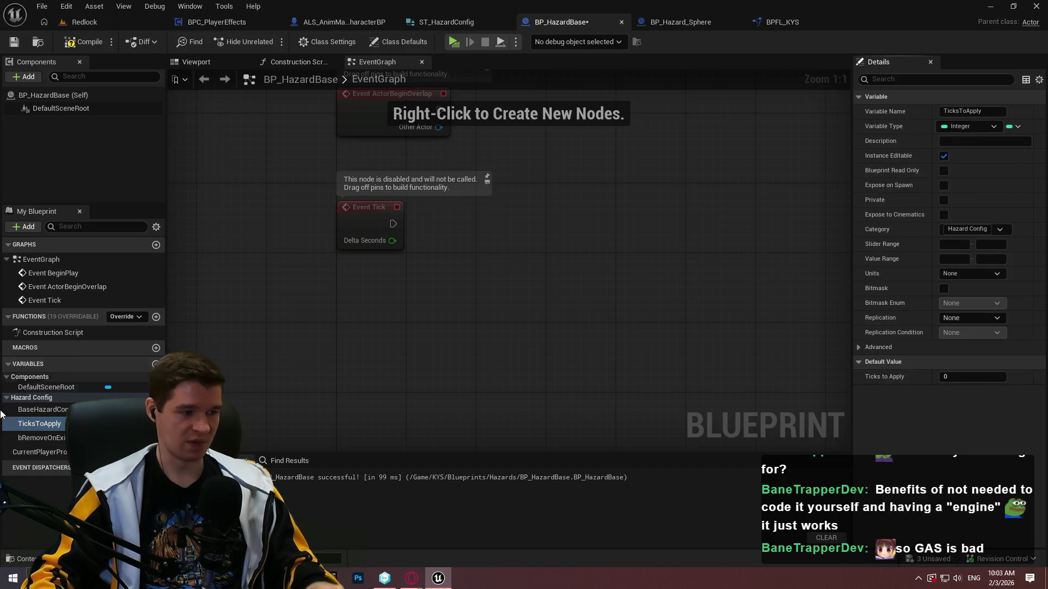
click(41, 438)
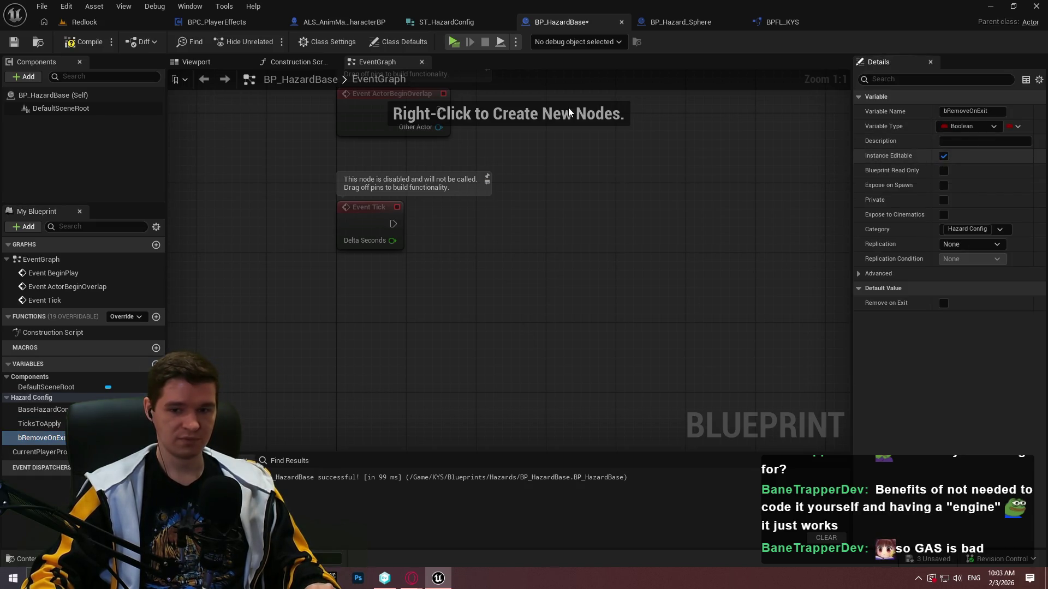
click(83, 43)
key(ctrl+s)
click(83, 22)
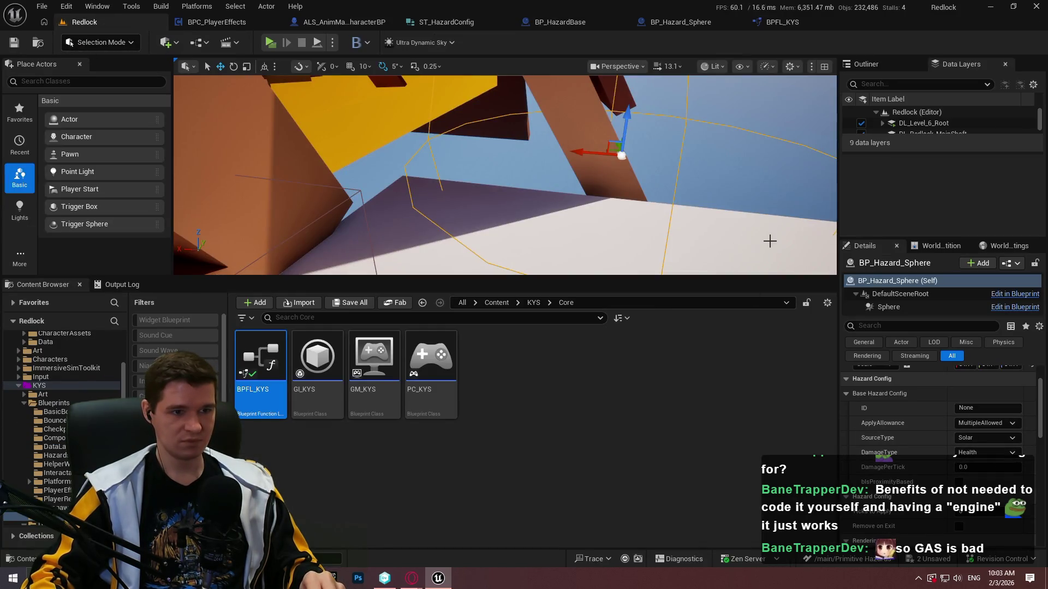
- Reselect the hazard sphere in Redlock to check its updated Base Hazard Config settings
click(769, 241)
click(622, 154)
click(847, 393)
scroll(922, 431, down, 2)
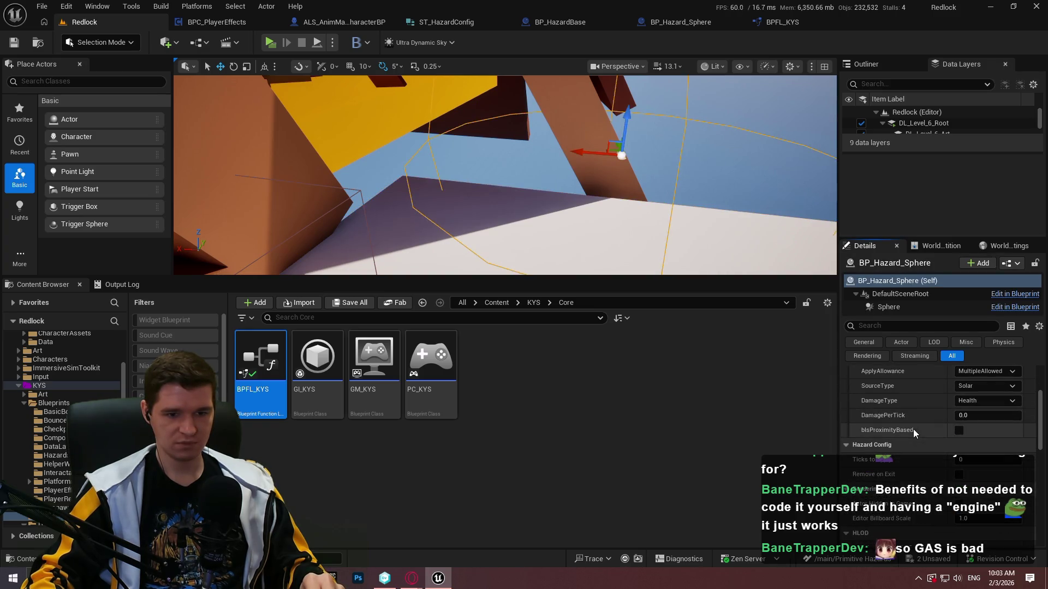
scroll(914, 430, up, 2)
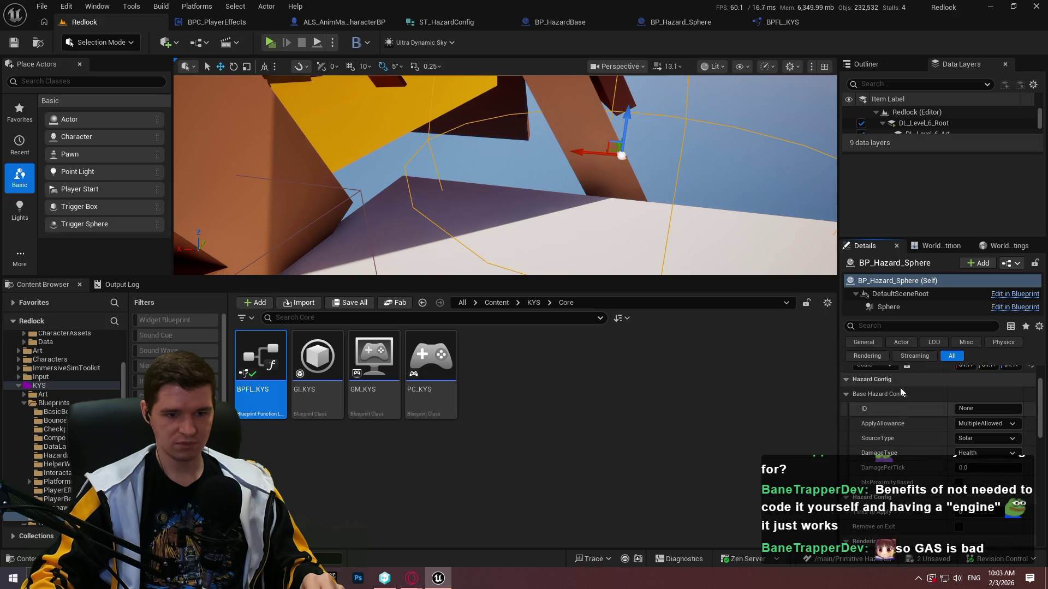
click(847, 394)
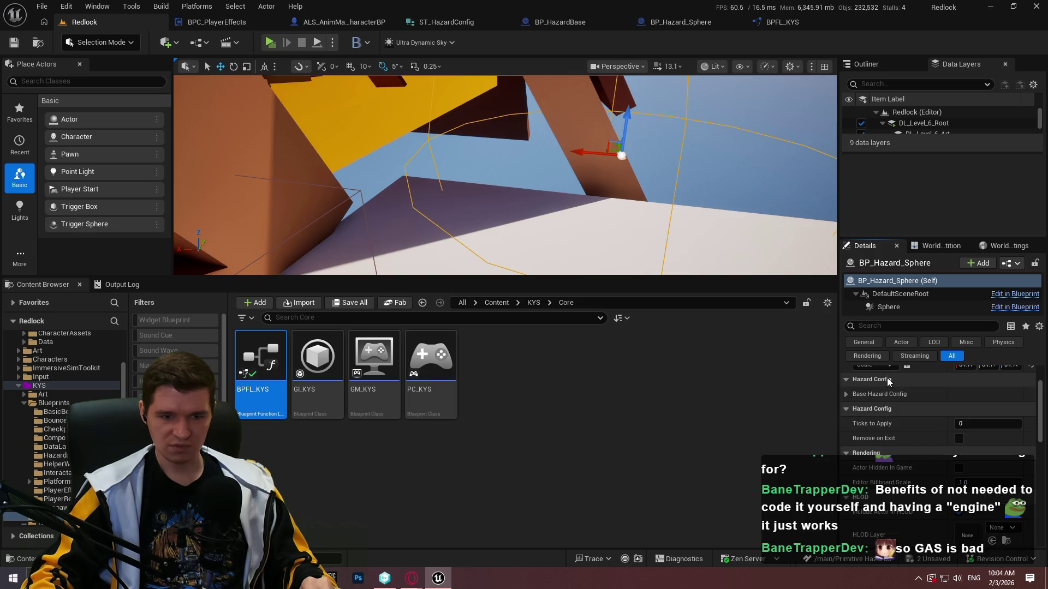
- File TicksToApply and bRemoveOnExit under the HazardConfig category and save BP_HazardBase
click(560, 22)
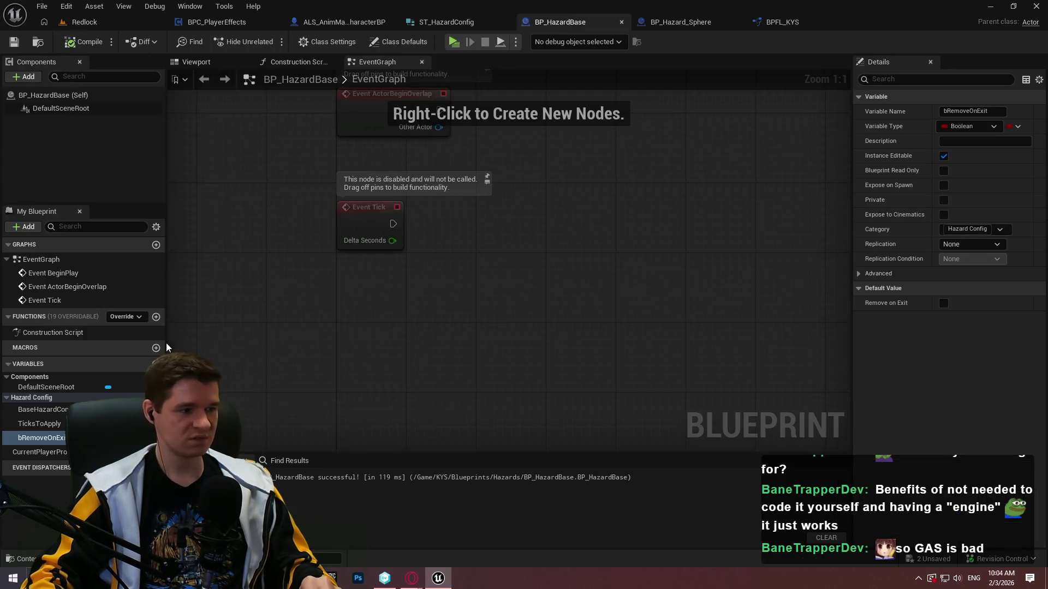
click(39, 423)
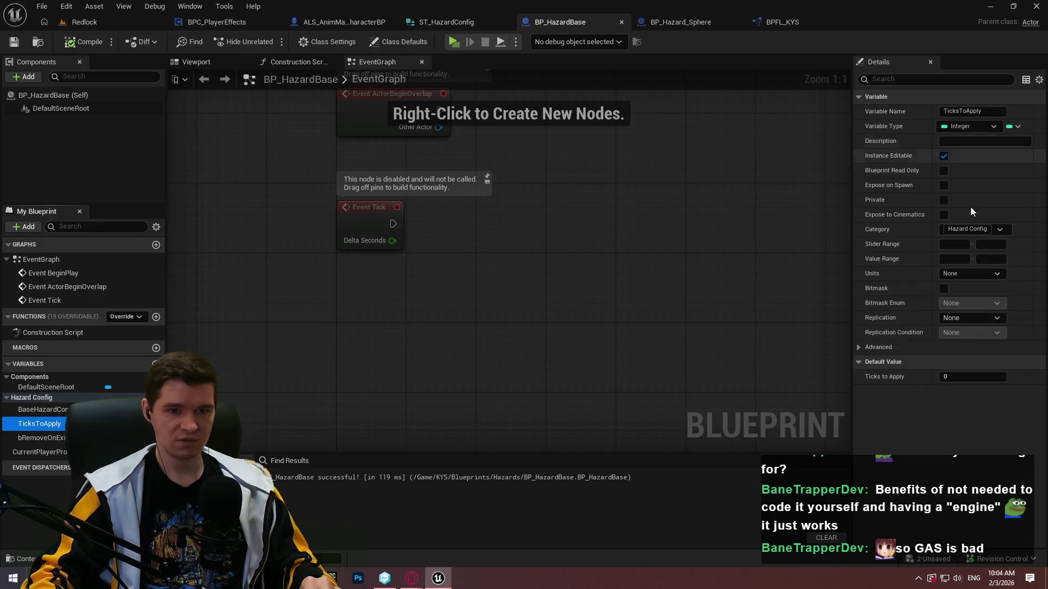
click(1001, 230)
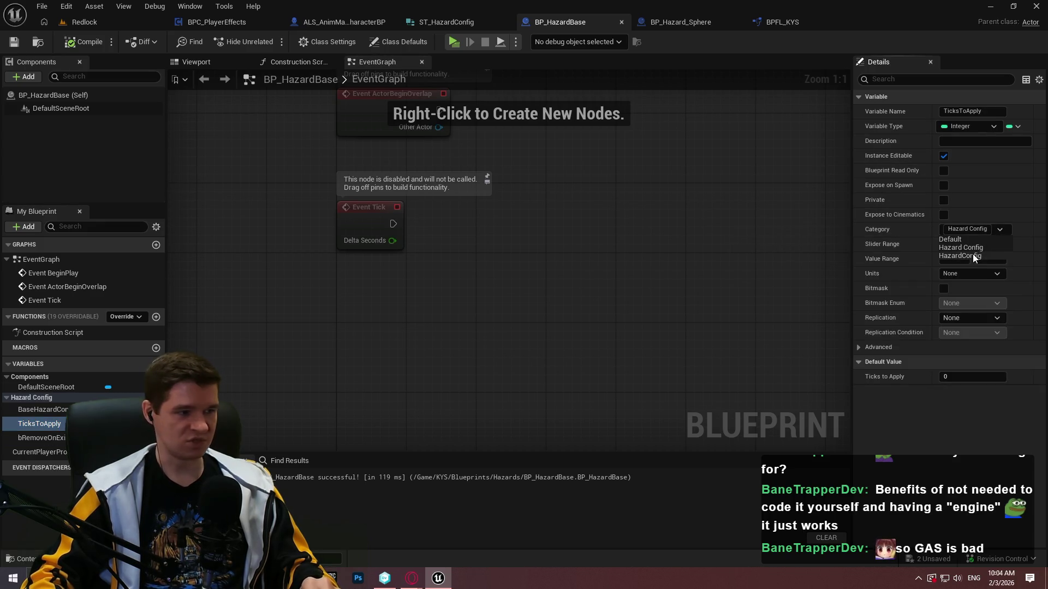
click(973, 254)
click(55, 440)
click(1001, 229)
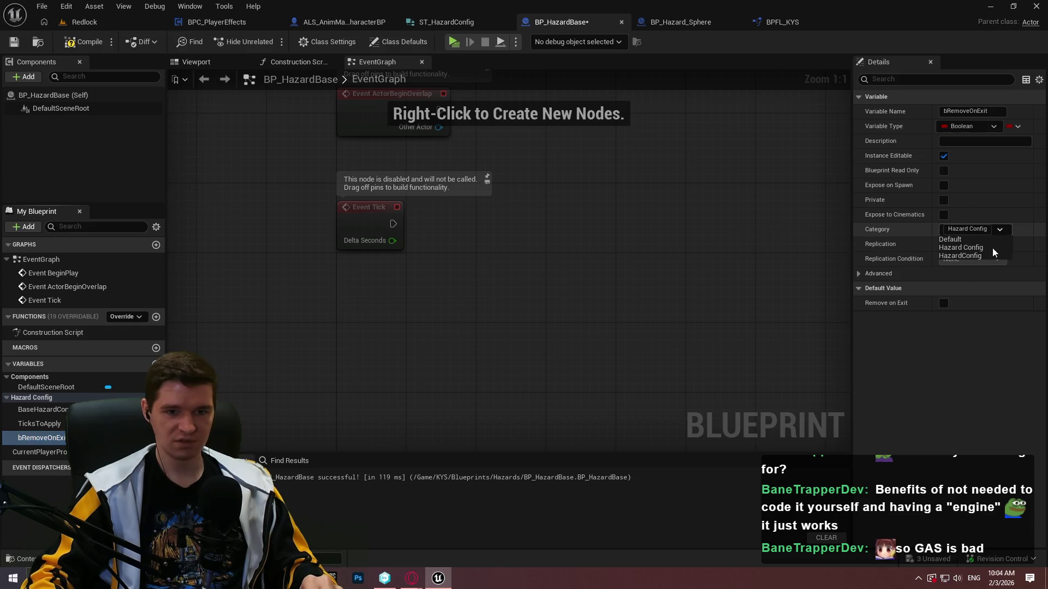
click(972, 253)
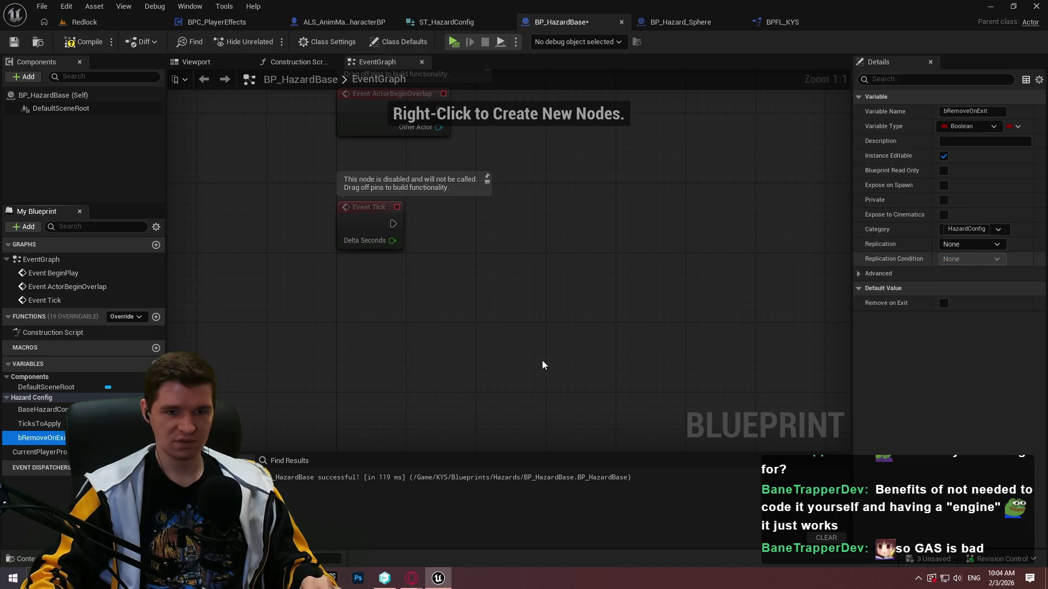
click(56, 413)
click(14, 41)
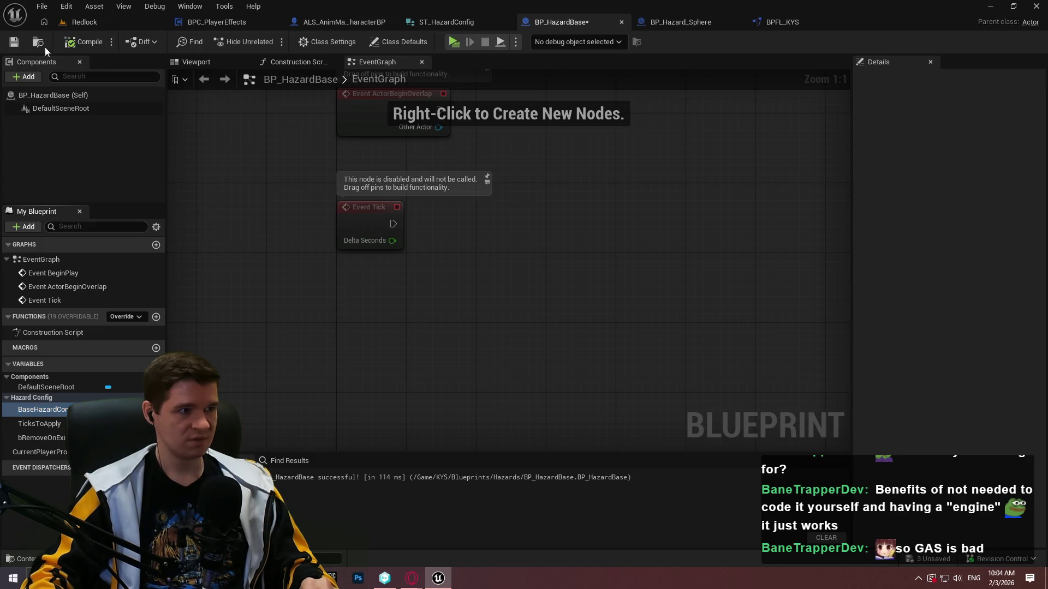
click(84, 22)
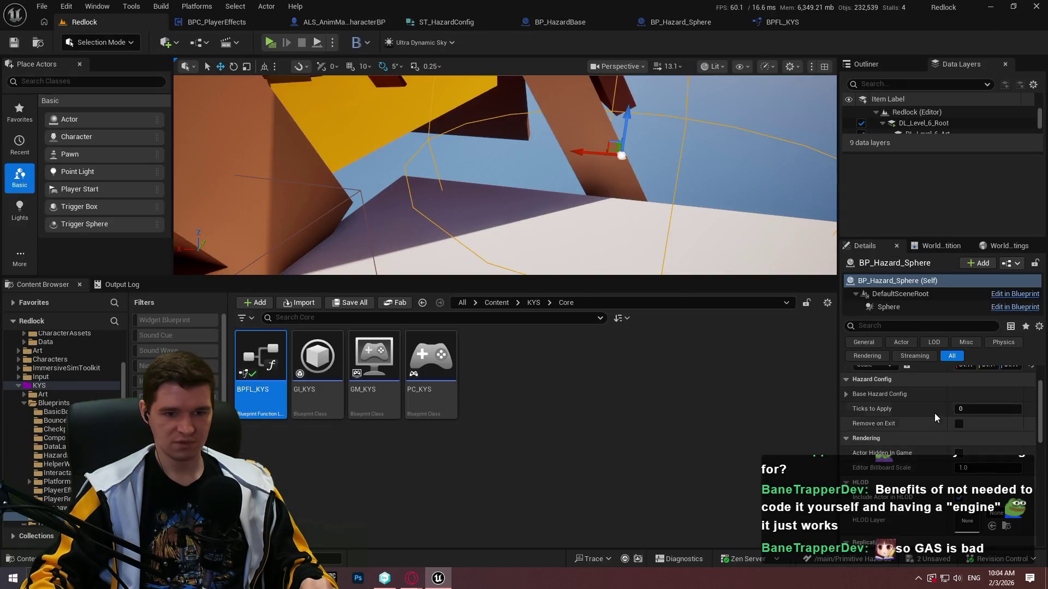
- Expand Base Hazard Config and float the Details panel as a larger separate window
click(845, 412)
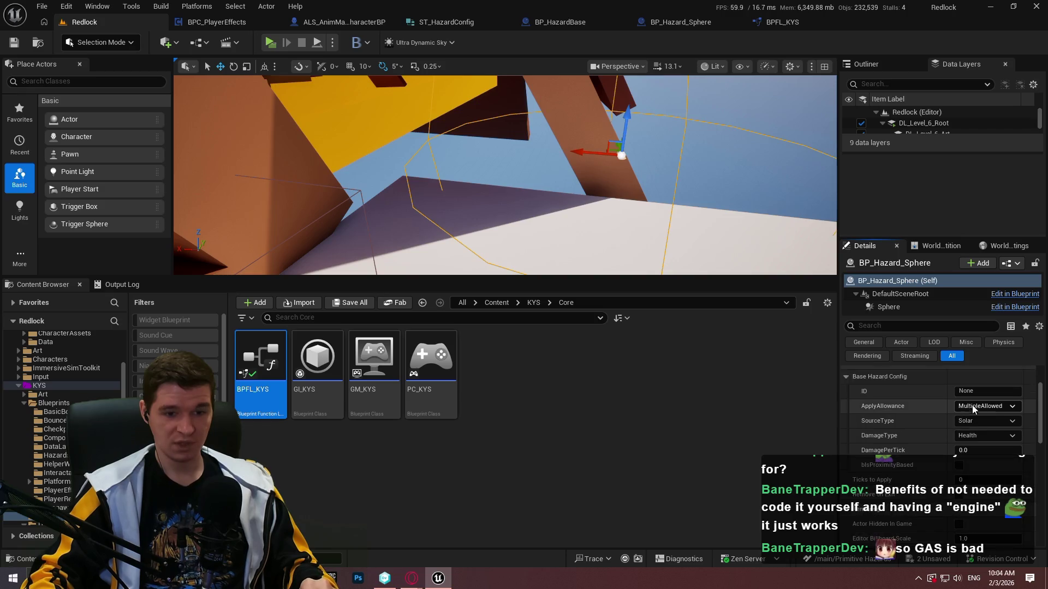
mouse_move(865, 245)
mouse_down()
mouse_move(397, 95)
mouse_move(507, 58)
mouse_up()
mouse_move(212, 66)
mouse_down()
mouse_move(282, 227)
mouse_move(514, 200)
mouse_up()
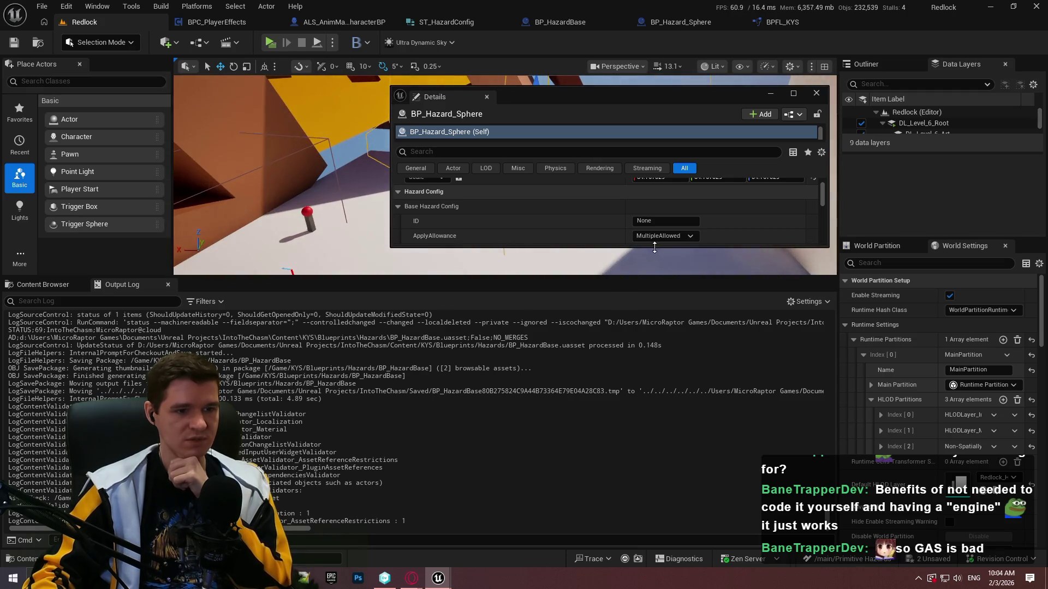
drag(654, 248, 631, 458)
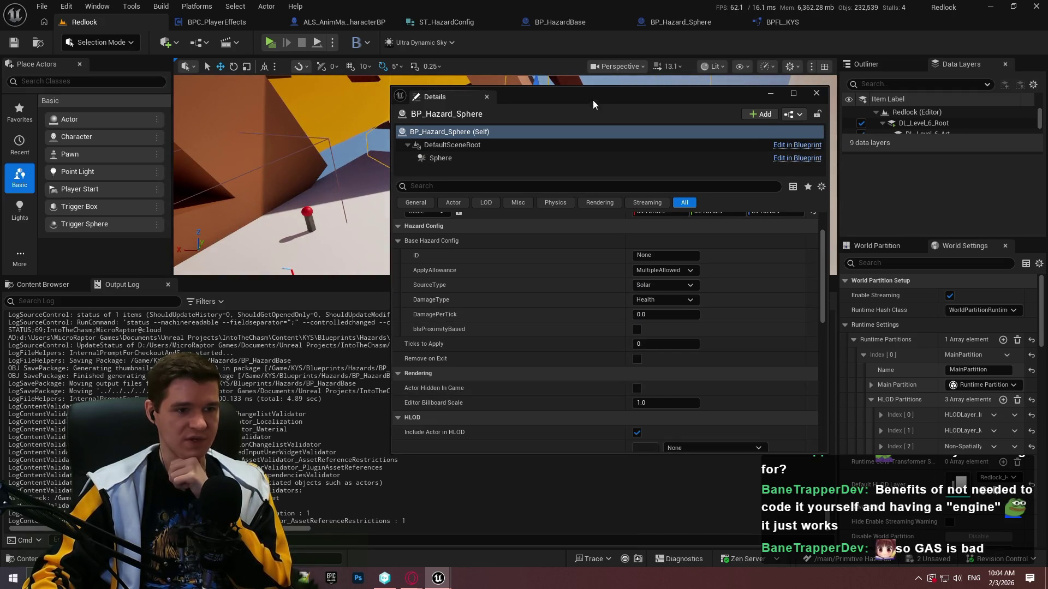
drag(594, 104, 537, 81)
- Set ApplyAllowance MultipleAllowed, SourceType GenericRadiation, damage type Health, and DamagePerTick 1.0
click(606, 246)
click(648, 250)
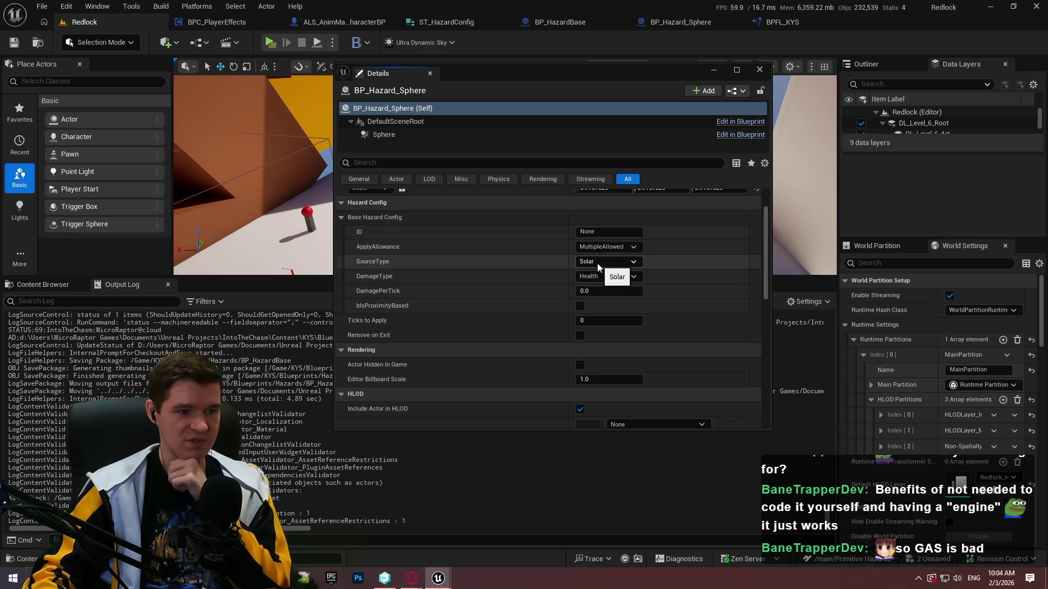
click(612, 264)
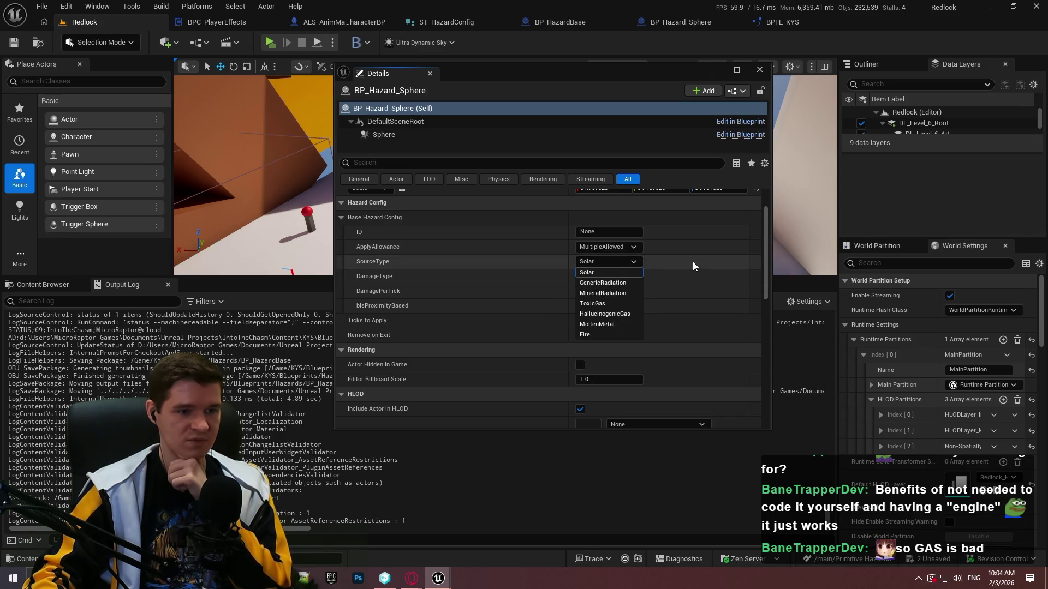
click(606, 283)
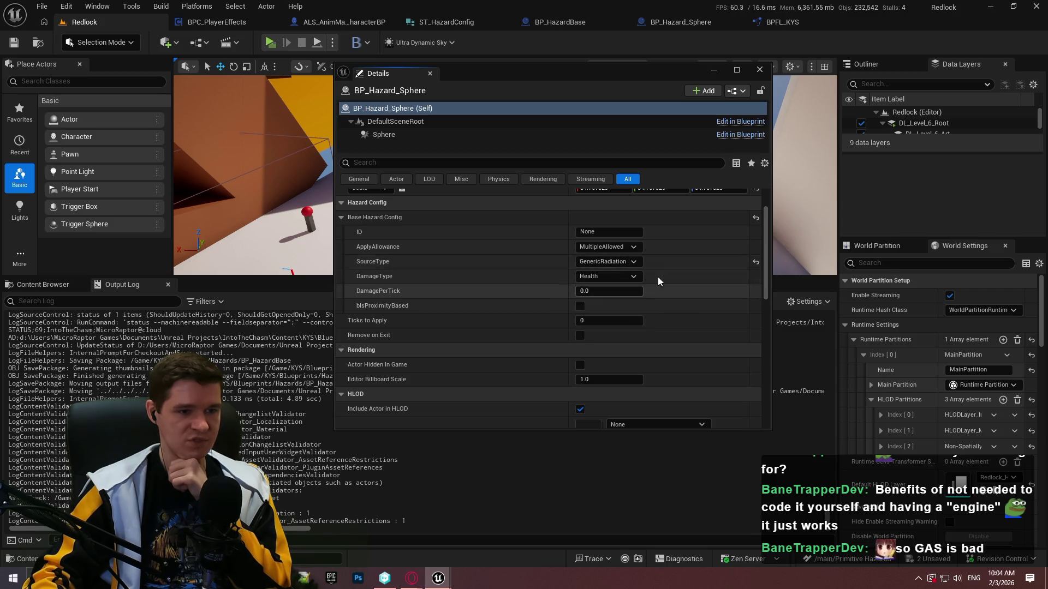
click(612, 286)
click(665, 281)
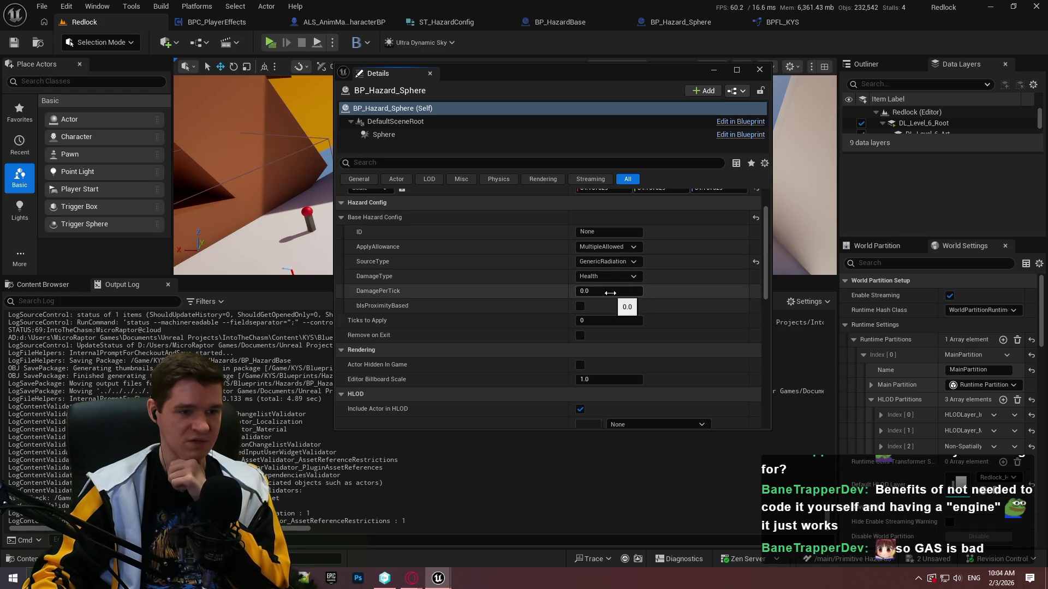
click(610, 293)
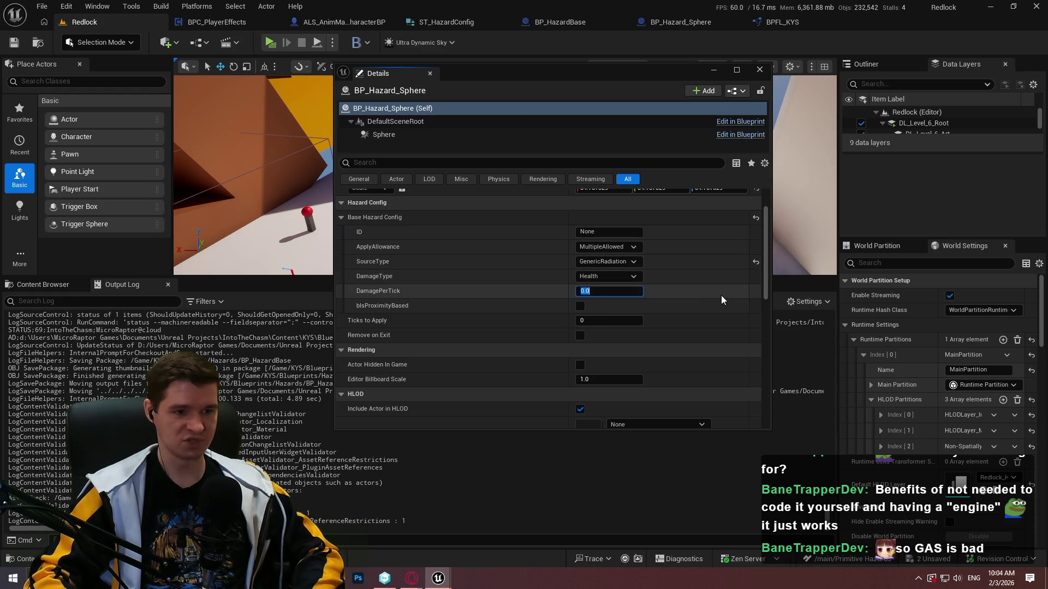
text(1)
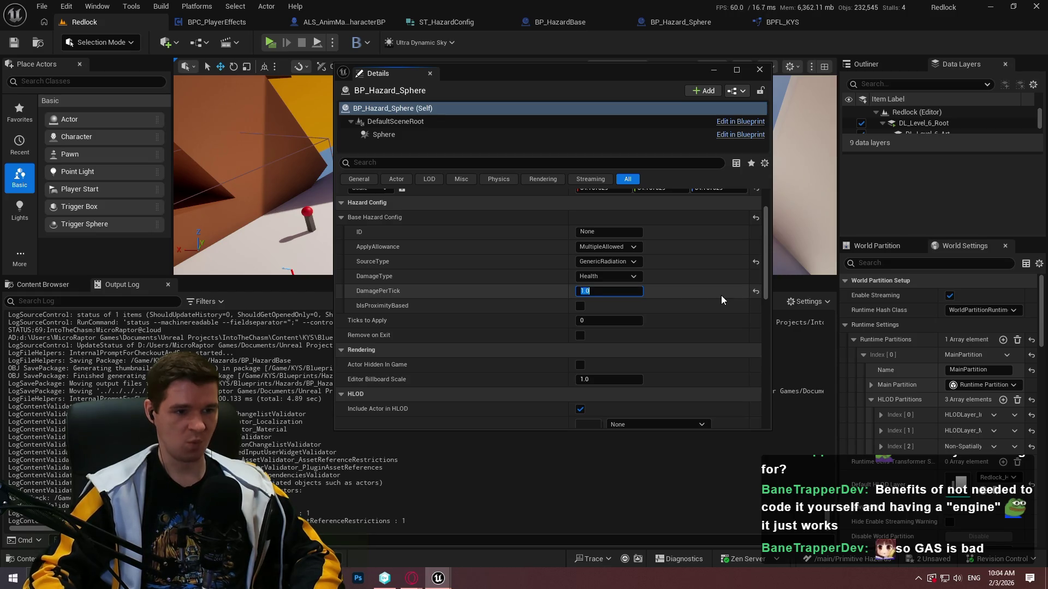
key(Return)
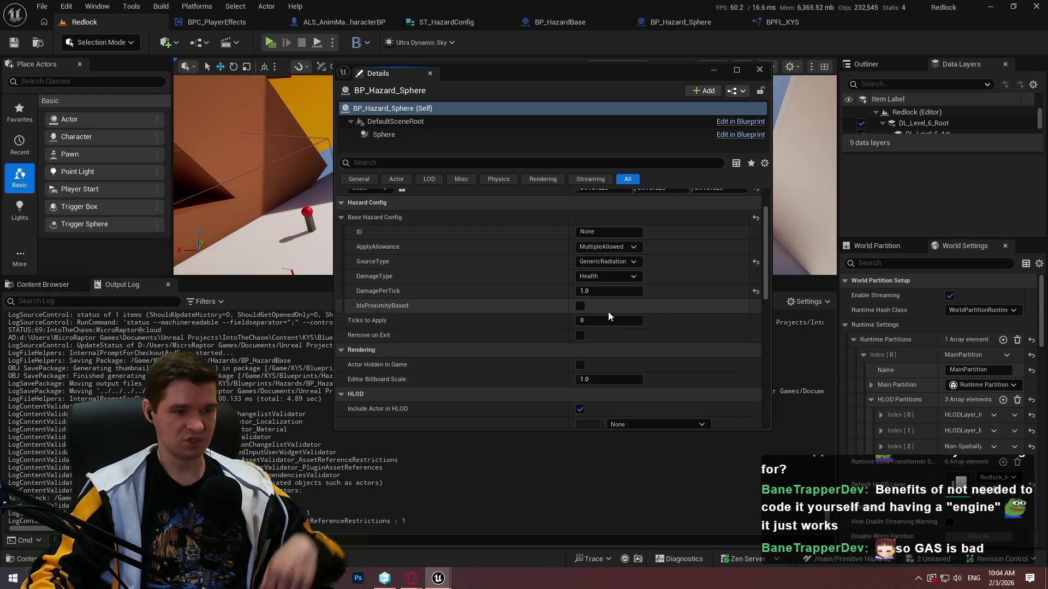
- Set Ticks to Apply to 5, enable Remove on Exit, and dock the Details panel back
click(628, 320)
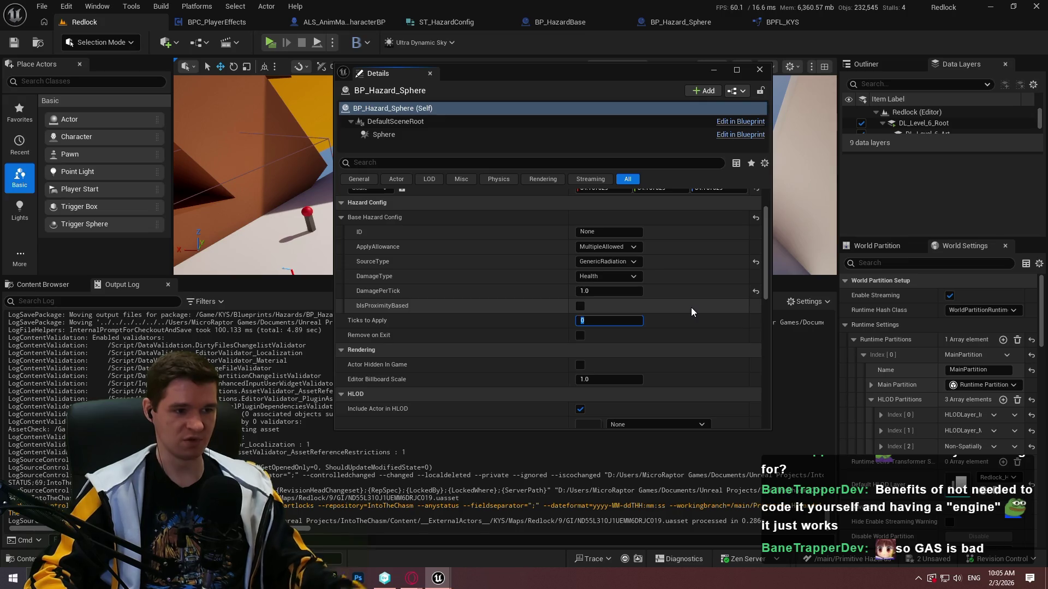
text(5)
key(Return)
click(580, 335)
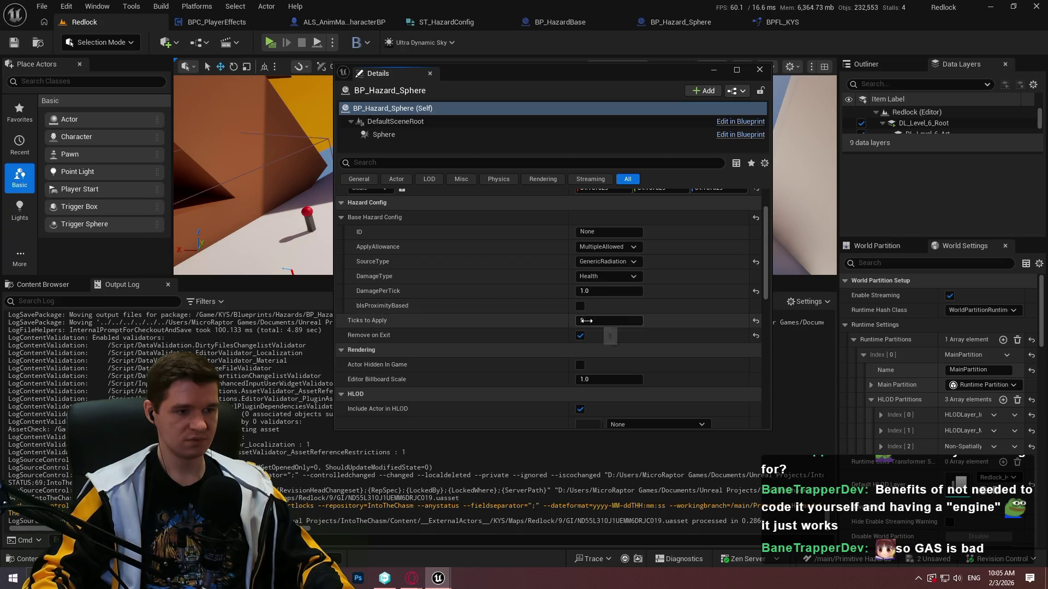
scroll(474, 307, down, 1)
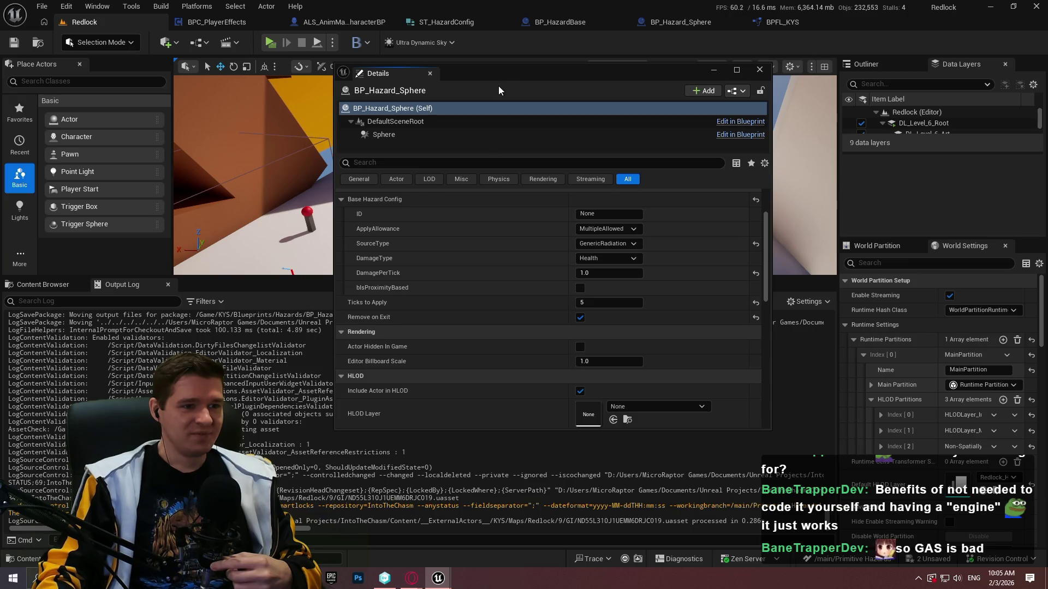
mouse_move(404, 76)
mouse_down()
mouse_move(949, 515)
mouse_move(873, 246)
mouse_up()
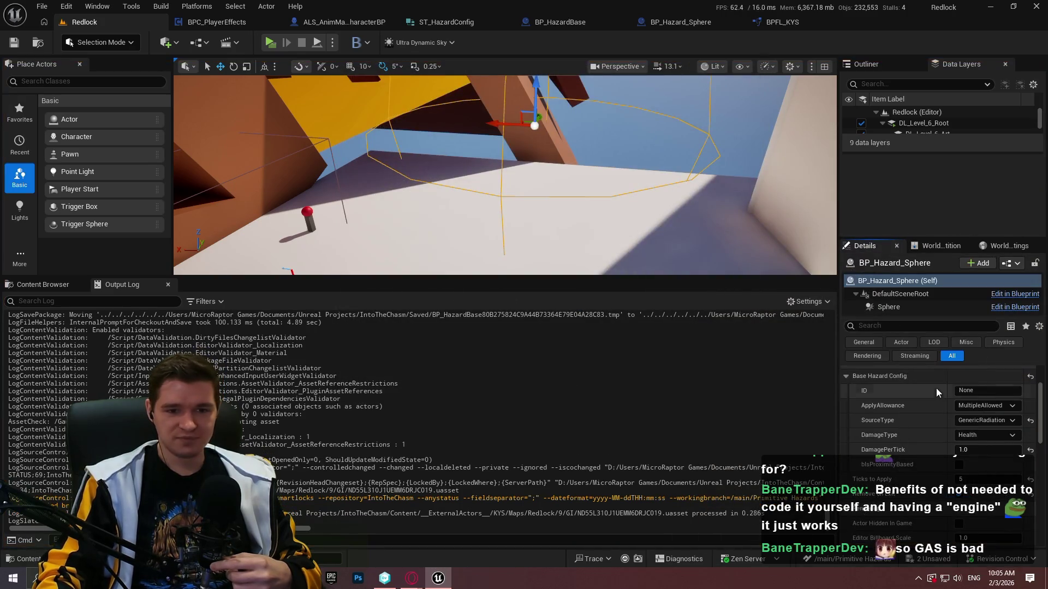
- Adjust the level viewport and close the ST_HazardConfig structure tab
drag(514, 245, 652, 235)
drag(514, 276, 516, 416)
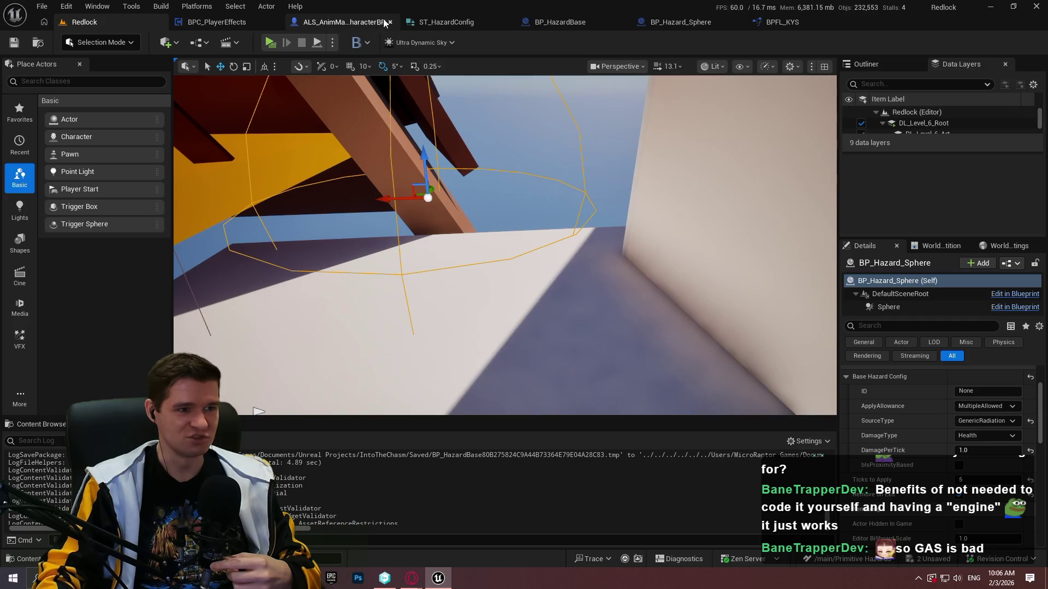
click(500, 23)
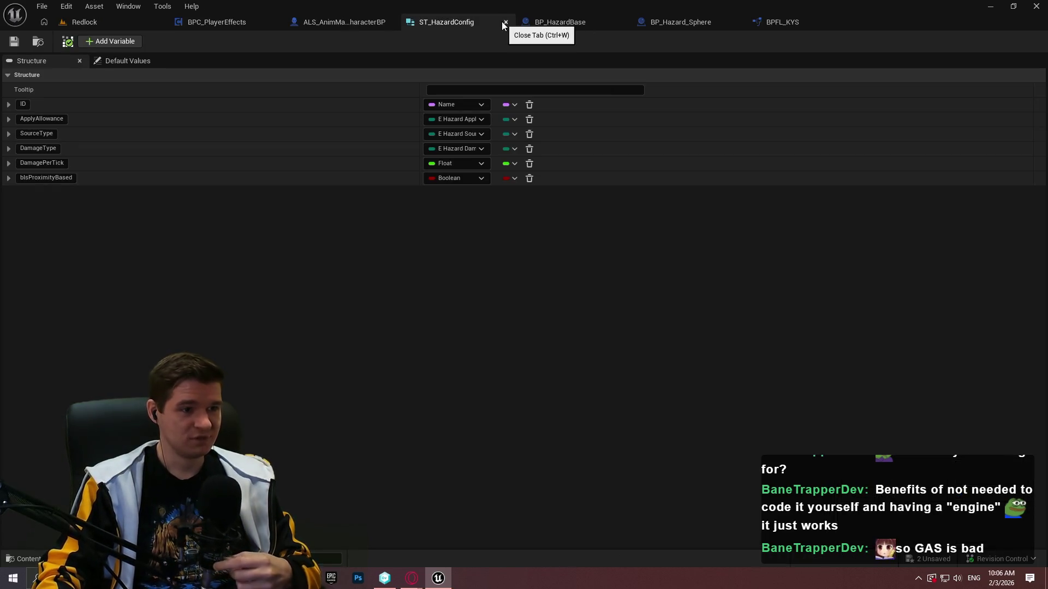
click(503, 23)
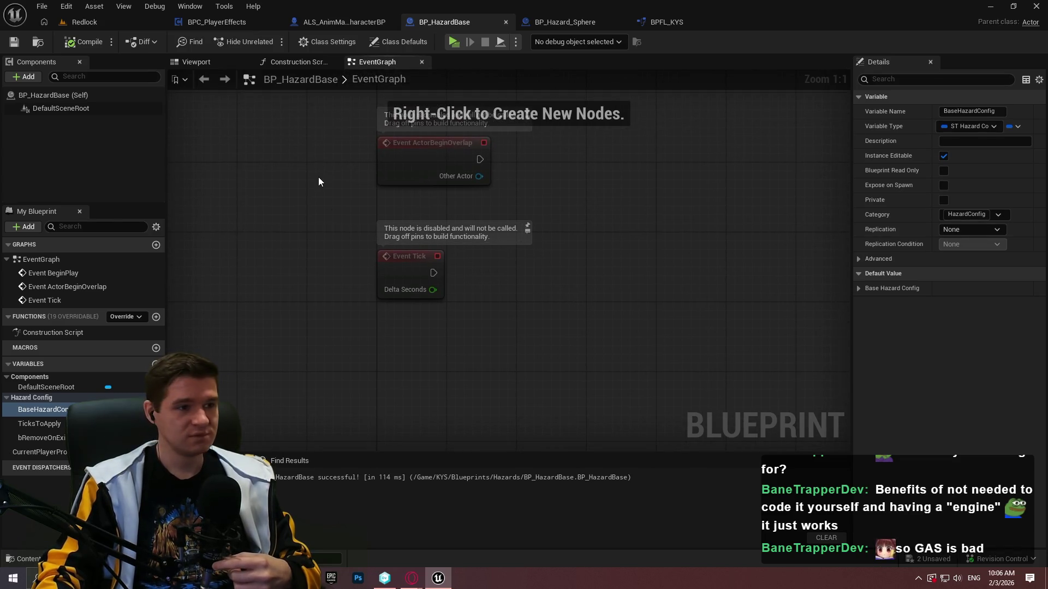
click(83, 22)
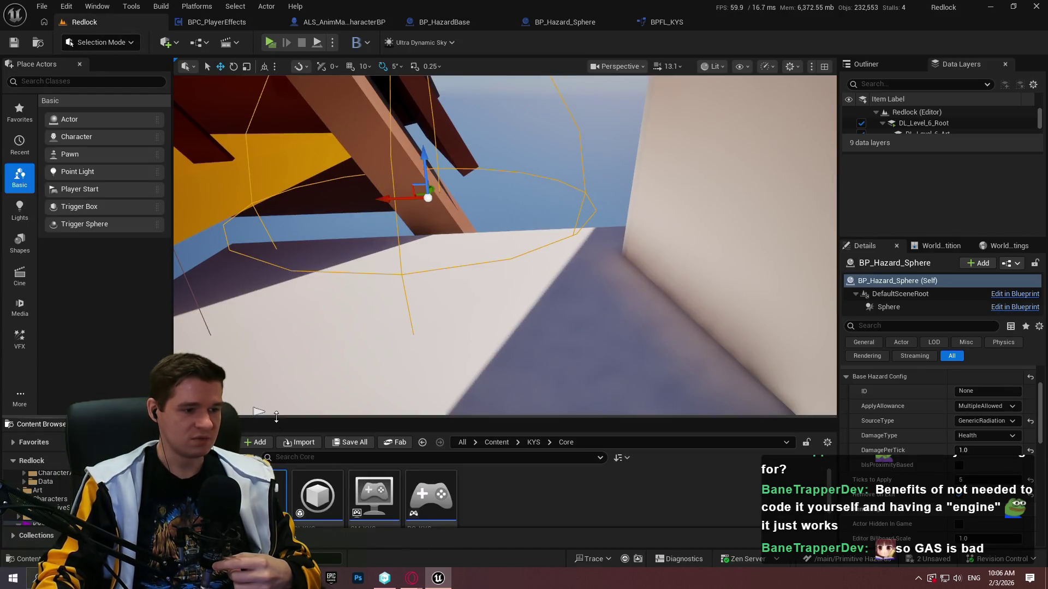
- Browse the Content Browser to Content > KYS > Blueprints > Hazards
drag(273, 418, 273, 268)
click(497, 291)
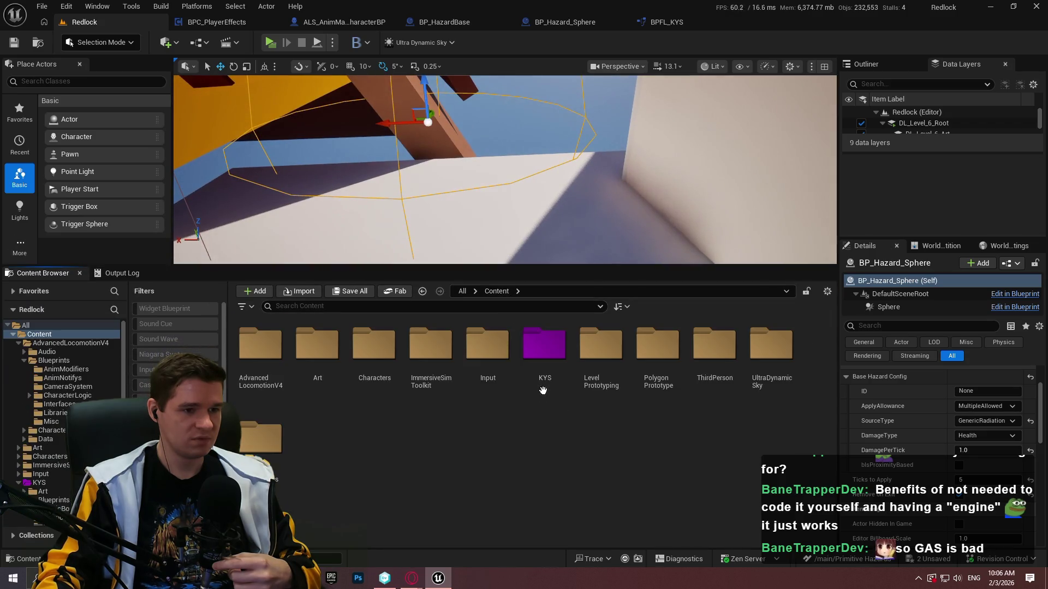
double_click(548, 376)
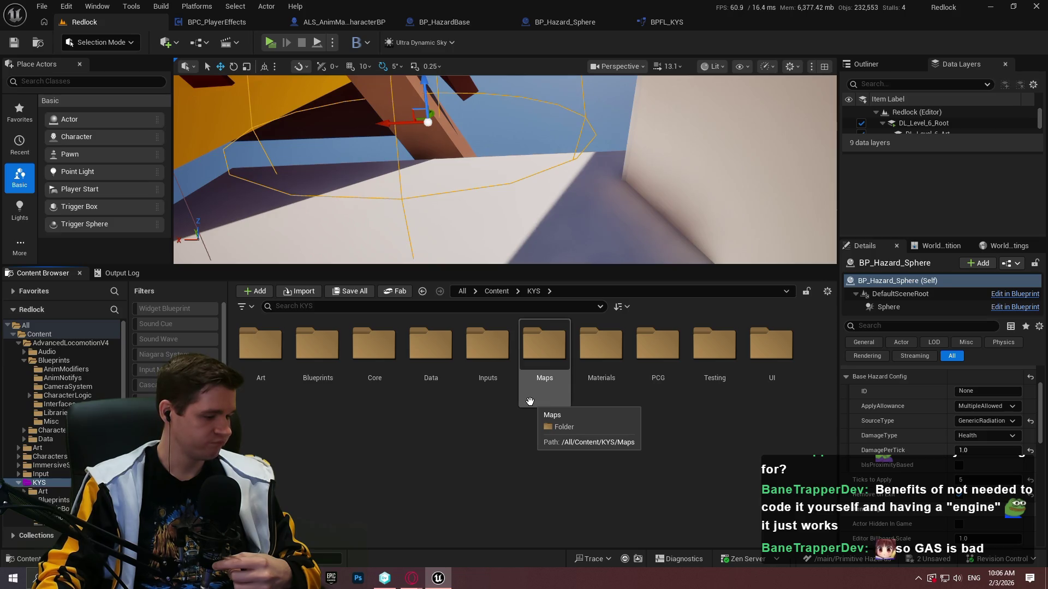
double_click(318, 352)
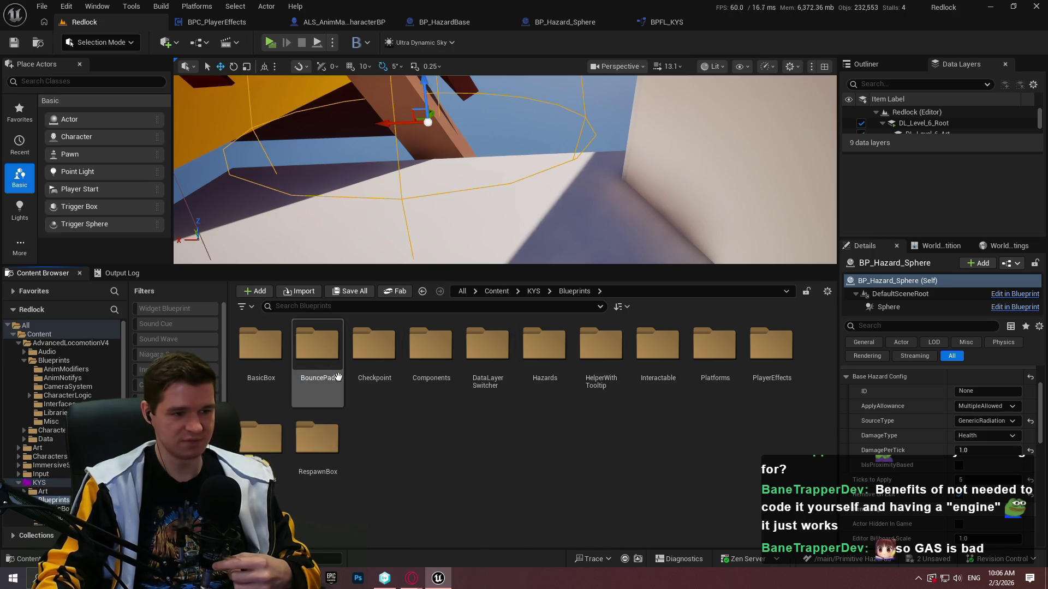
double_click(544, 346)
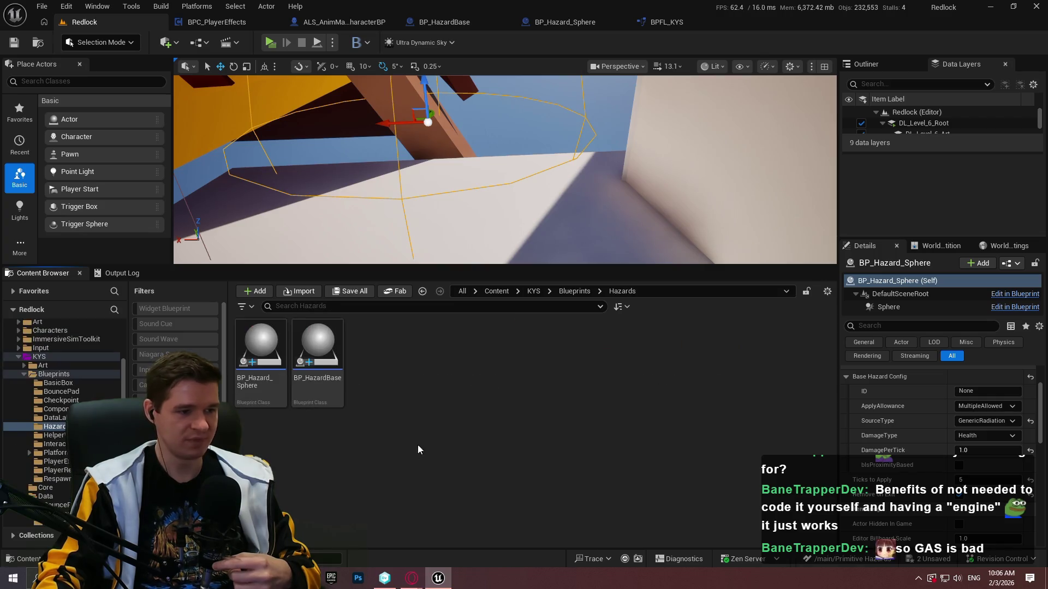
- Create a Blueprint Interface named BPI_Hazards in Hazards and open it
right_click(379, 448)
mouse_move(437, 364)
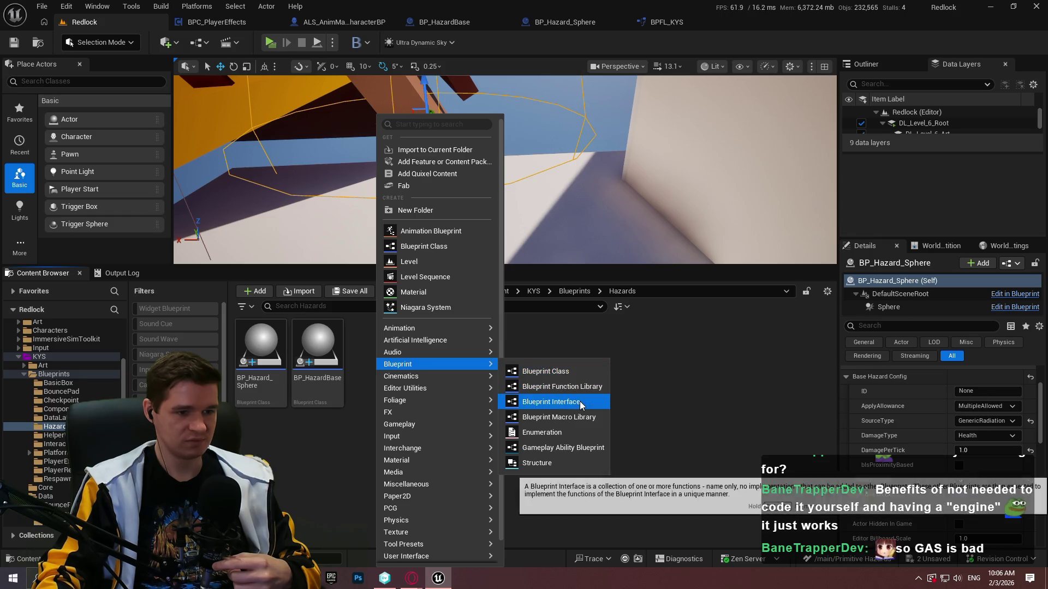
click(565, 402)
text(BPI_H)
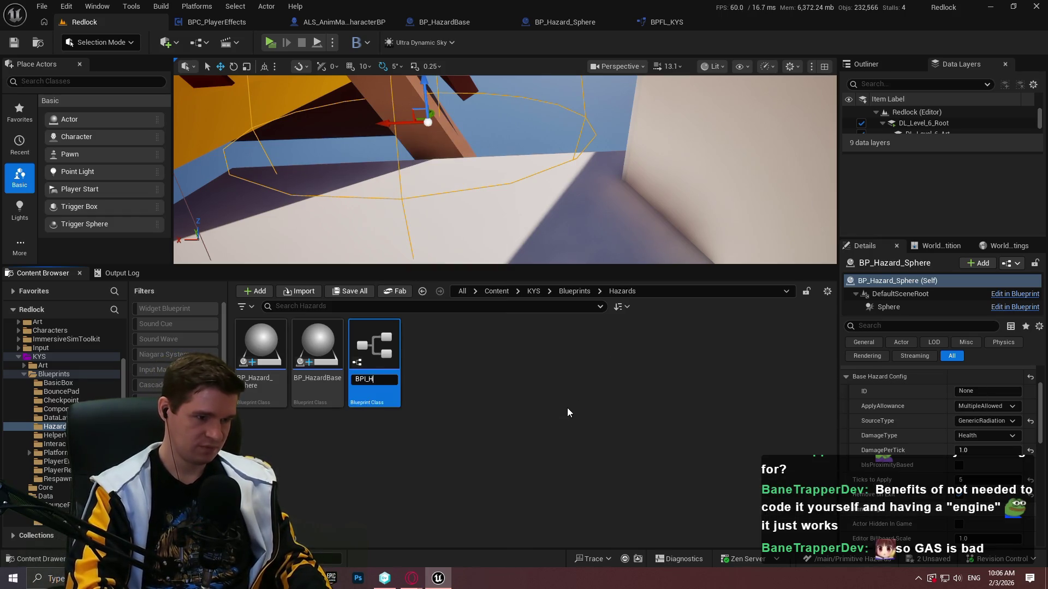
text(azards)
key(Return)
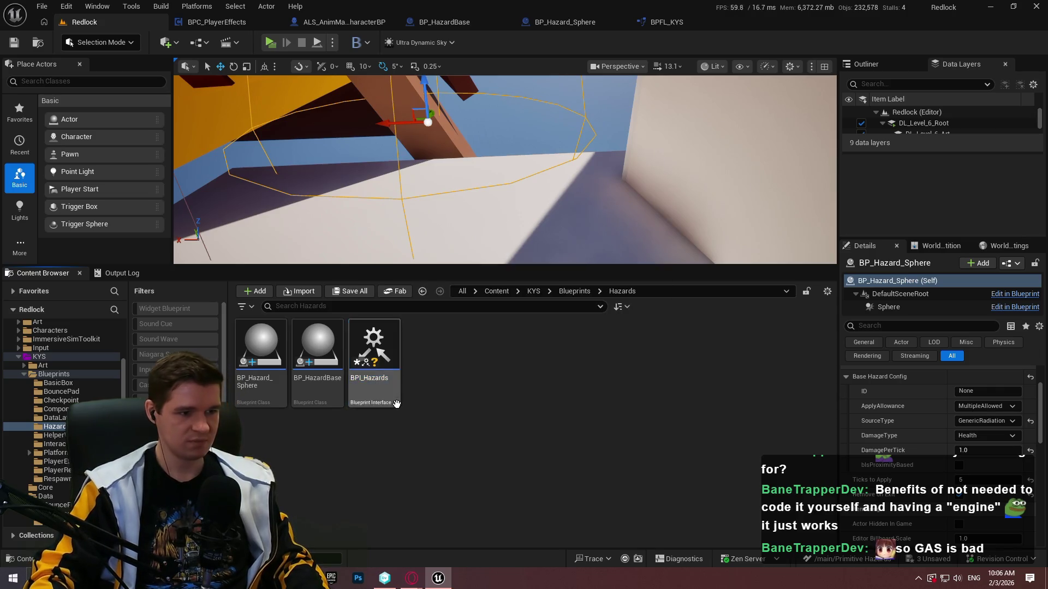
double_click(374, 355)
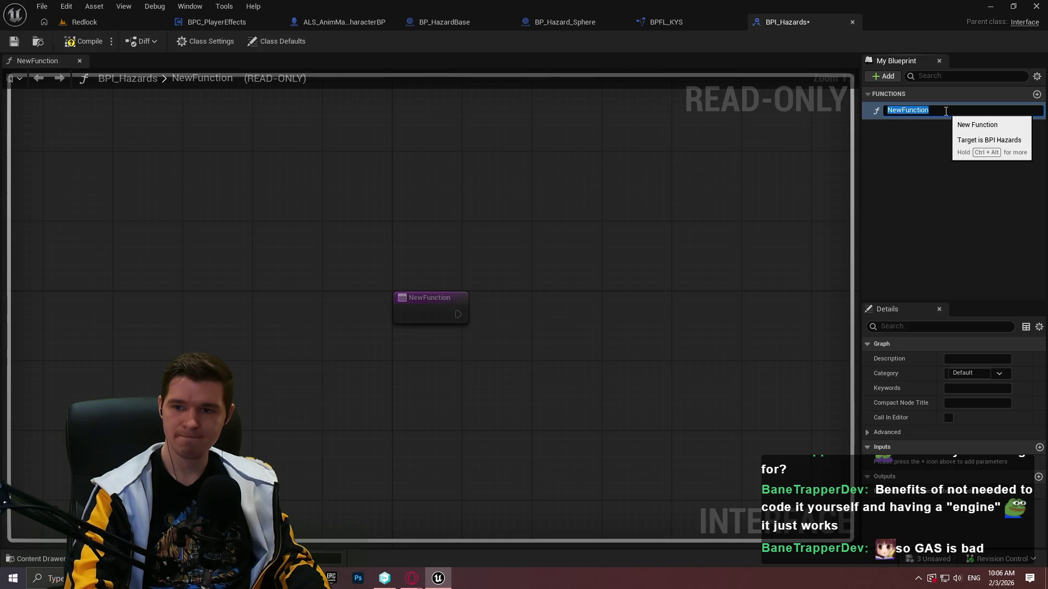
- Rename NewFunction to GetHazardConfig, add a GetPlayerProximity function, then compile and save BPI_Hazards
text(GetH)
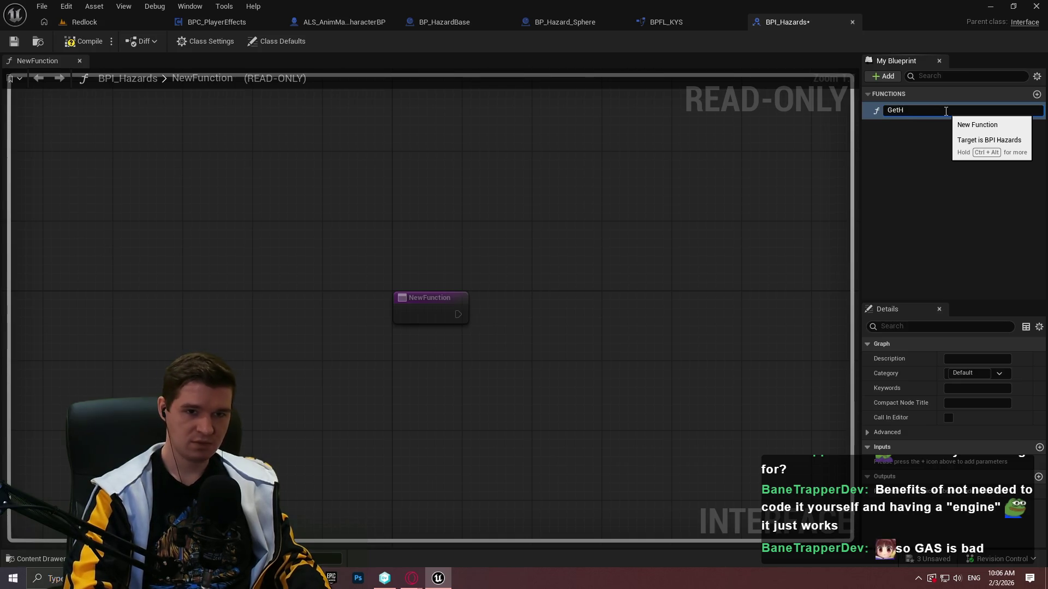
text(azardConfig)
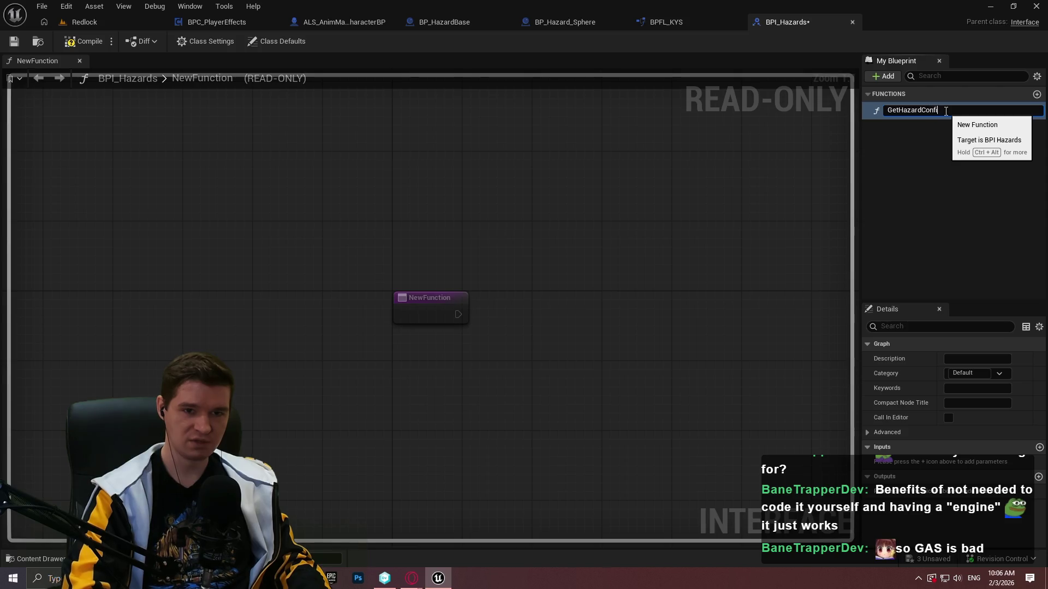
key(Return)
click(876, 78)
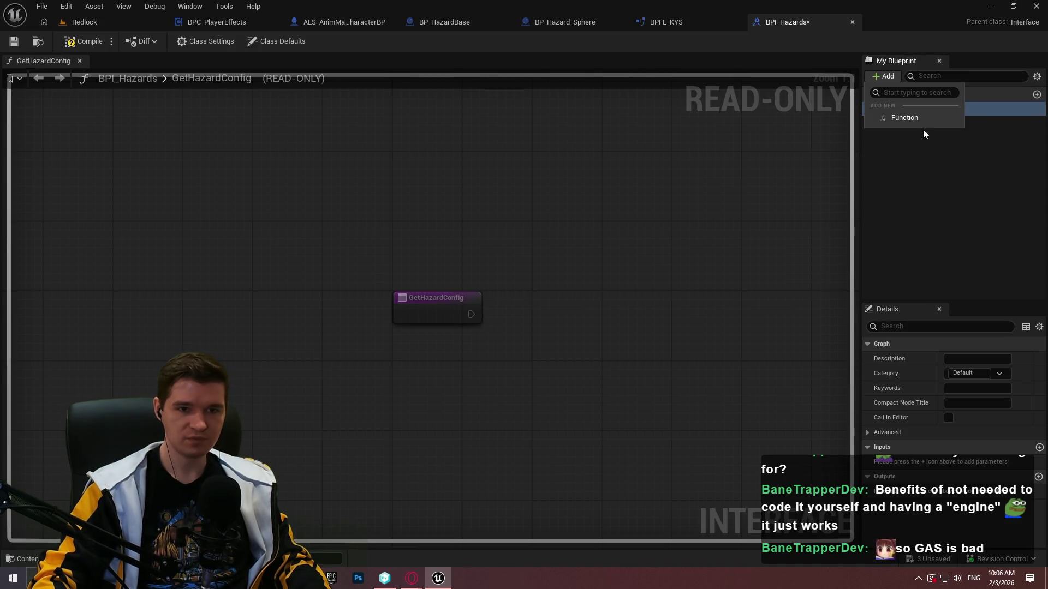
click(921, 121)
text(Get)
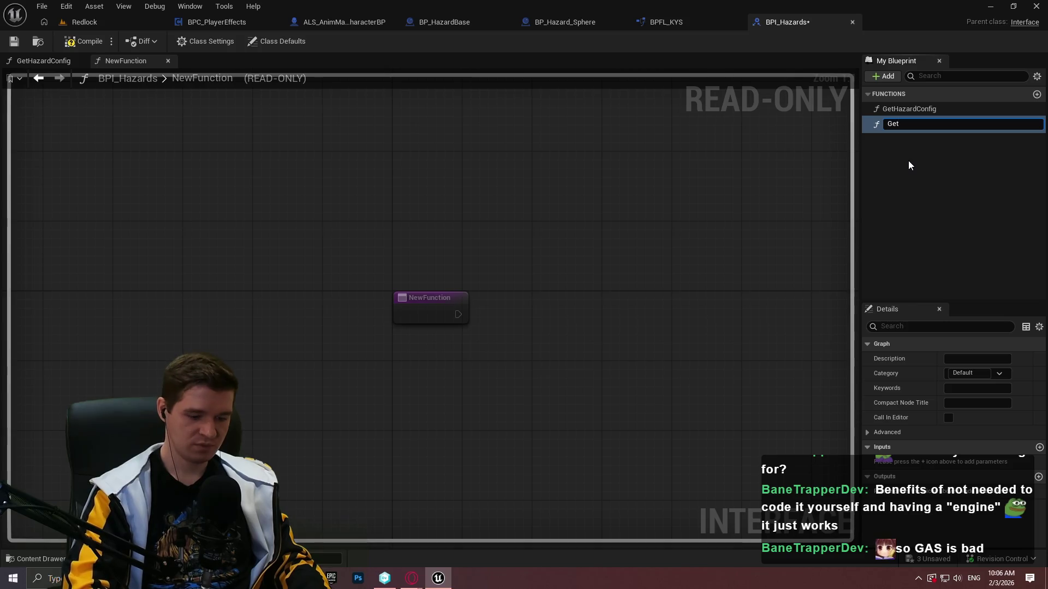
text(PlayerProximity)
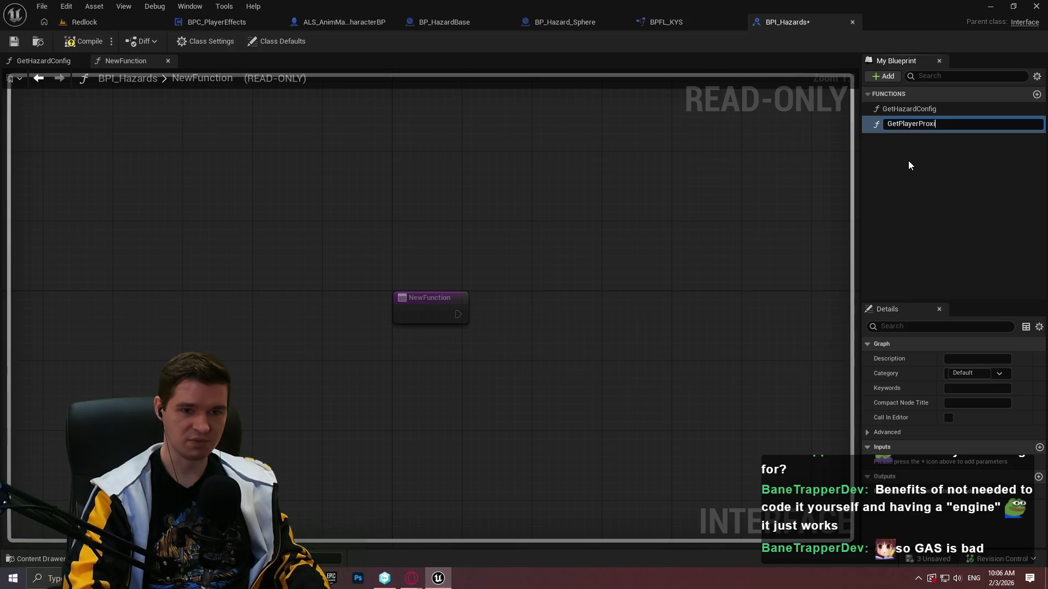
key(Return)
click(83, 41)
click(13, 42)
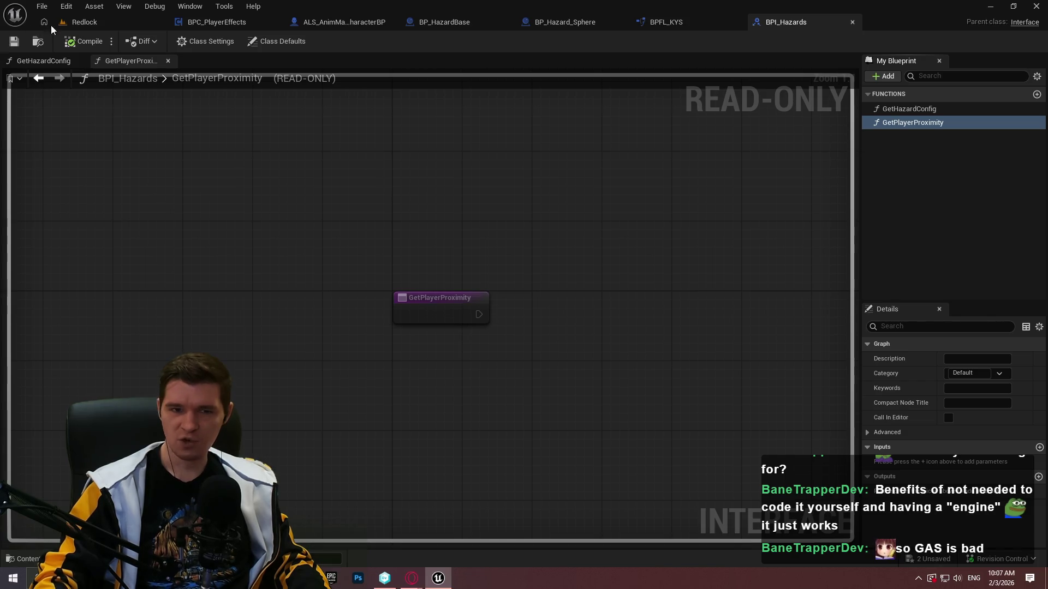
click(929, 112)
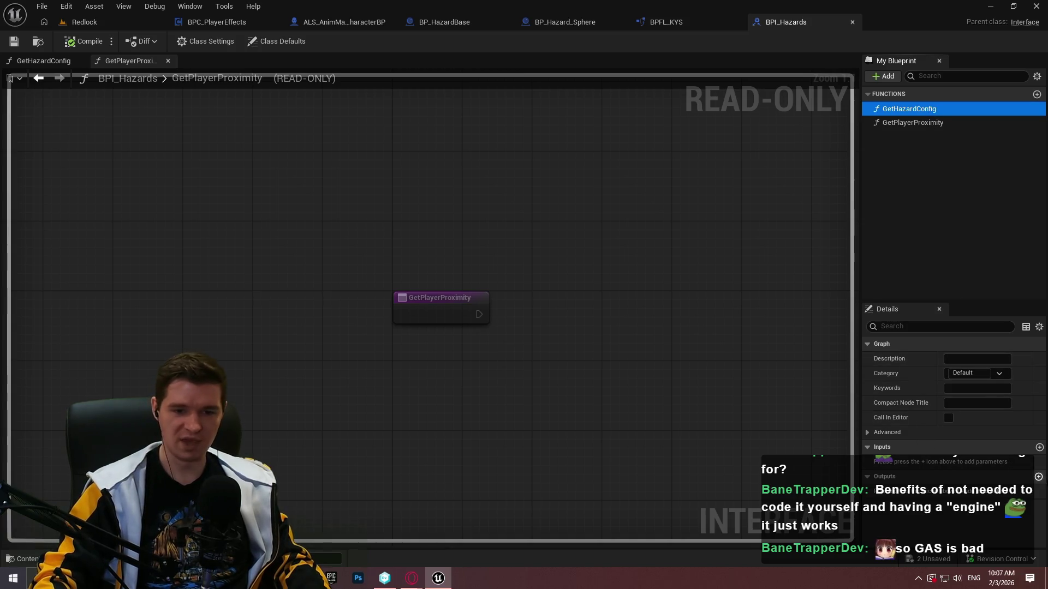
- Add an output to GetHazardConfig typed as the ST Hazard Config struct
click(1038, 477)
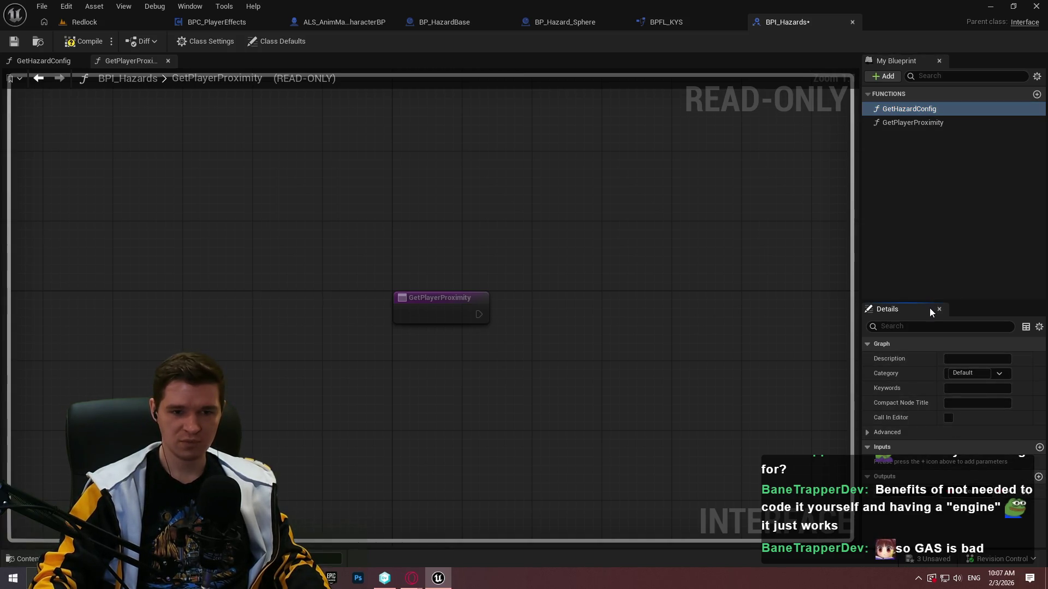
drag(932, 301, 927, 149)
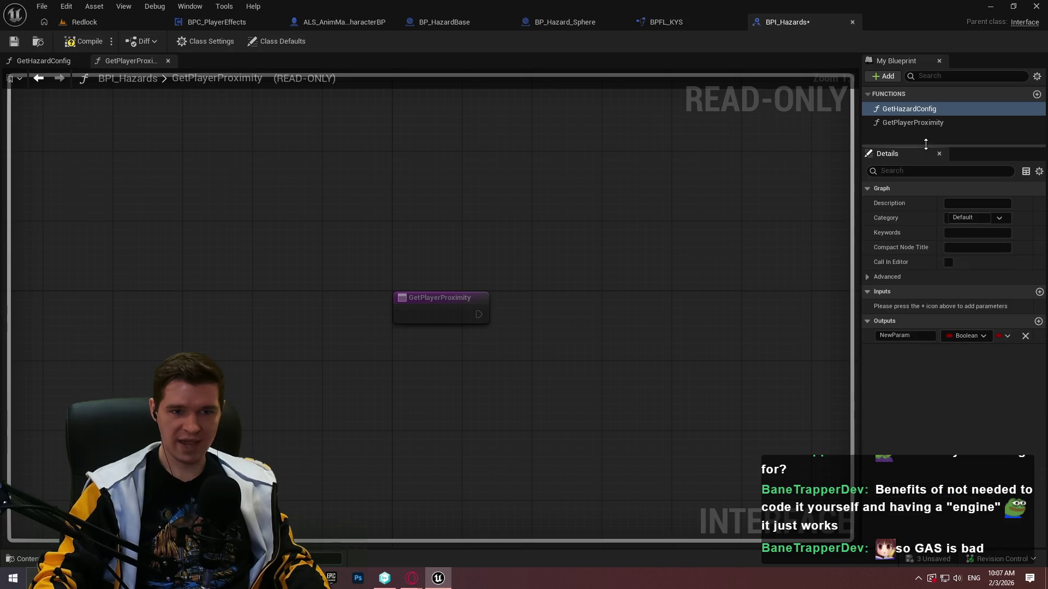
click(963, 342)
text(hazard)
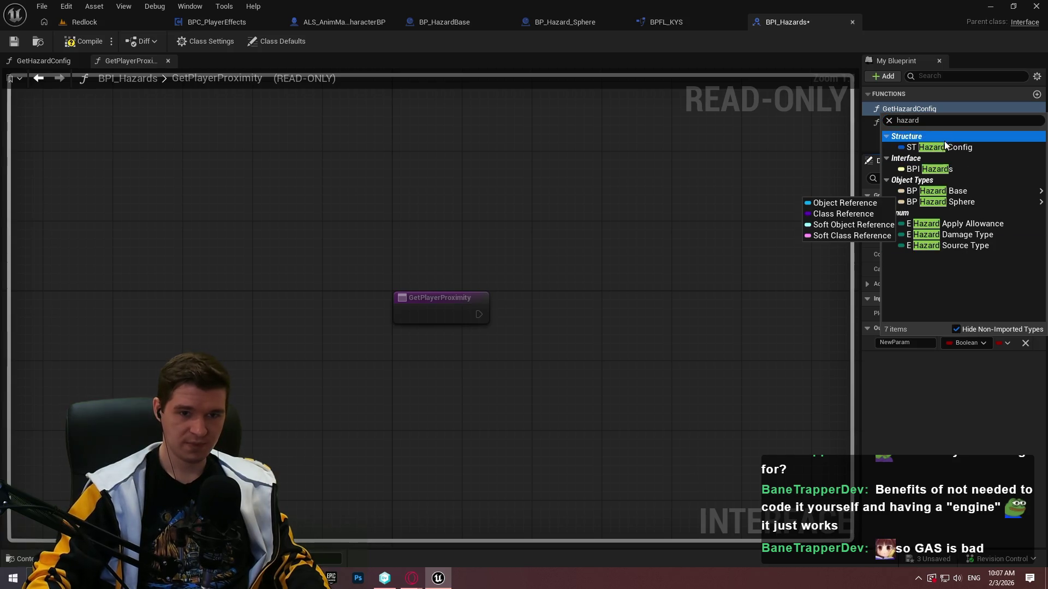
click(939, 147)
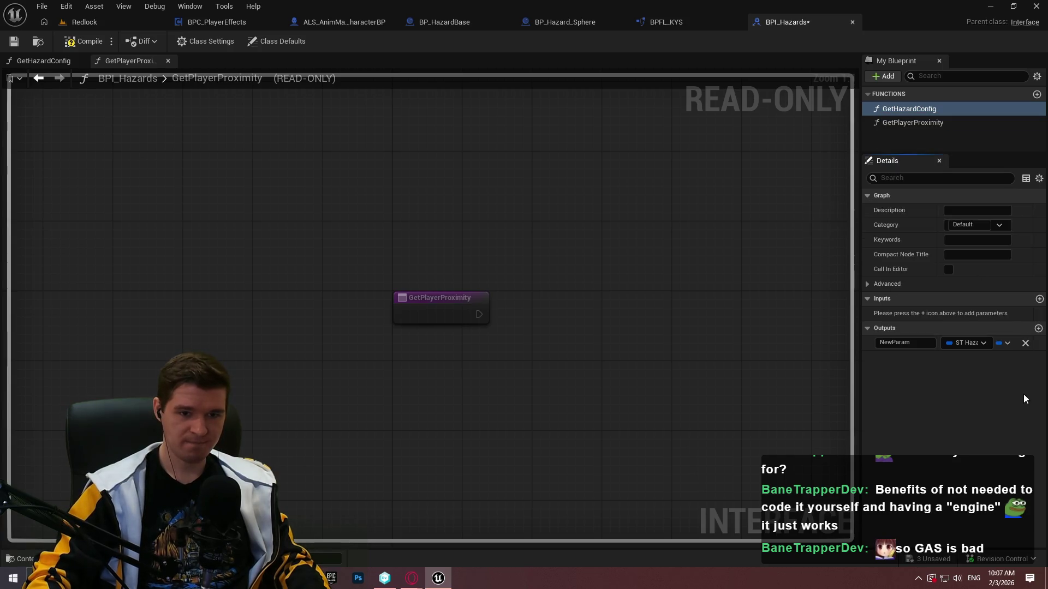
- Remove the extra NewParam1 and NewParam2 outputs, rename the output HazardConfig, and compile
click(1038, 329)
click(1038, 329)
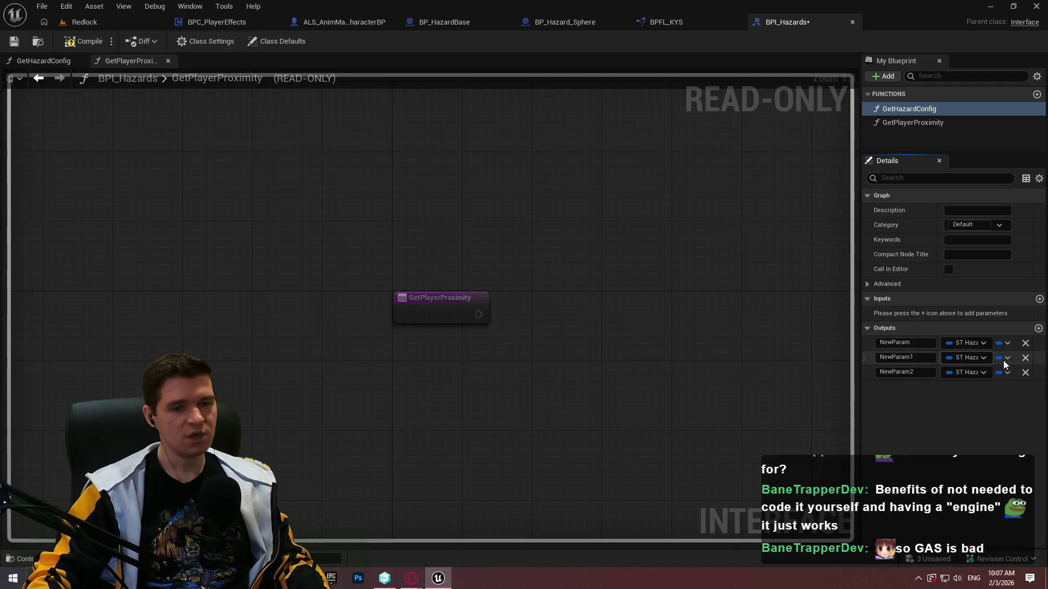
click(1025, 373)
click(1025, 358)
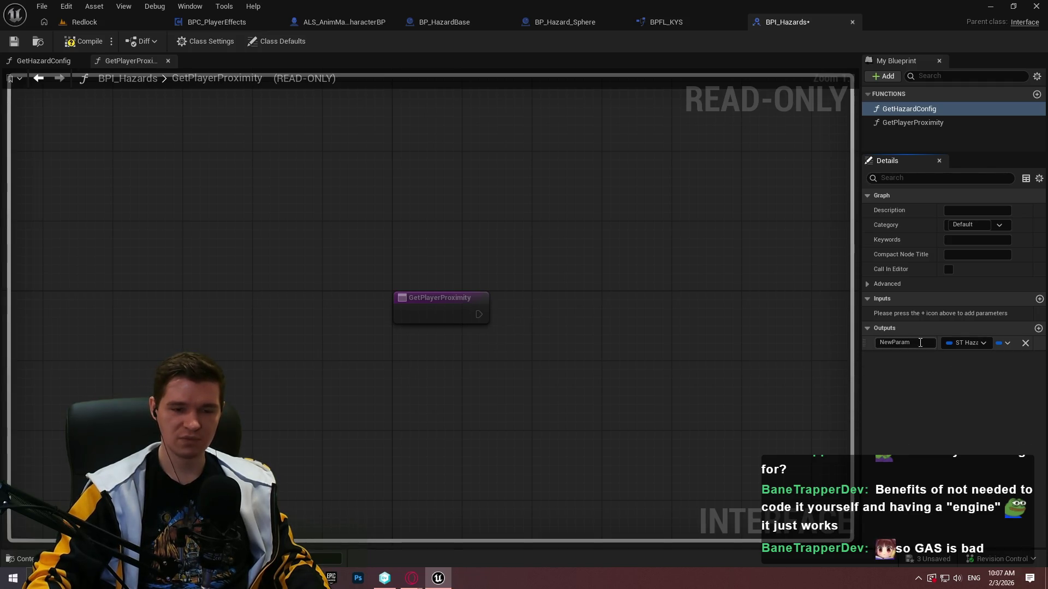
click(900, 343)
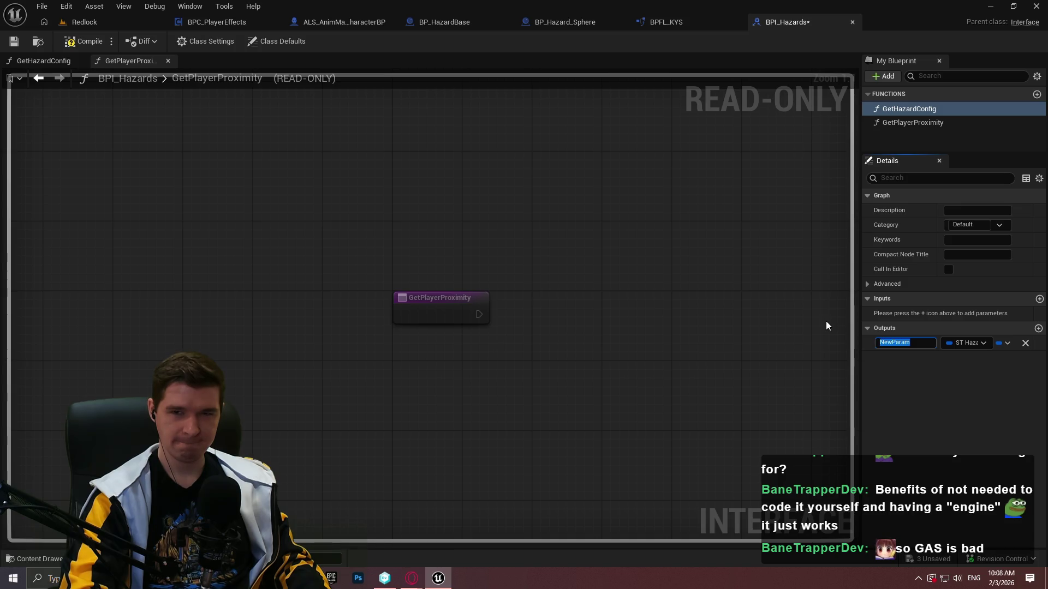
text(HazardConfig)
key(Return)
click(105, 43)
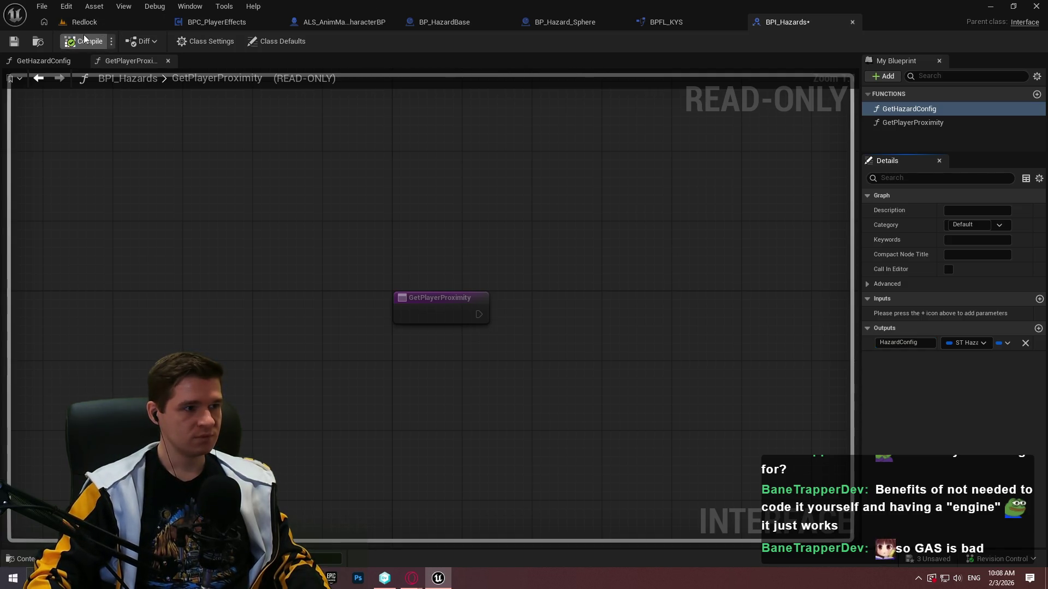
double_click(909, 110)
double_click(920, 123)
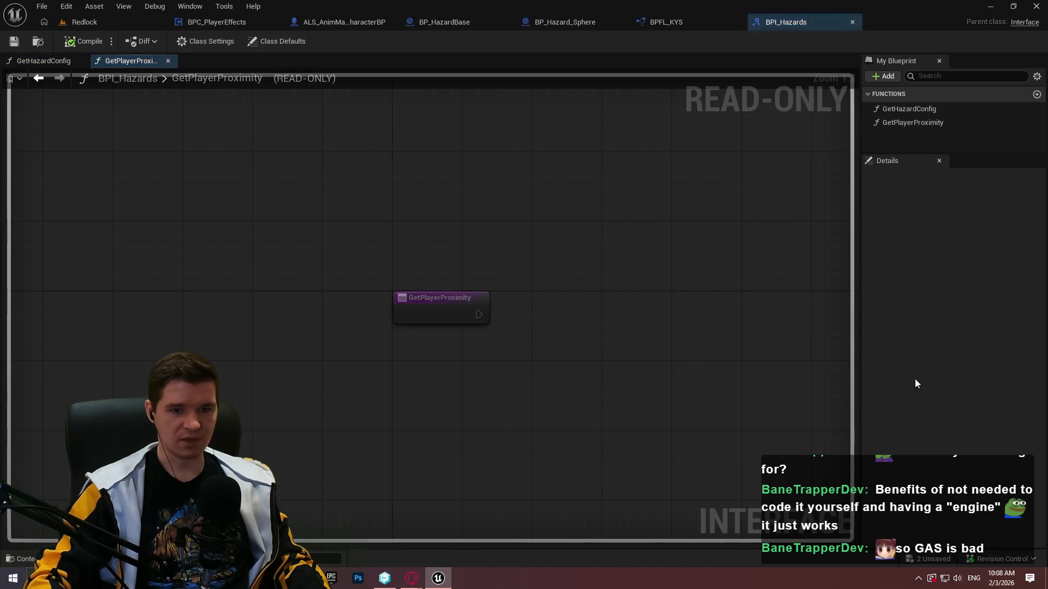
- Add a Float output named Proximity to GetPlayerProximity, then compile and save BPI_Hazards
click(923, 125)
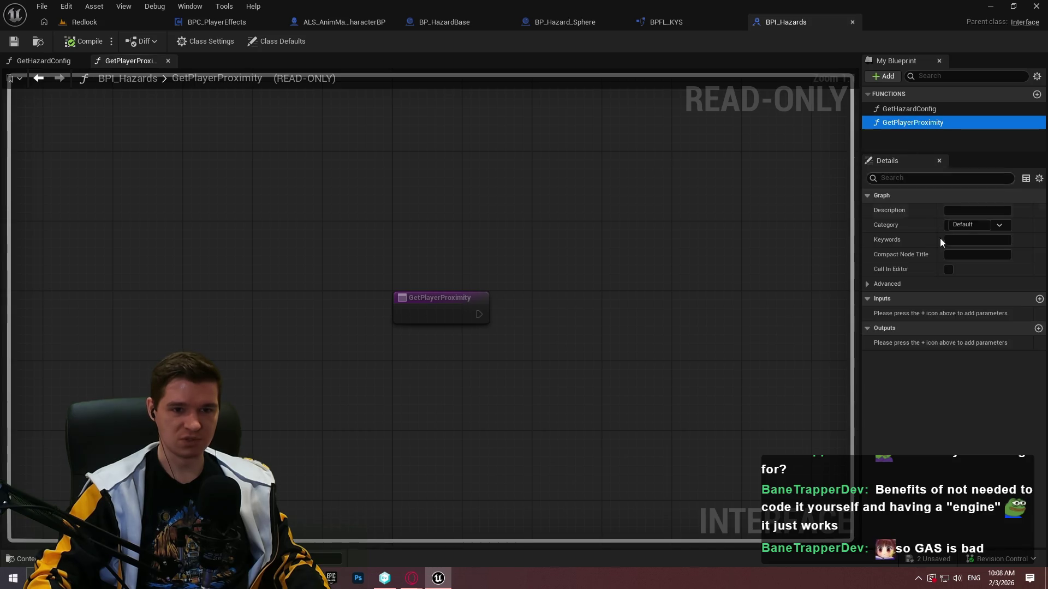
click(1038, 328)
click(964, 343)
click(925, 189)
click(901, 342)
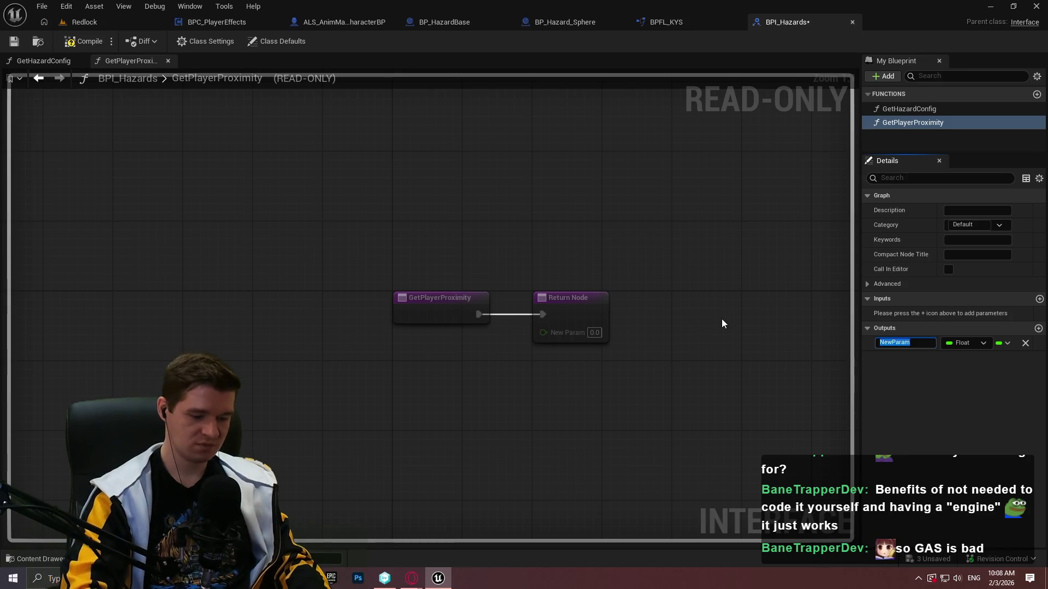
text(Proximity)
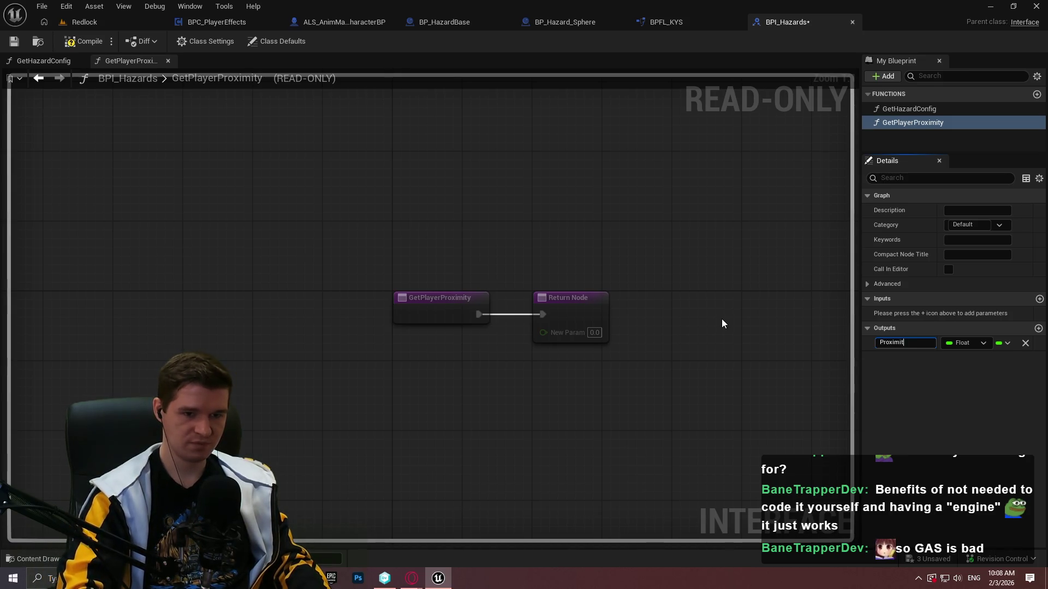
key(Return)
click(69, 41)
click(14, 41)
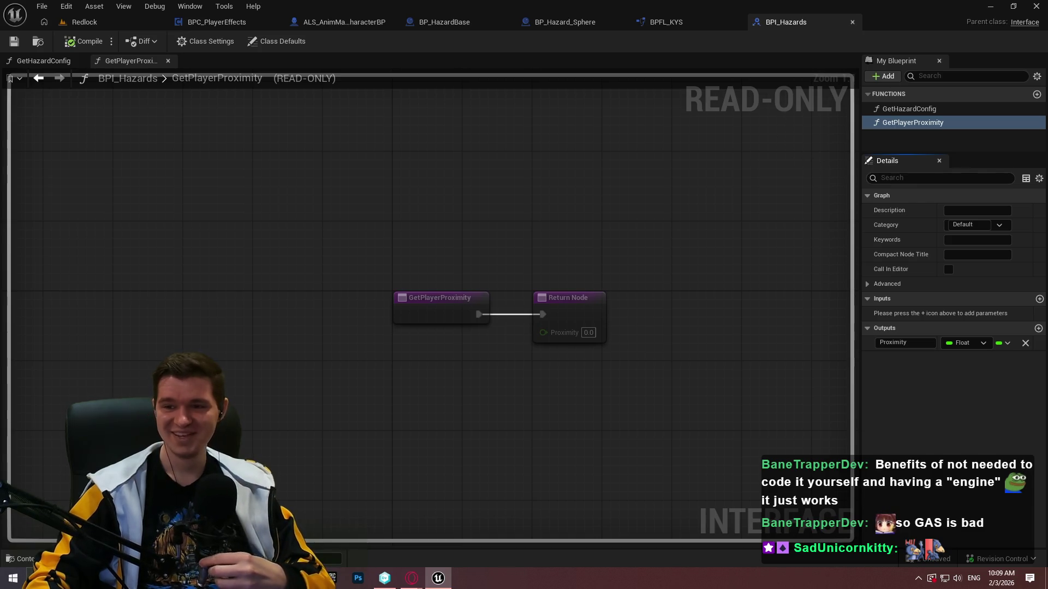
click(685, 22)
click(817, 25)
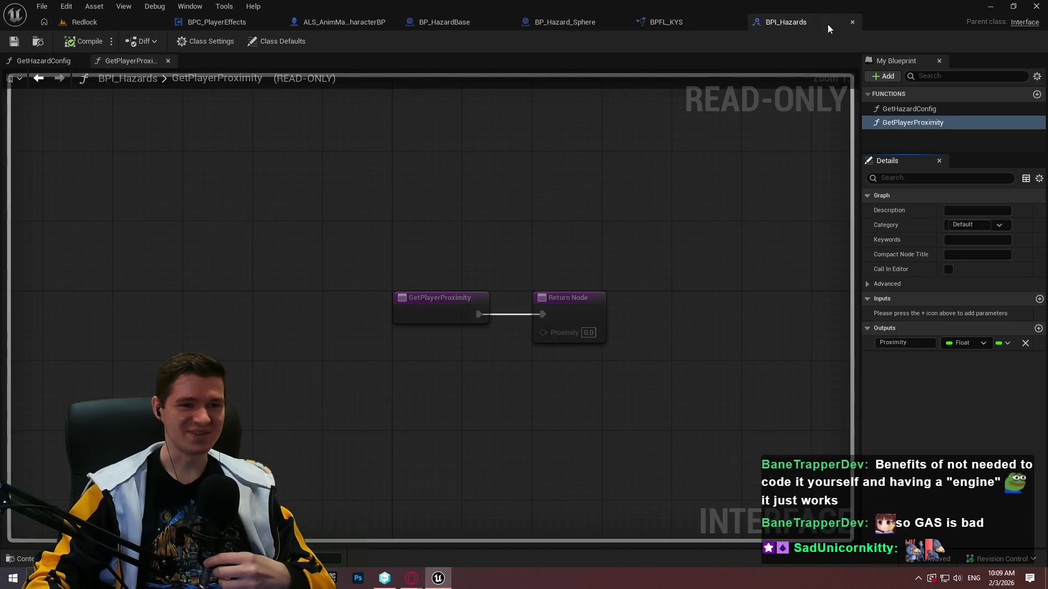
- Add BPI_Hazards to BP_HazardBase's implemented interfaces in Class Settings, then compile and save
click(853, 22)
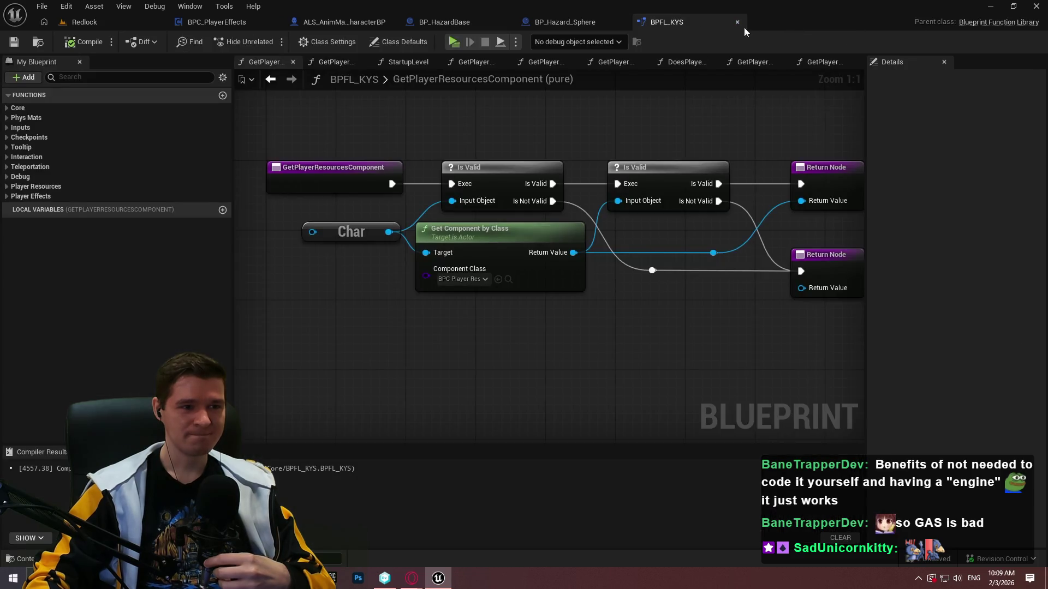
click(412, 23)
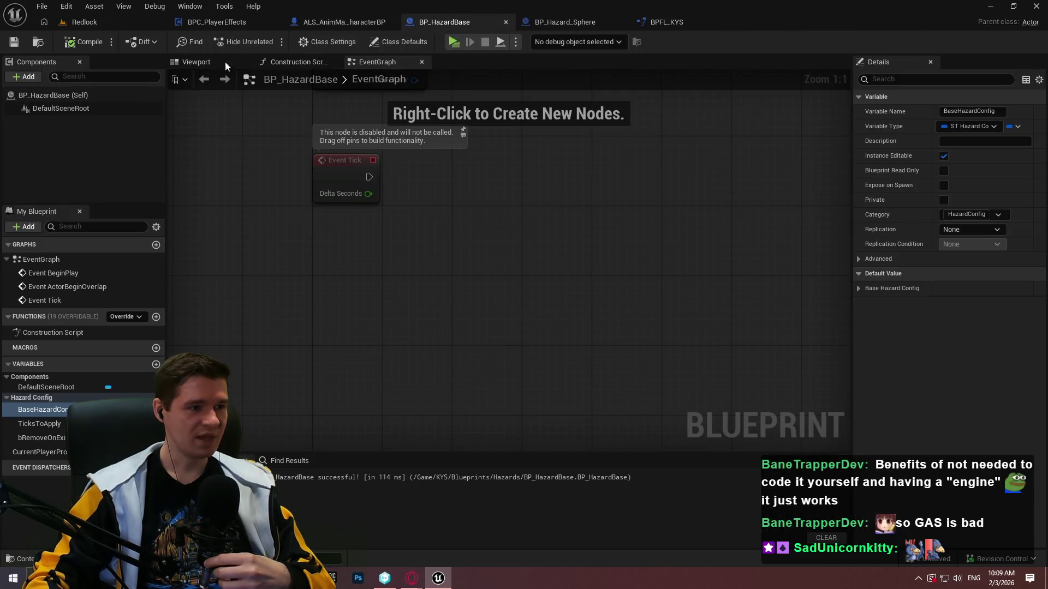
click(319, 41)
click(950, 406)
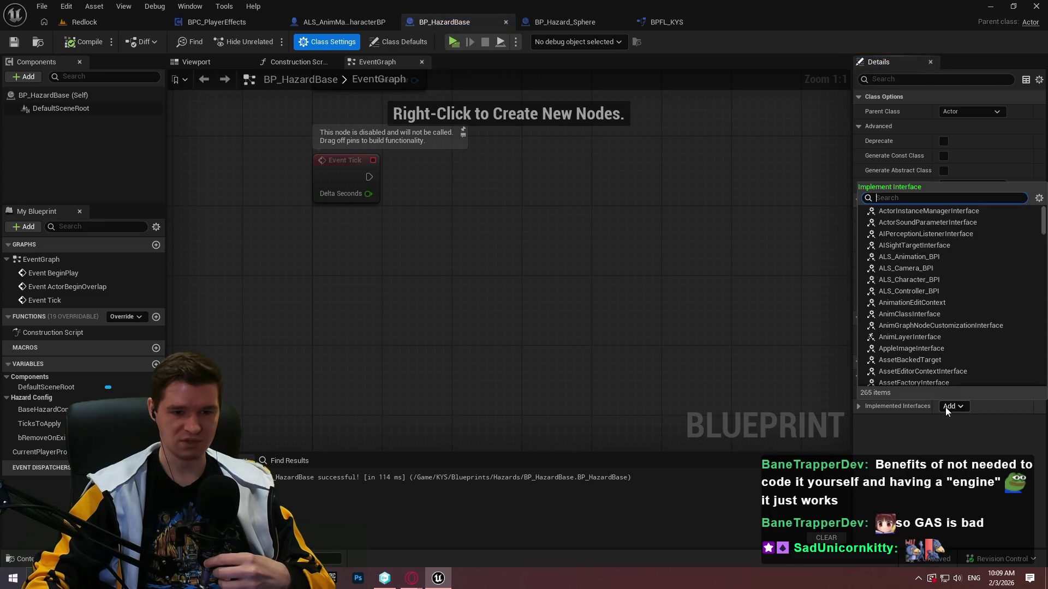
text(haza)
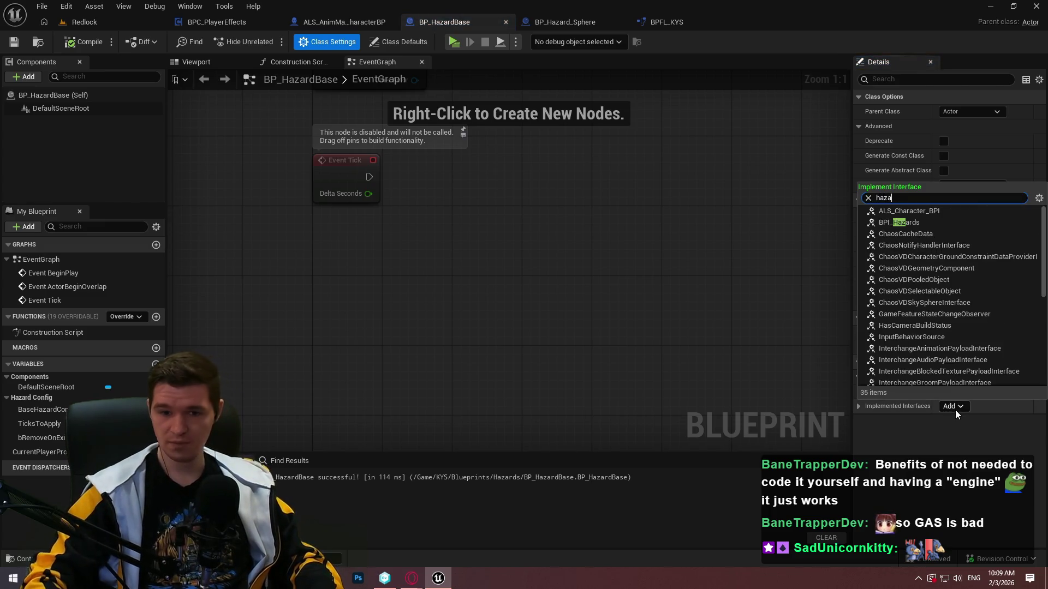
text(r)
click(85, 41)
click(13, 42)
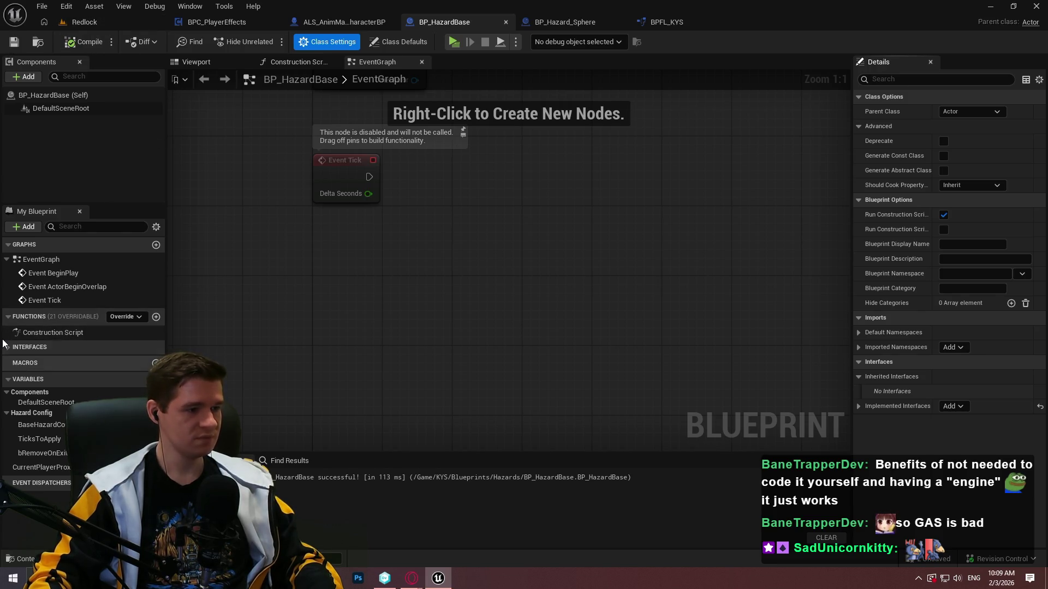
- Feed the CurrentPlayerProximity variable into GetPlayerProximity's return node and compile BP_HazardBase
click(30, 347)
double_click(39, 362)
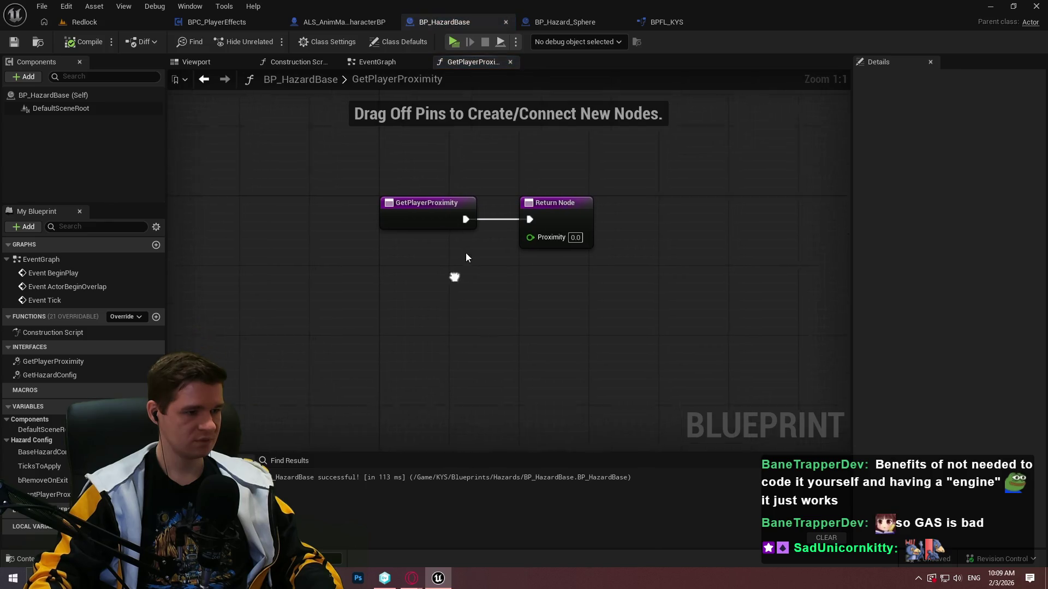
mouse_move(43, 495)
mouse_down()
mouse_move(556, 223)
mouse_move(498, 248)
mouse_move(485, 235)
mouse_up()
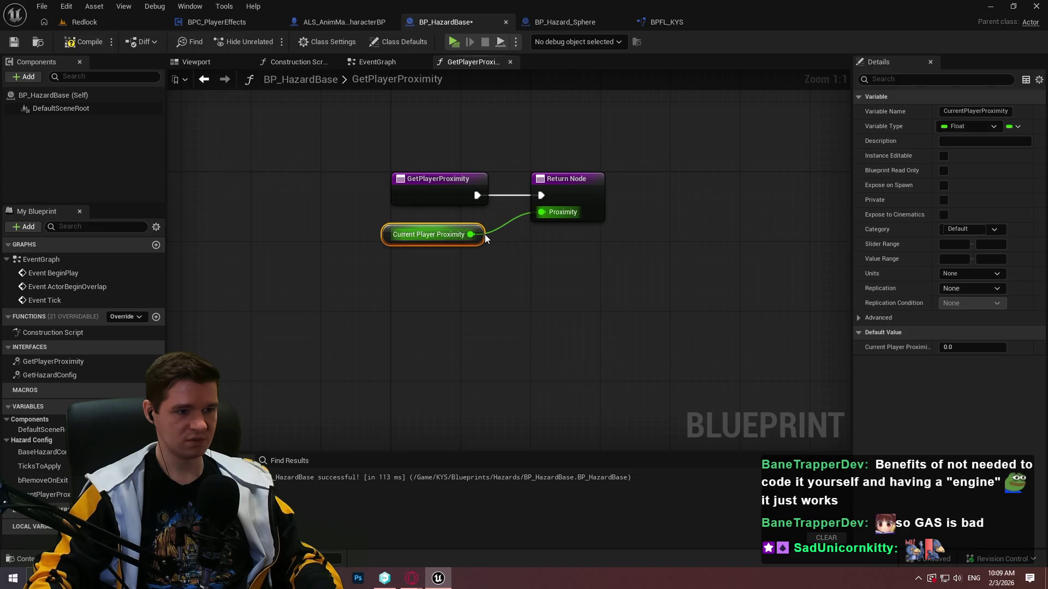
click(491, 235)
click(73, 48)
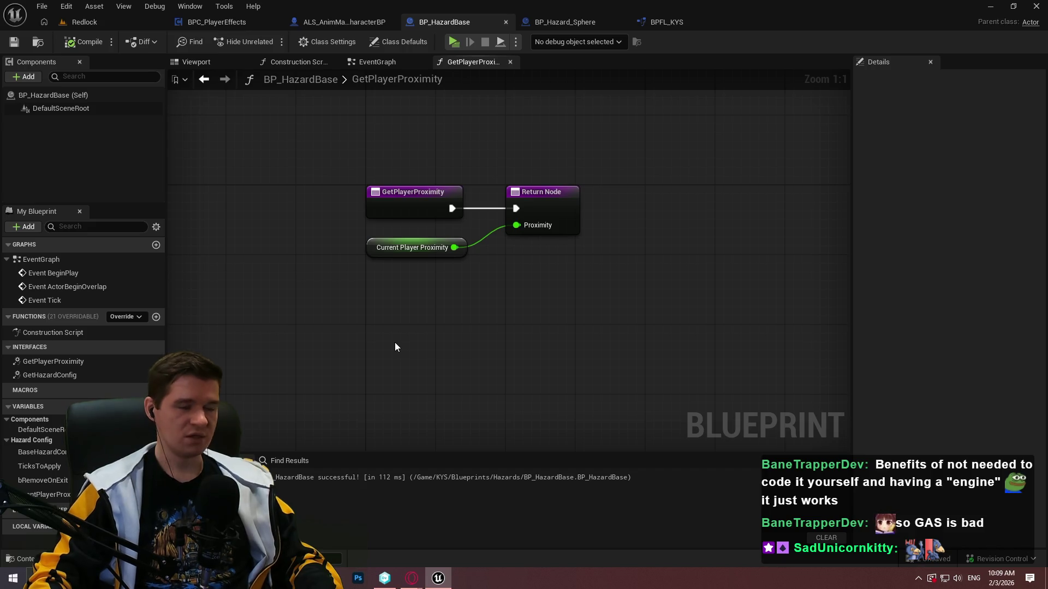
click(384, 66)
click(474, 61)
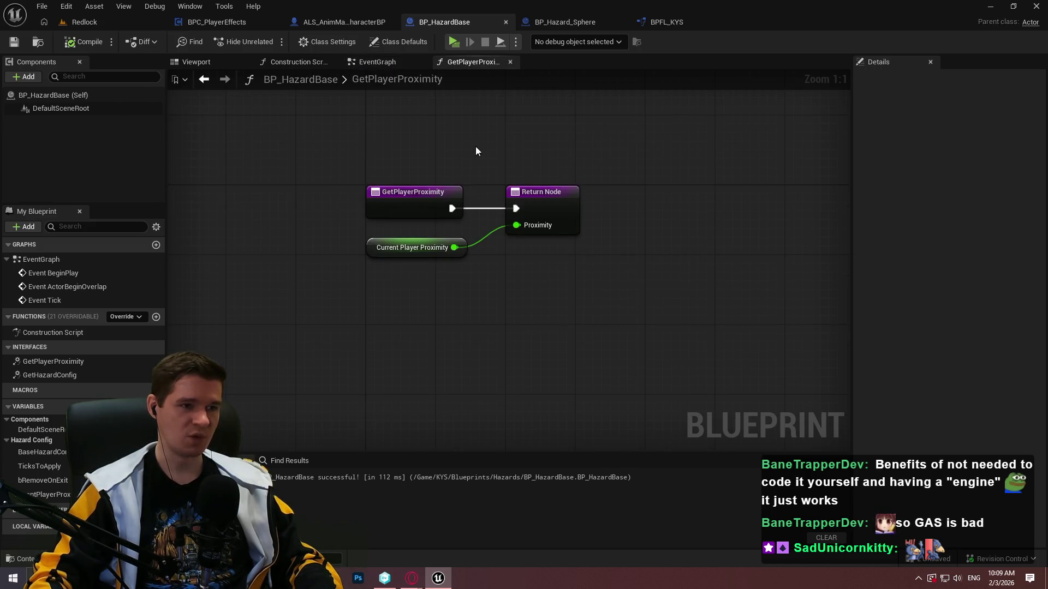